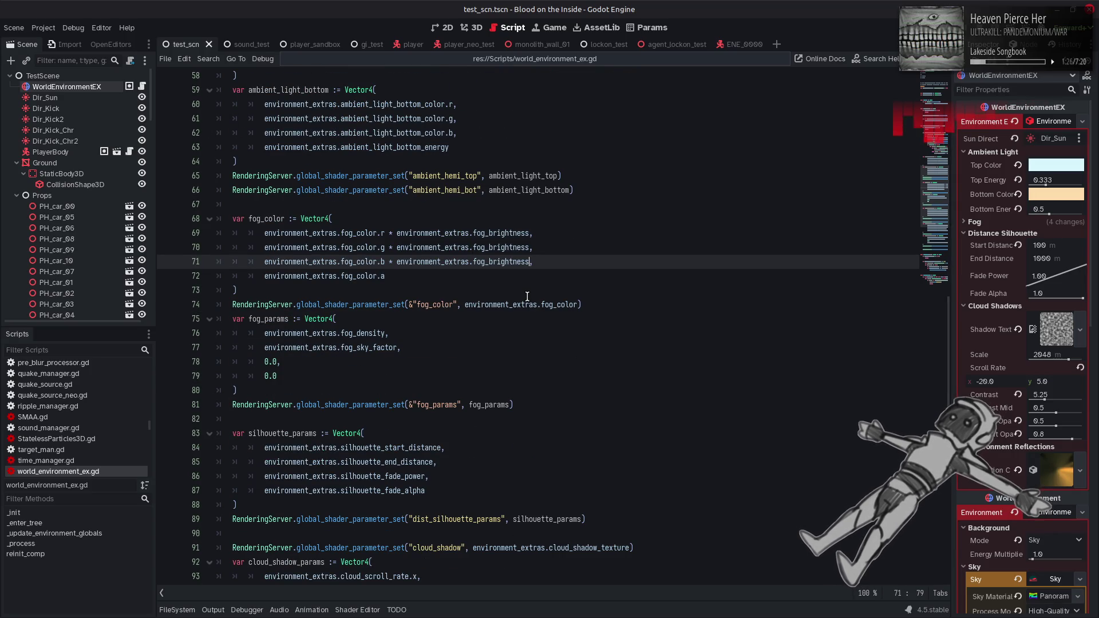
# - Open the Color class reference from the fog_color tooltip on line 74 of world_environment_ex.gd
pyautogui.moveTo(550, 307)
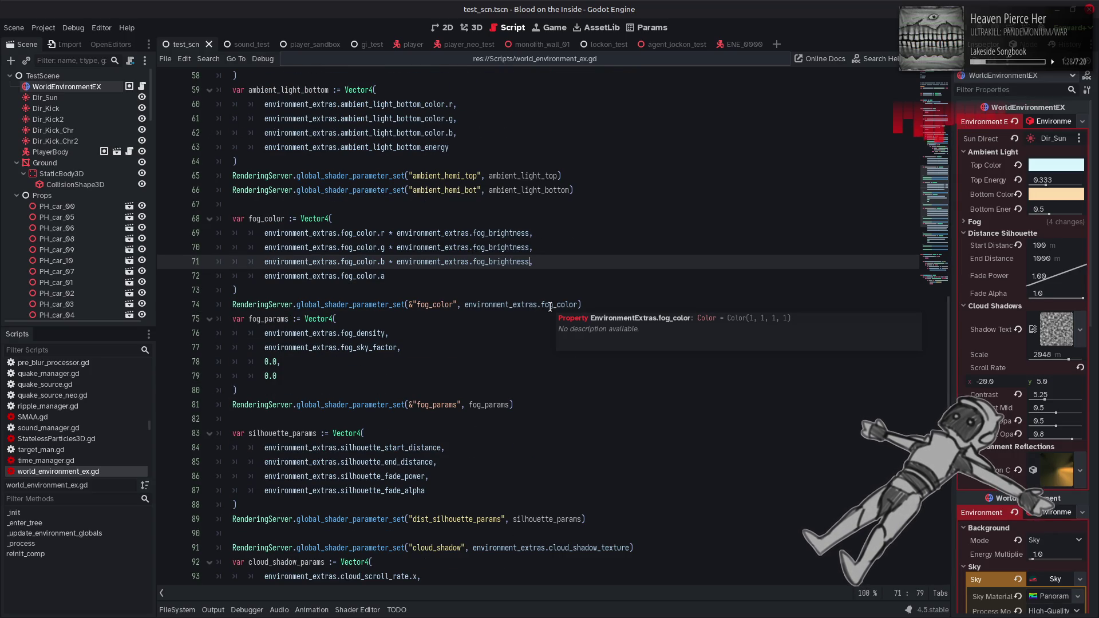
pyautogui.click(710, 318)
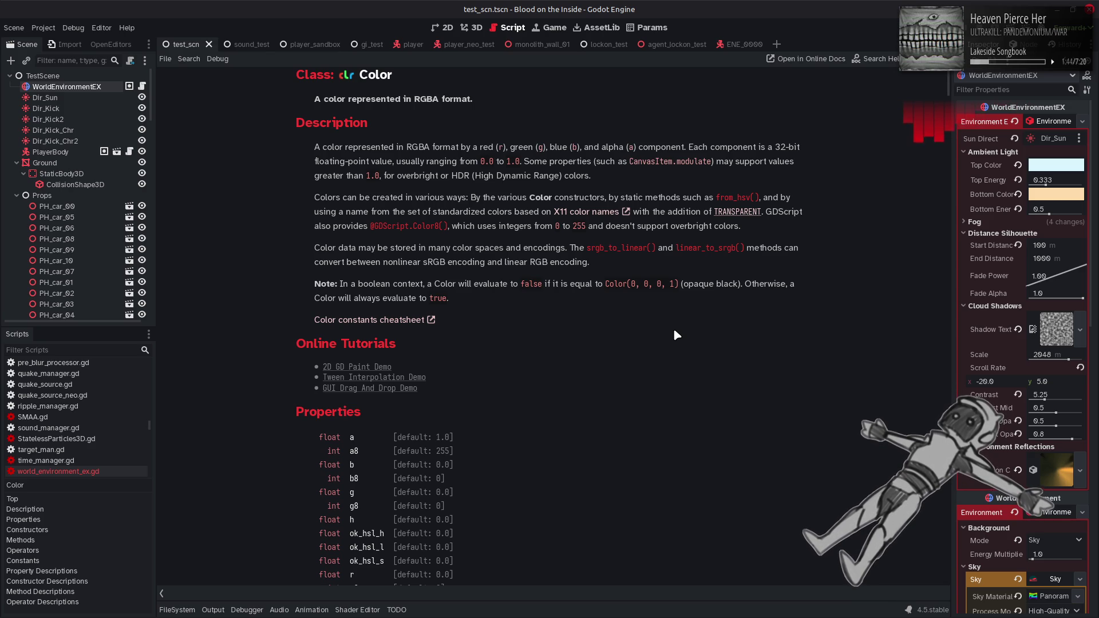
# - Read the Color docs and the Color8 deprecation note, then go back to world_environment_ex.gd
pyautogui.scroll(-6, 674, 331)
pyautogui.scroll(5, 674, 330)
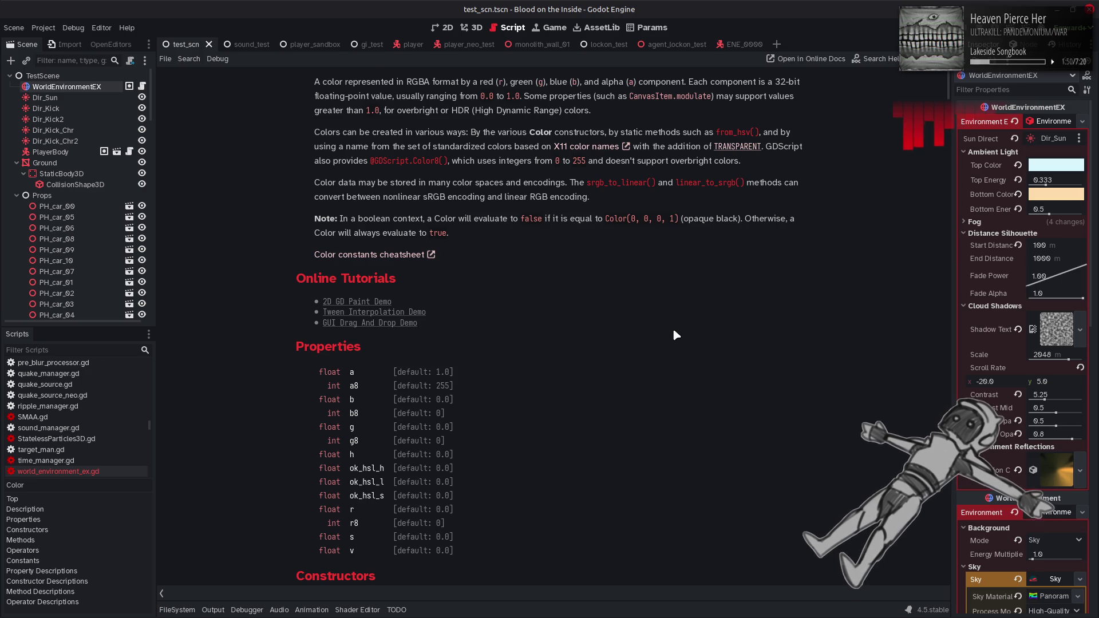
pyautogui.scroll(1, 676, 335)
pyautogui.click(427, 236)
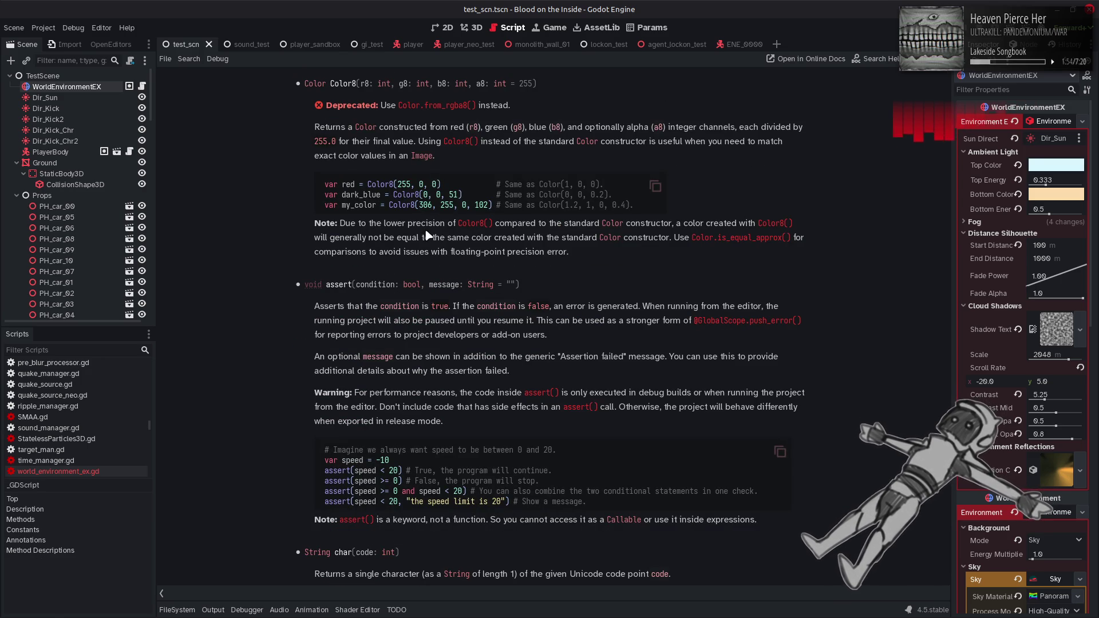
pyautogui.moveTo(305, 109); pyautogui.dragTo(523, 107)
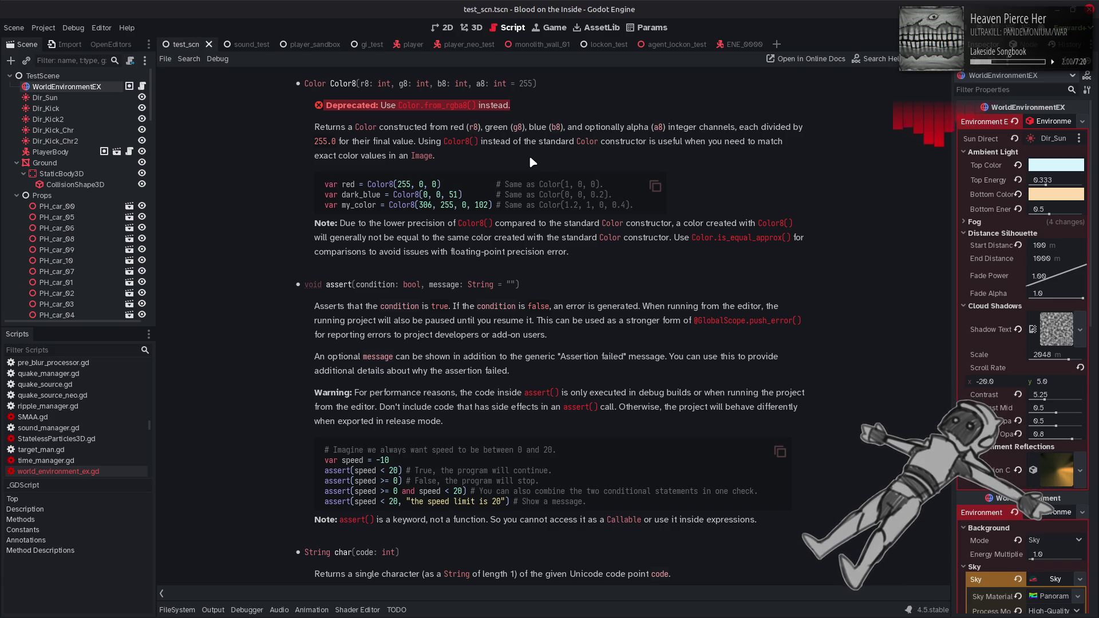
pyautogui.hotkey('alt', 'Left')
pyautogui.hotkey('alt', 'Left')
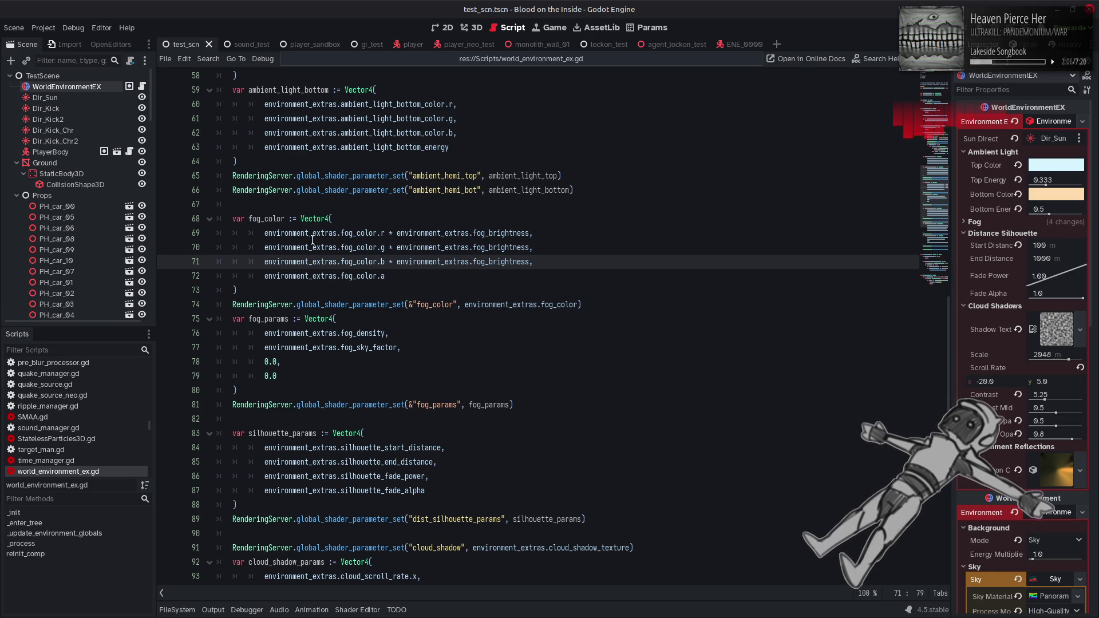
# - Replace environment_extras.fog_color on line 74 with the local fog_color, save, and go to the lockon_test scene
pyautogui.doubleClick(282, 219)
pyautogui.hotkey('ctrl', 'c')
pyautogui.moveTo(466, 305); pyautogui.dragTo(582, 305)
pyautogui.hotkey('ctrl', 'v')
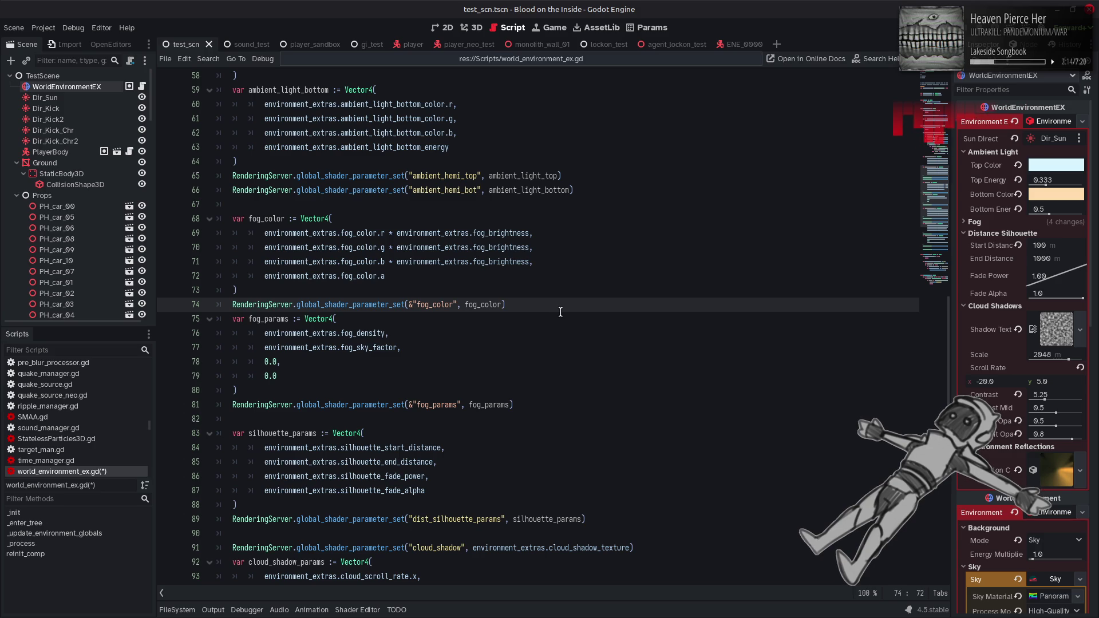
pyautogui.hotkey('ctrl', 's')
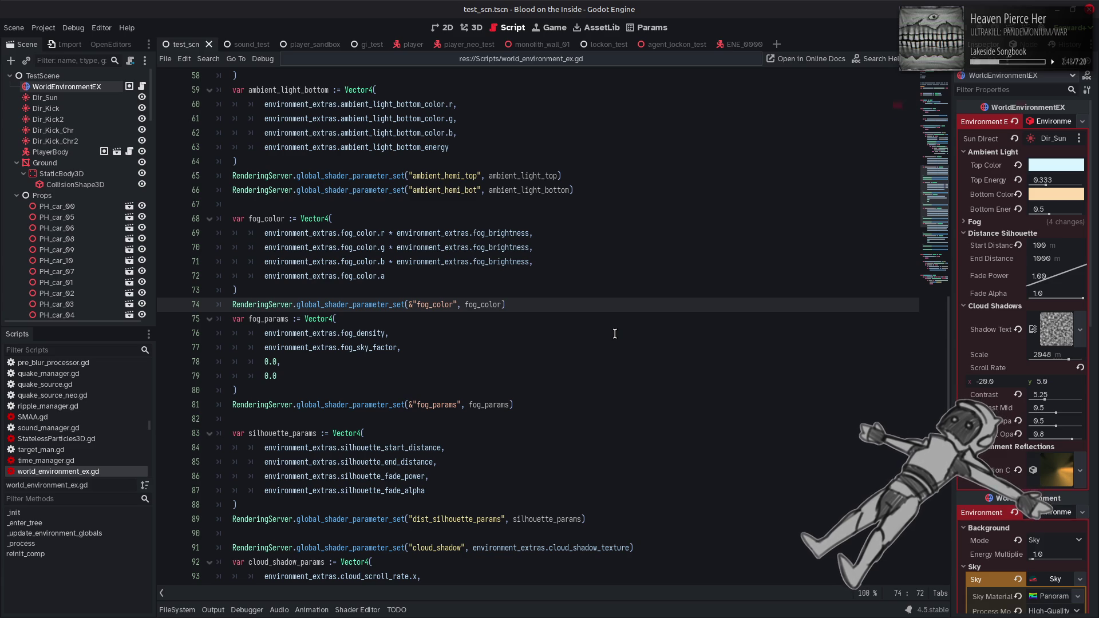
pyautogui.click(601, 48)
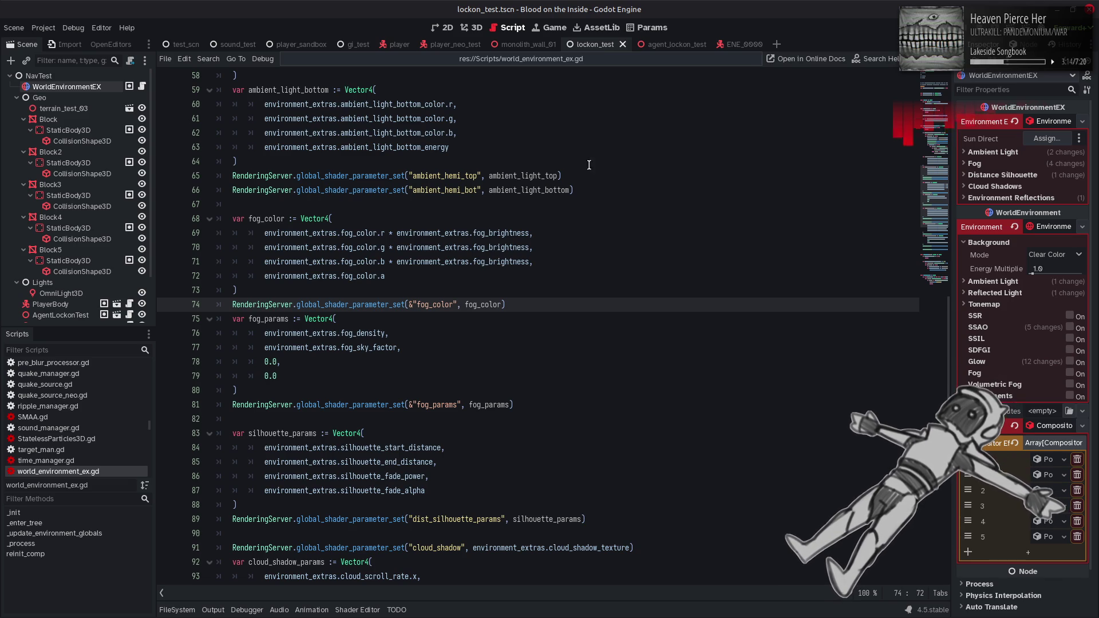
# - View lockon_test in 3D and freelook around its blocks, markers and floor
pyautogui.click(479, 28)
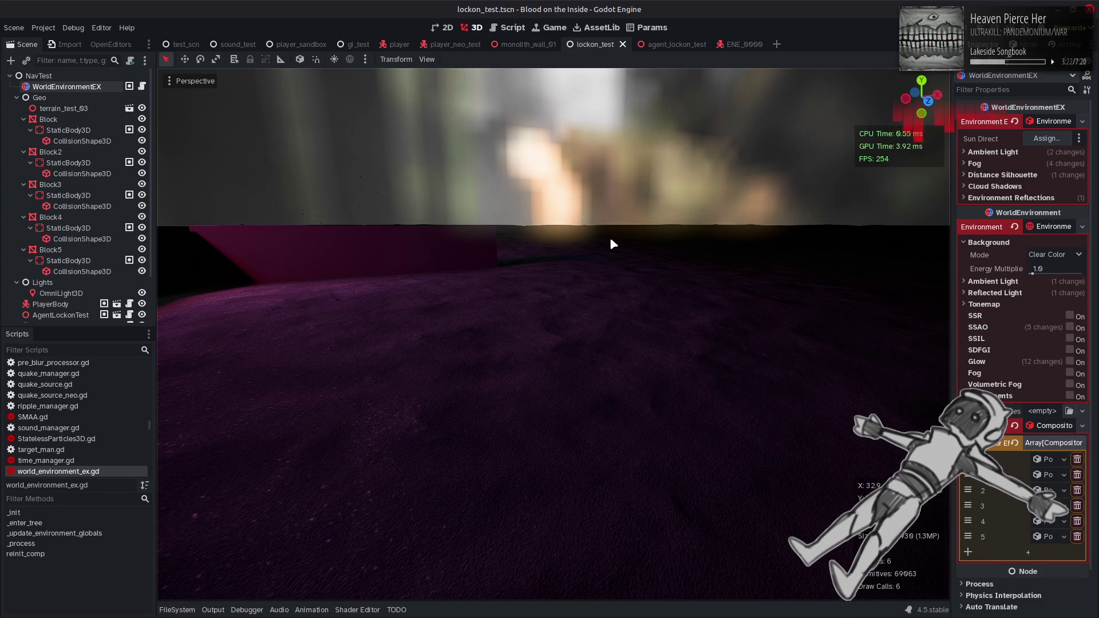
pyautogui.moveTo(611, 240); pyautogui.dragTo(619, 232)
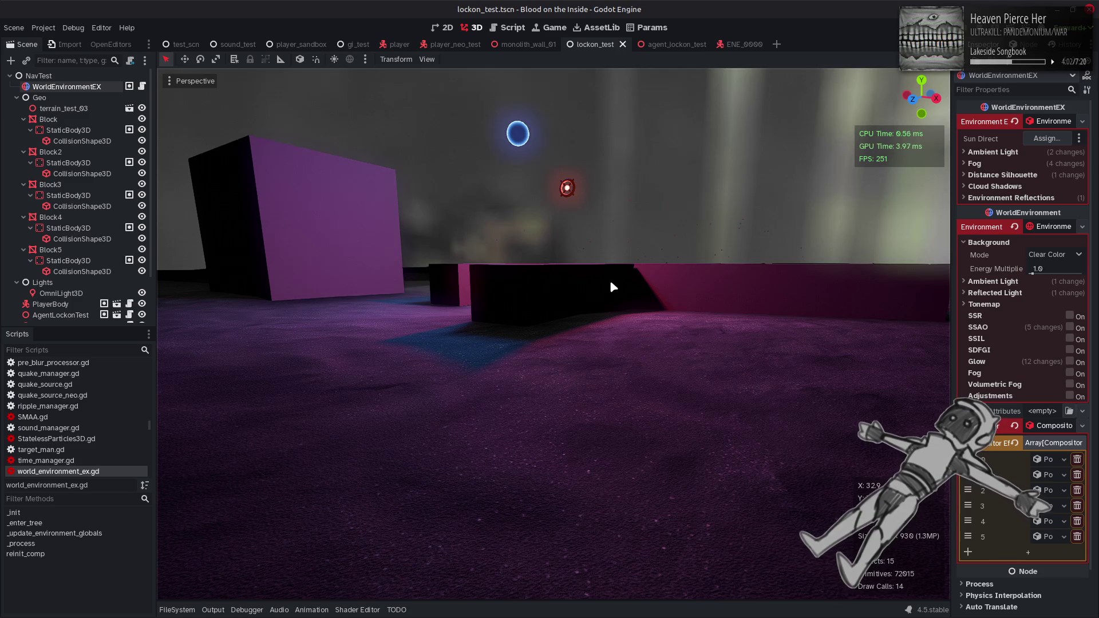
pyautogui.moveTo(610, 280)
pyautogui.mouseDown()
pyautogui.moveTo(801, 269)
pyautogui.moveTo(610, 280)
pyautogui.mouseUp()
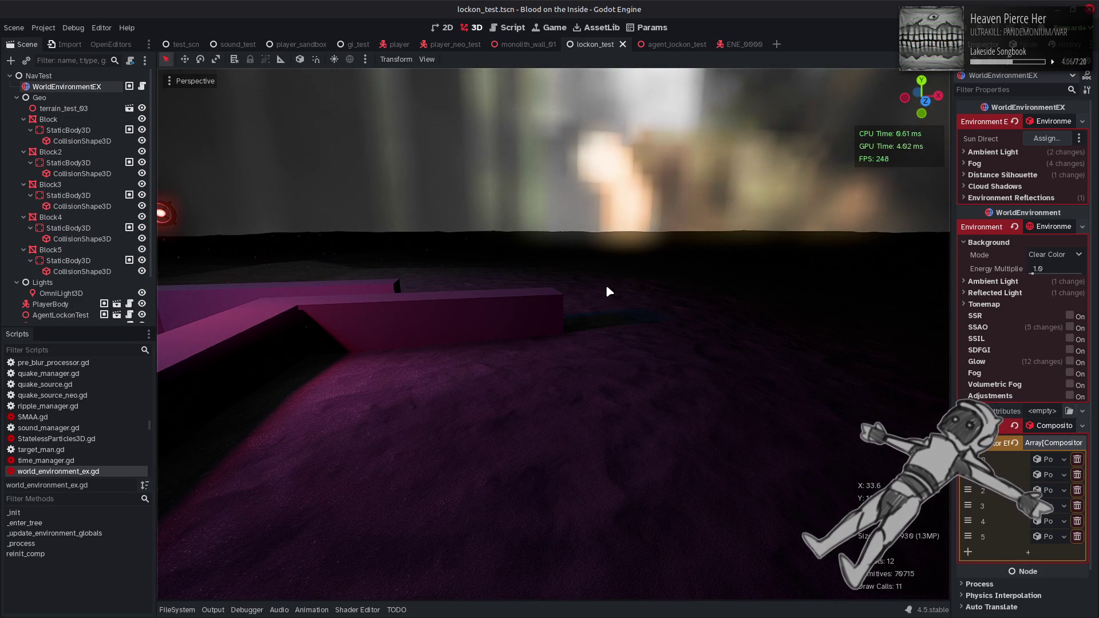
# - Revert WorldEnvironmentEX fog Color to white, Brightness to 1.0 and Density to default, then save lockon_test.tscn
pyautogui.click(975, 164)
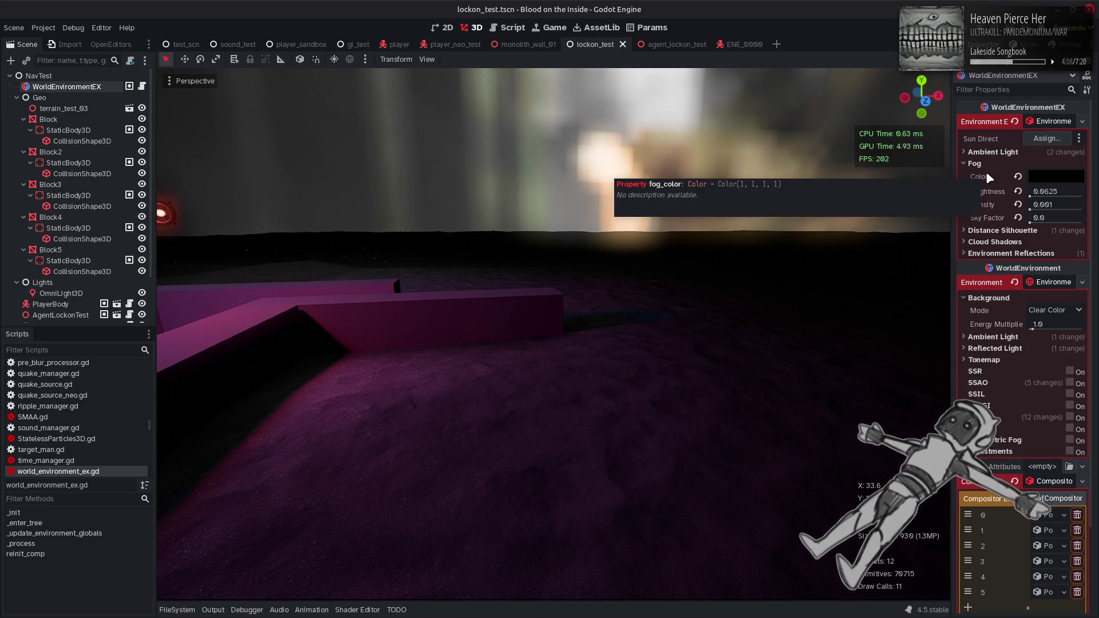
pyautogui.click(1018, 177)
pyautogui.click(1018, 191)
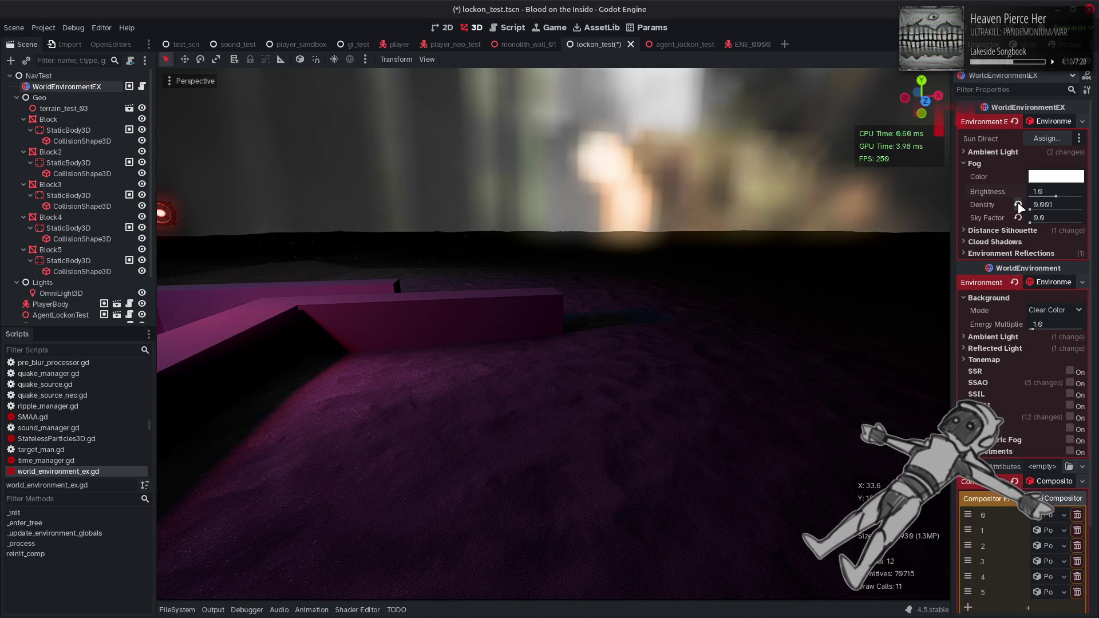
pyautogui.click(1018, 204)
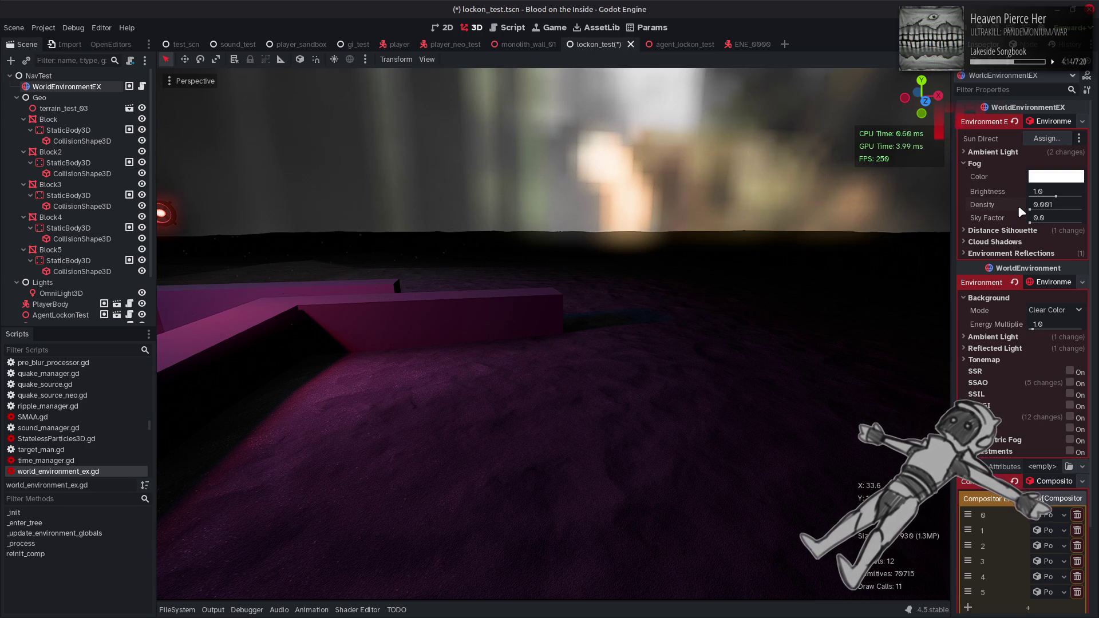
pyautogui.hotkey('ctrl', 's')
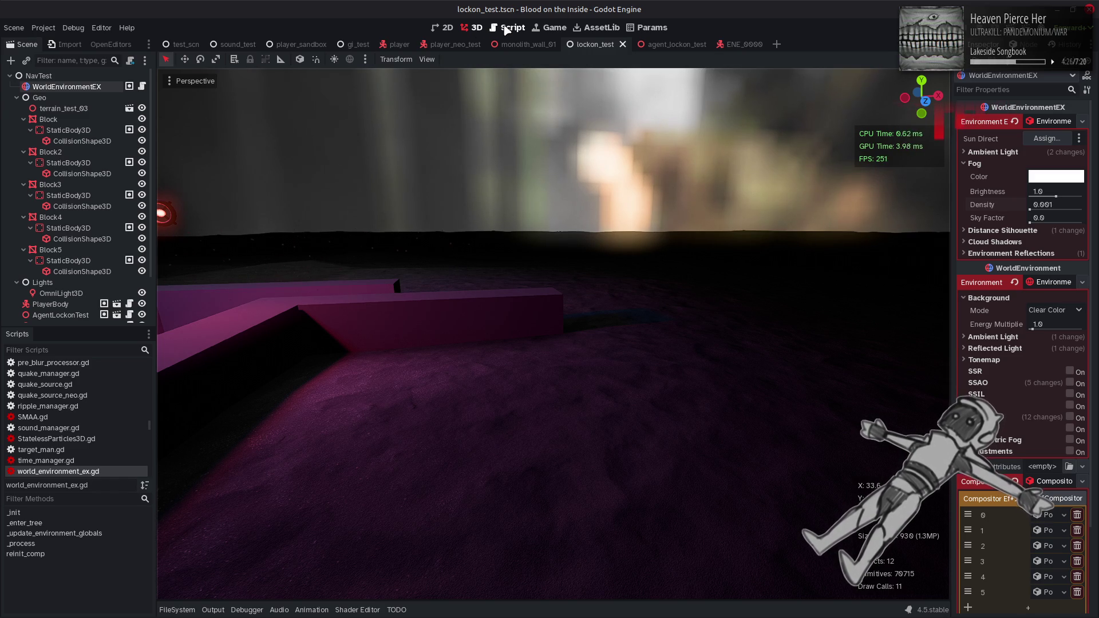
# - Open environment_extras.gd in the Script editor and scroll down to the fog_color default
pyautogui.click(506, 30)
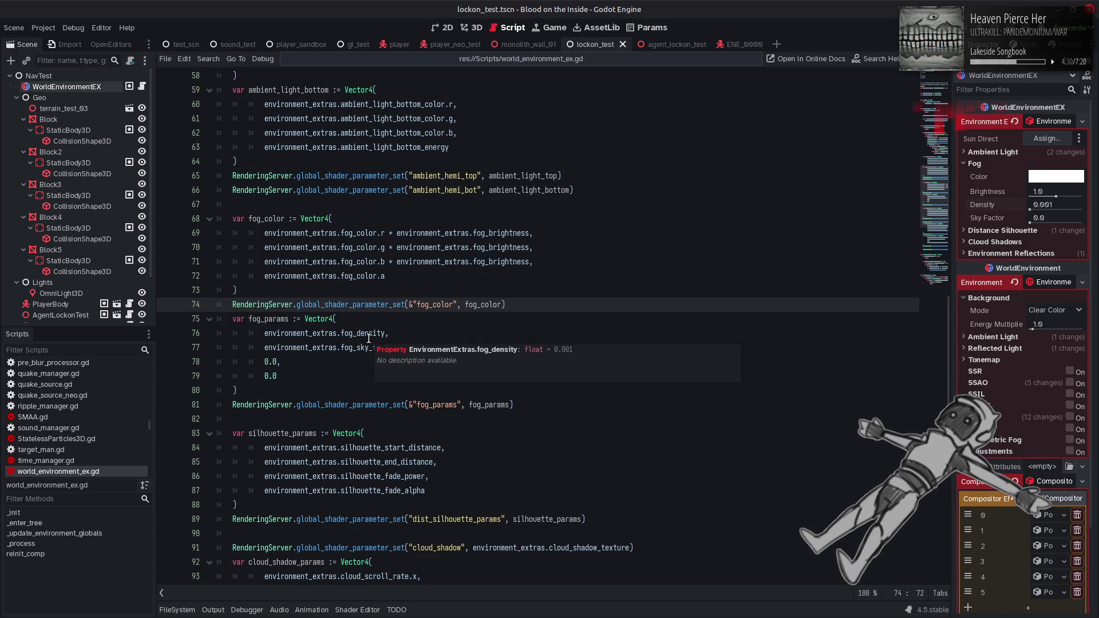
pyautogui.scroll(10, 136, 407)
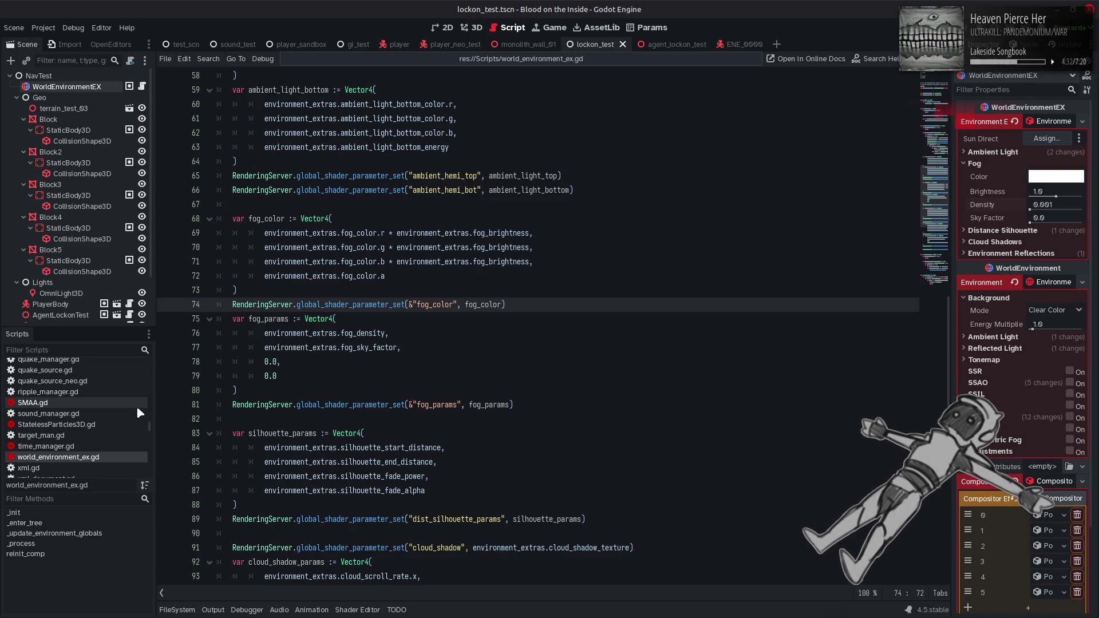
pyautogui.moveTo(152, 389); pyautogui.dragTo(153, 376)
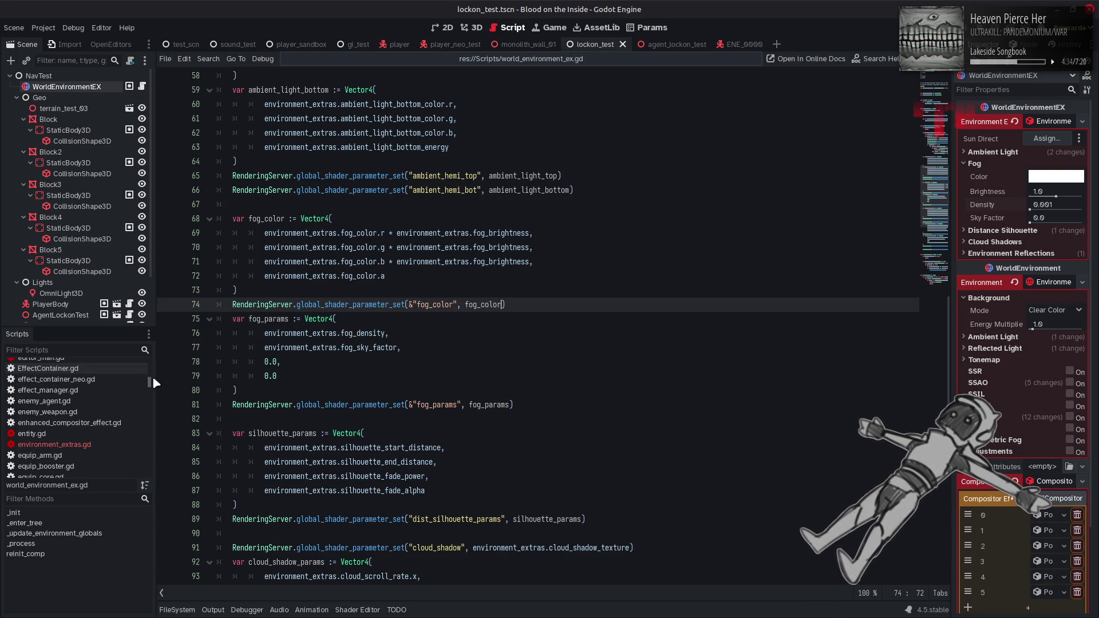
pyautogui.click(101, 444)
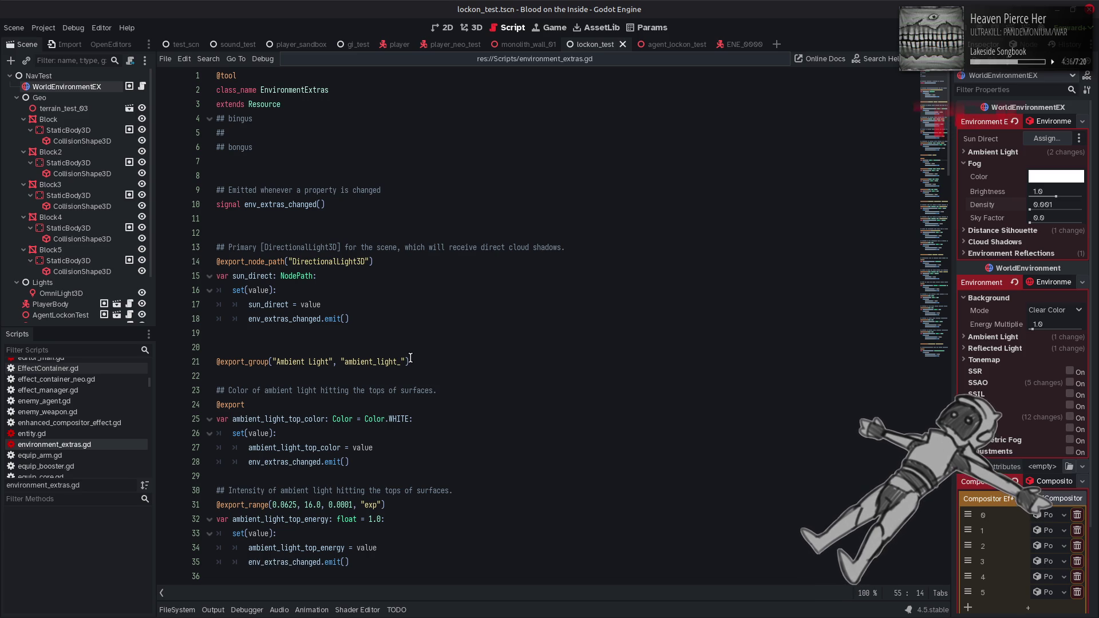
pyautogui.scroll(-1, 411, 358)
pyautogui.scroll(-1, 411, 358)
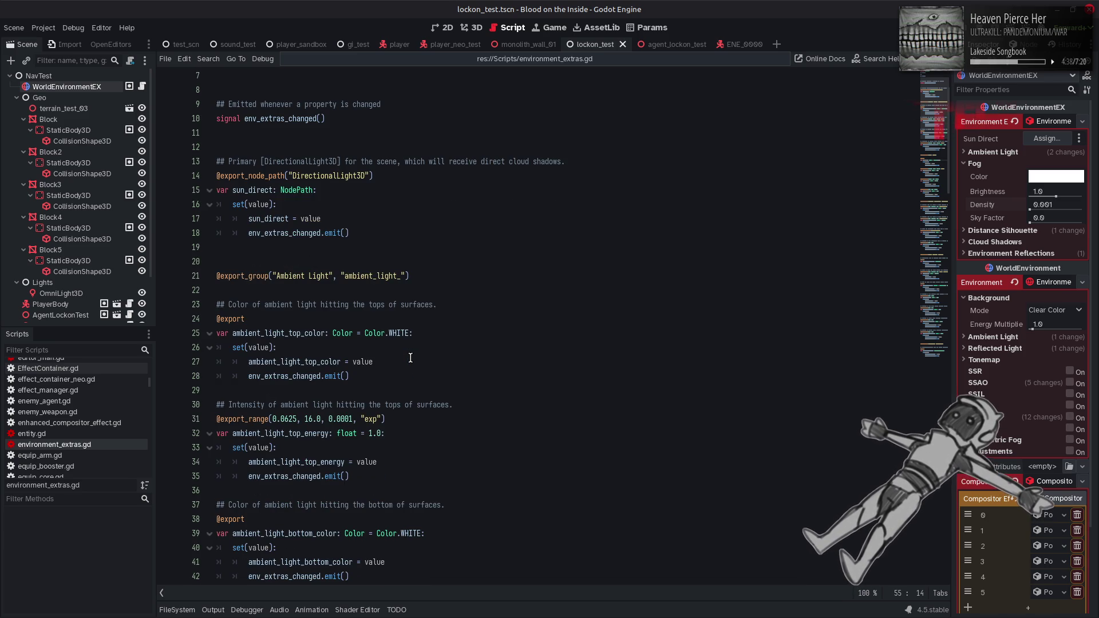
pyautogui.scroll(-5, 341, 341)
pyautogui.scroll(-5, 341, 340)
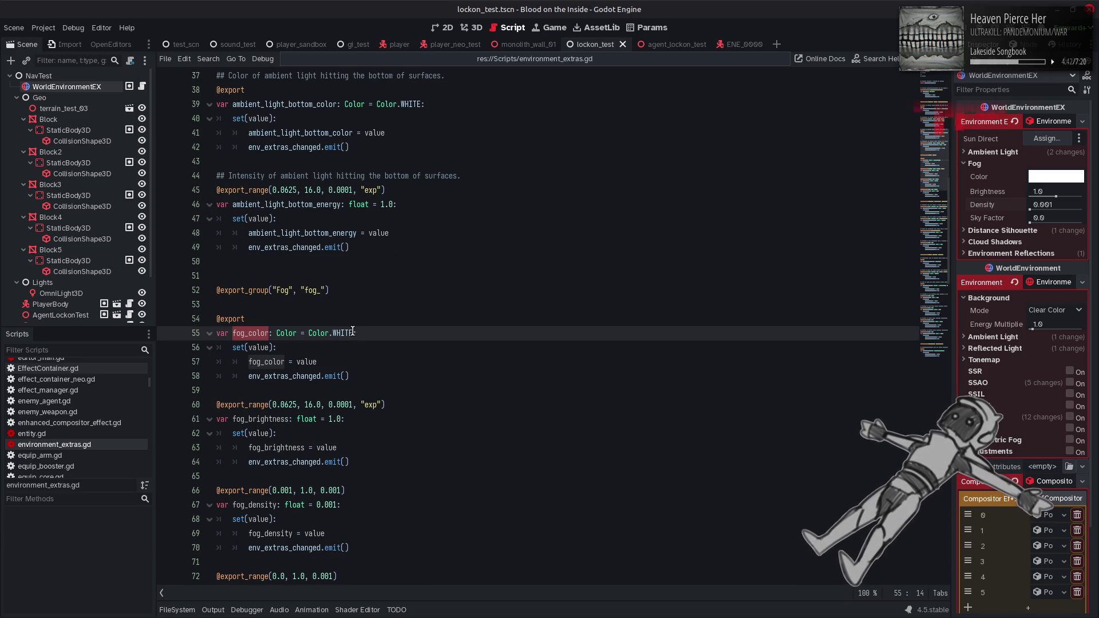
# - Change line 55's fog_color default from Color.WHITE to Color.TRANSPARENT and save the script
pyautogui.moveTo(352, 331)
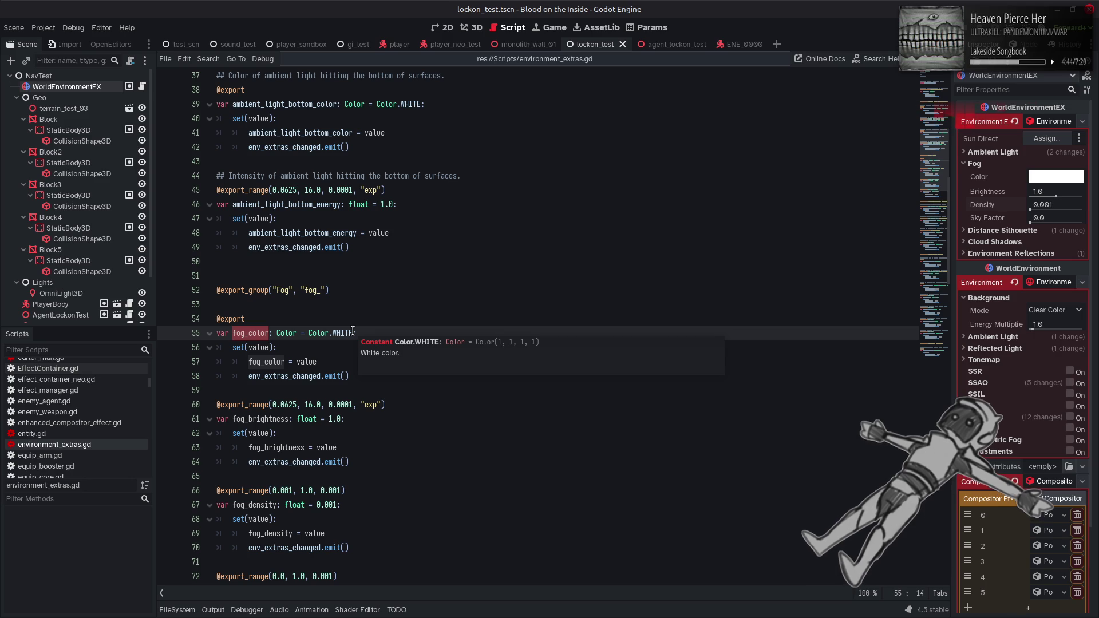
pyautogui.click(352, 333)
pyautogui.doubleClick(353, 332)
pyautogui.write('T')
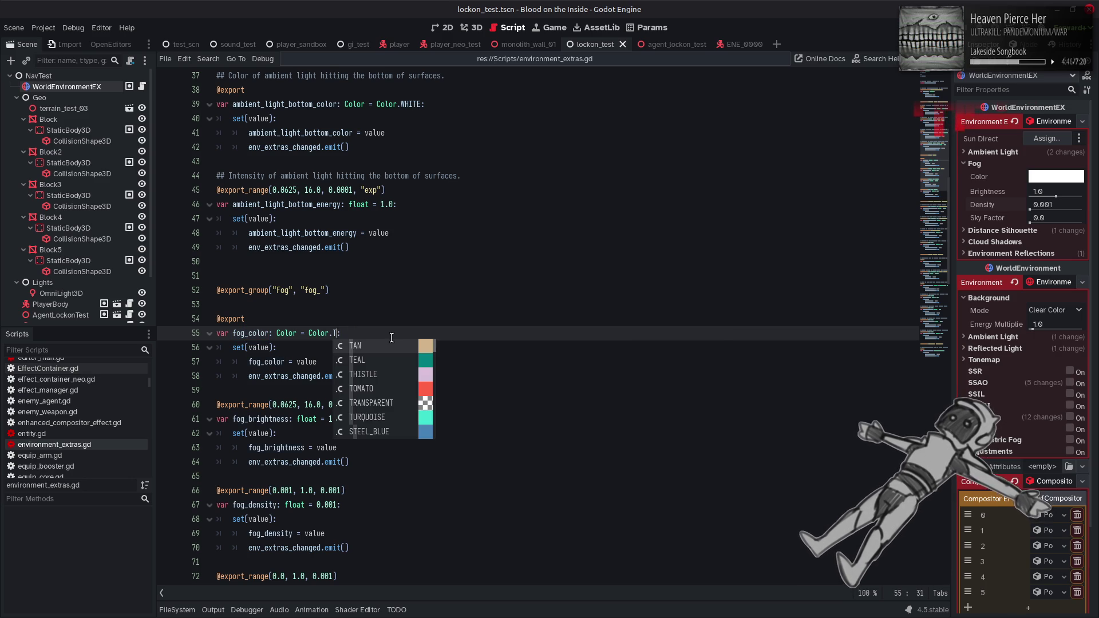
pyautogui.click(390, 400)
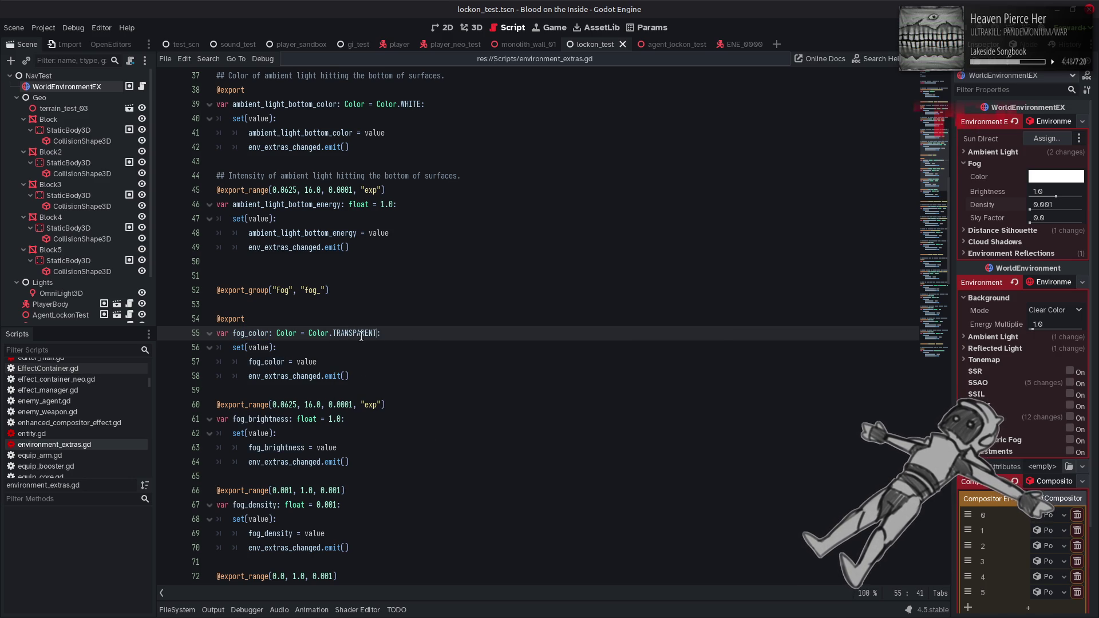
pyautogui.moveTo(361, 335)
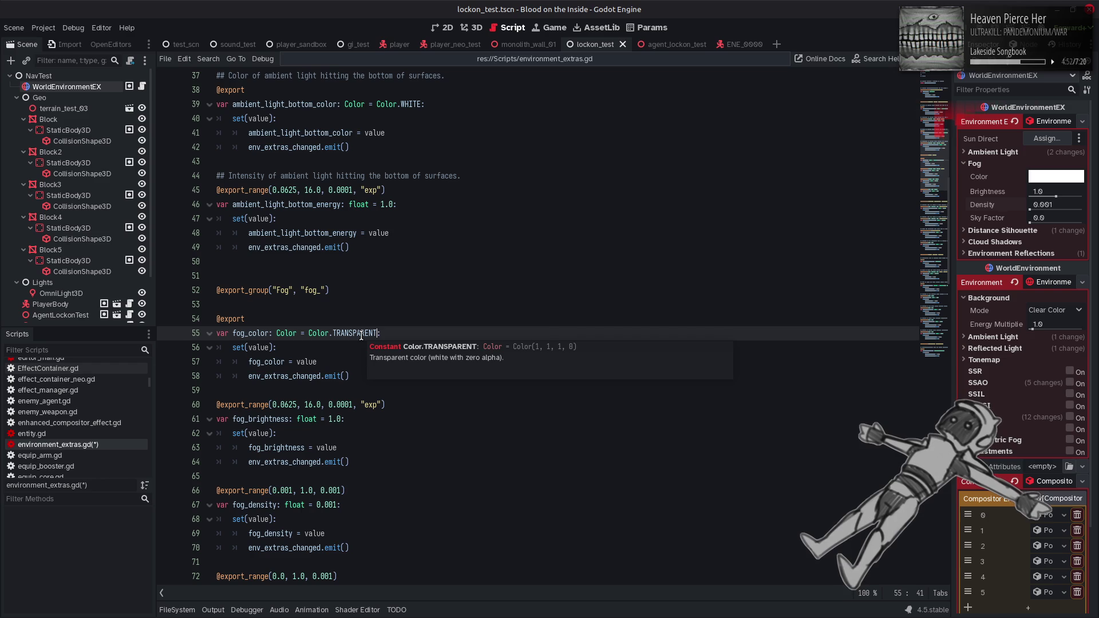
pyautogui.press('Down')
pyautogui.hotkey('ctrl', 's')
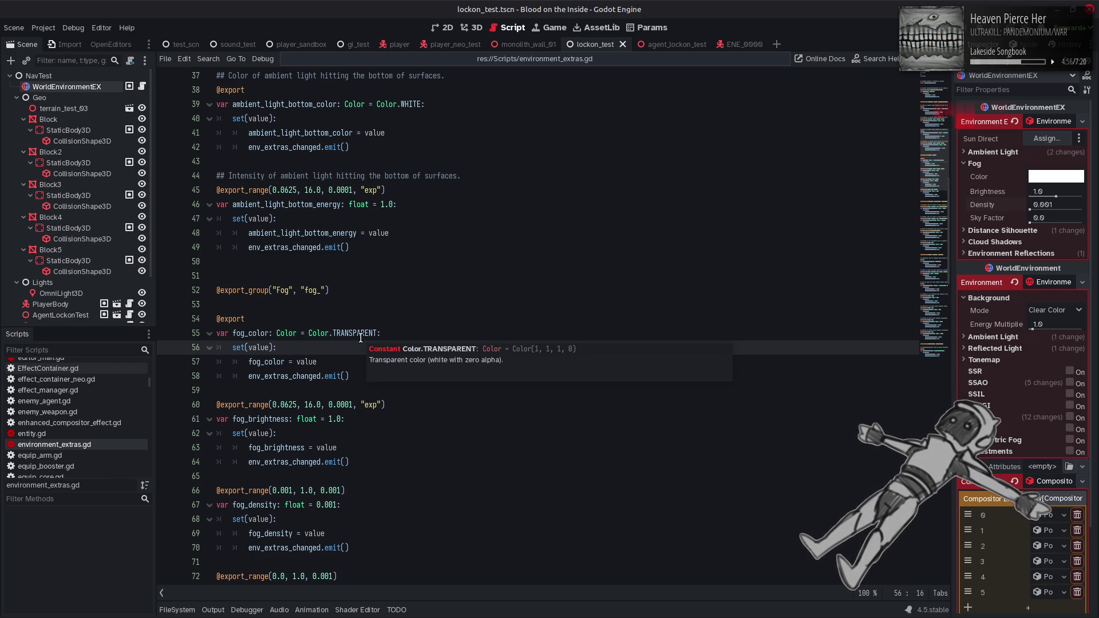
pyautogui.click(477, 29)
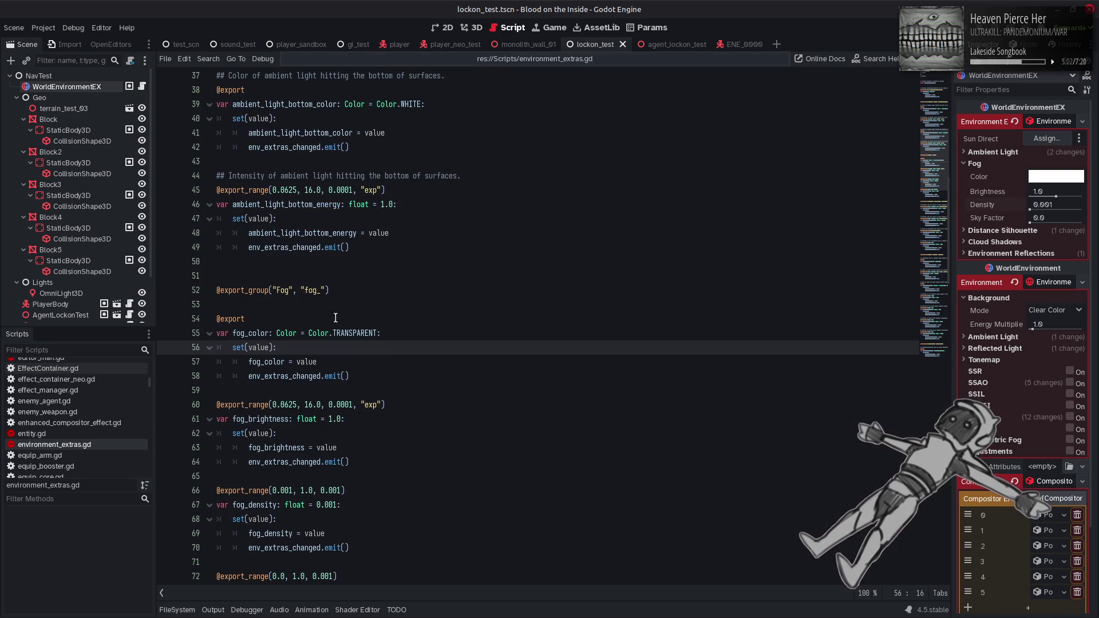
# - Browse the FileSystem dock to res://Shaders/Forward and open uber_forward.gdshaderinc
pyautogui.click(509, 27)
pyautogui.click(177, 610)
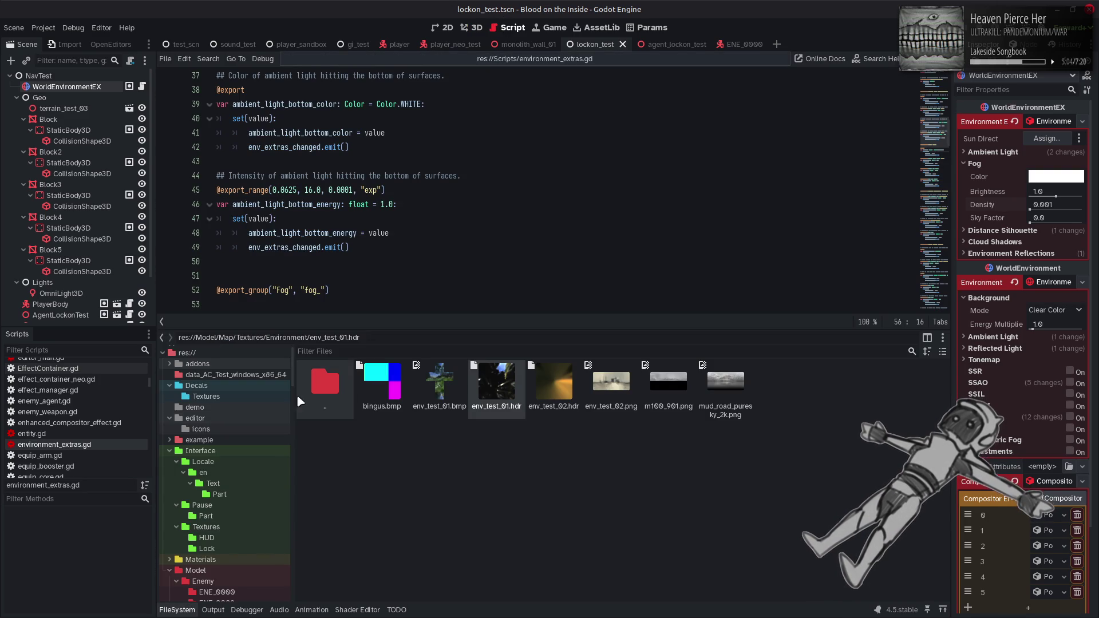
pyautogui.scroll(-10, 243, 515)
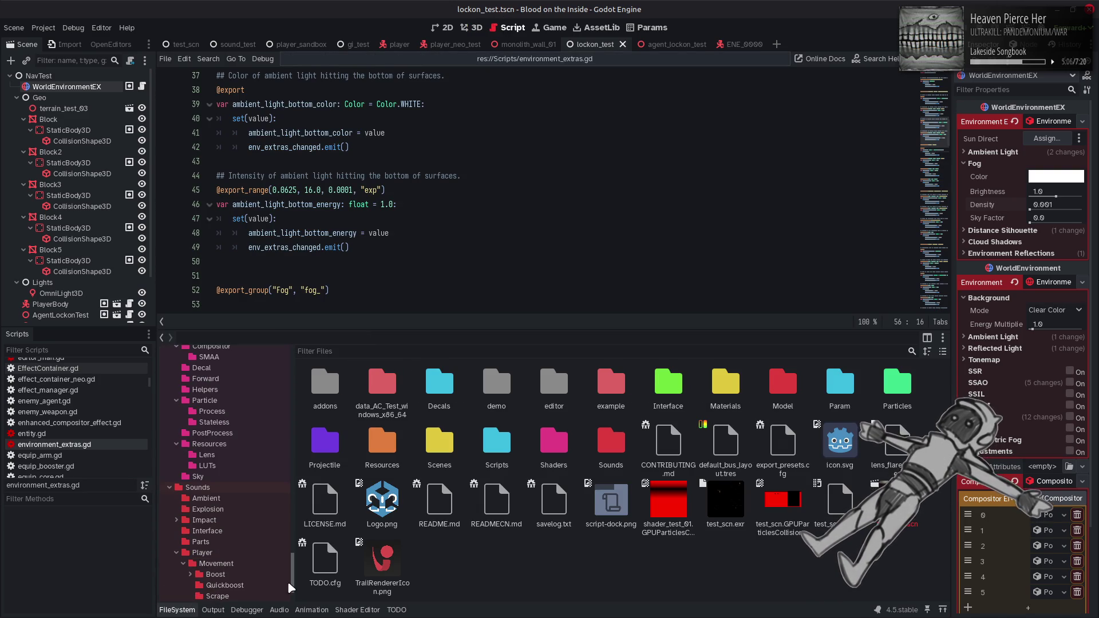
pyautogui.scroll(3, 243, 520)
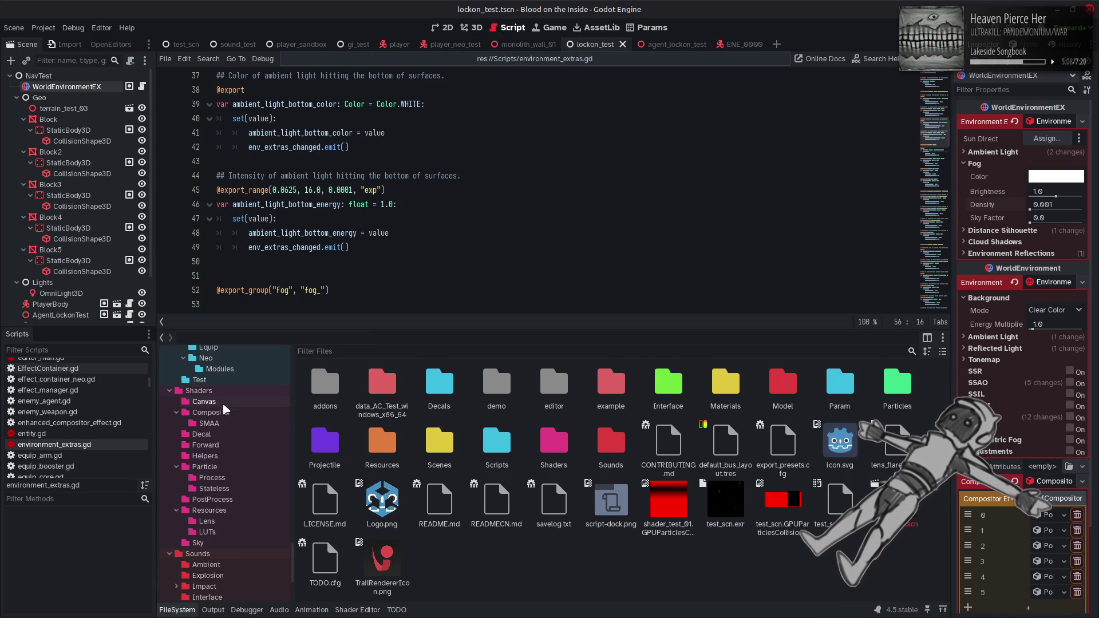
pyautogui.click(232, 393)
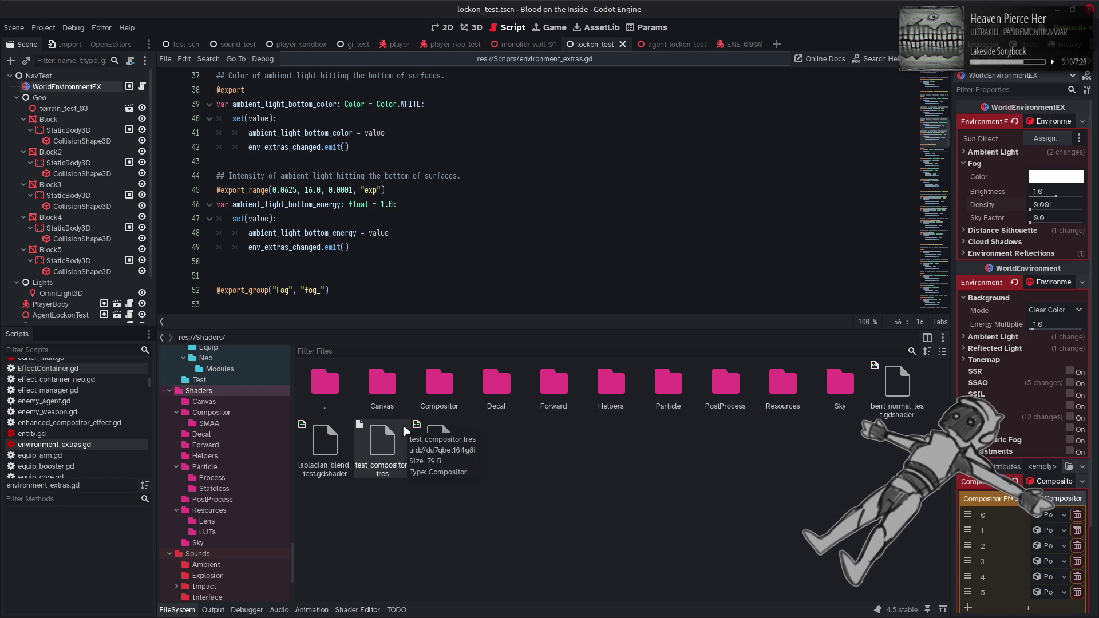
pyautogui.doubleClick(570, 389)
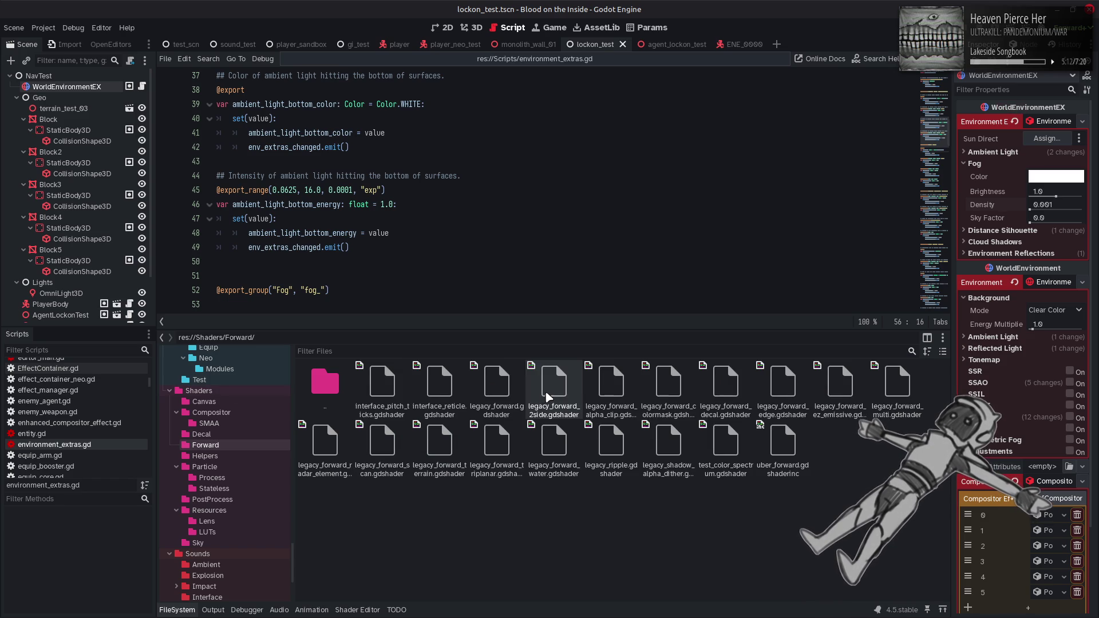
pyautogui.doubleClick(783, 441)
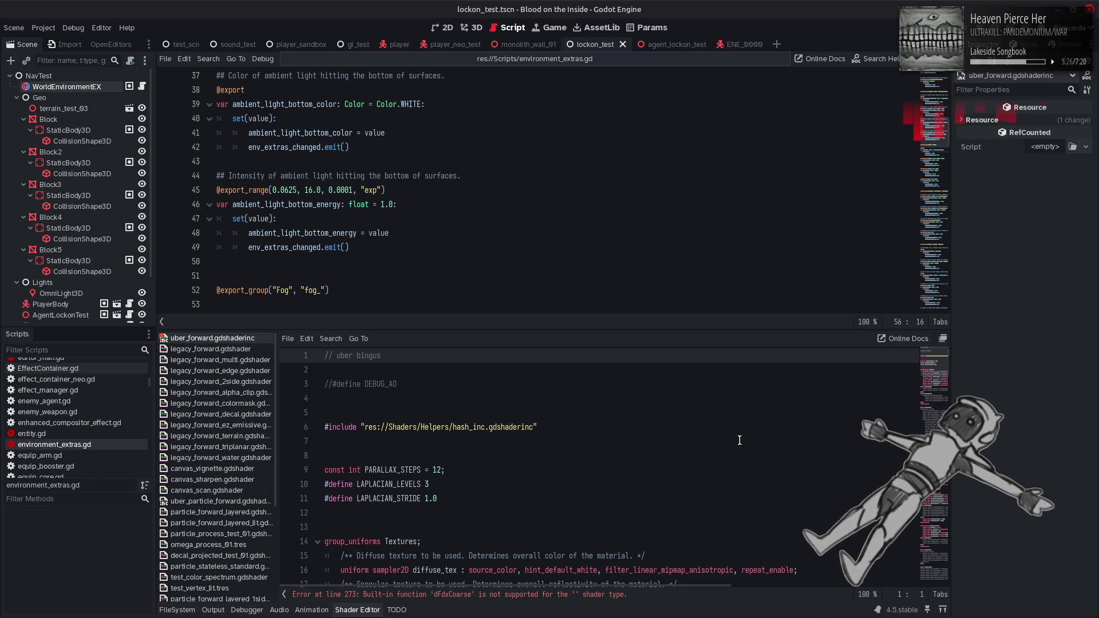
# - Scroll uber_forward.gdshaderinc to the global uniforms and place the cursor after dist_silhouette_params
pyautogui.scroll(-2, 731, 441)
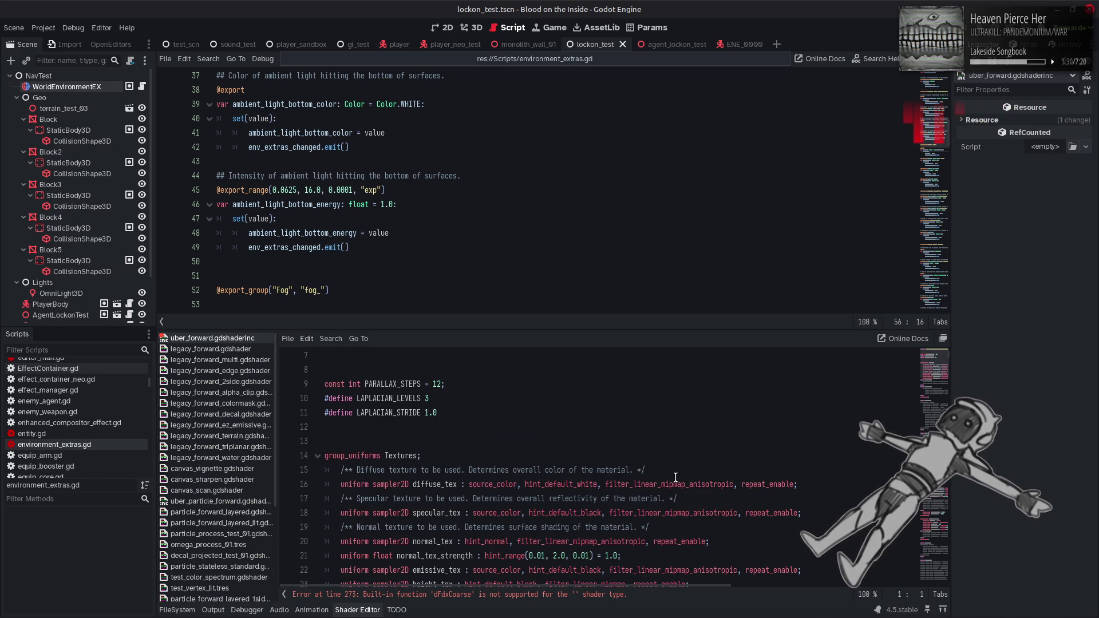
pyautogui.scroll(-1, 678, 474)
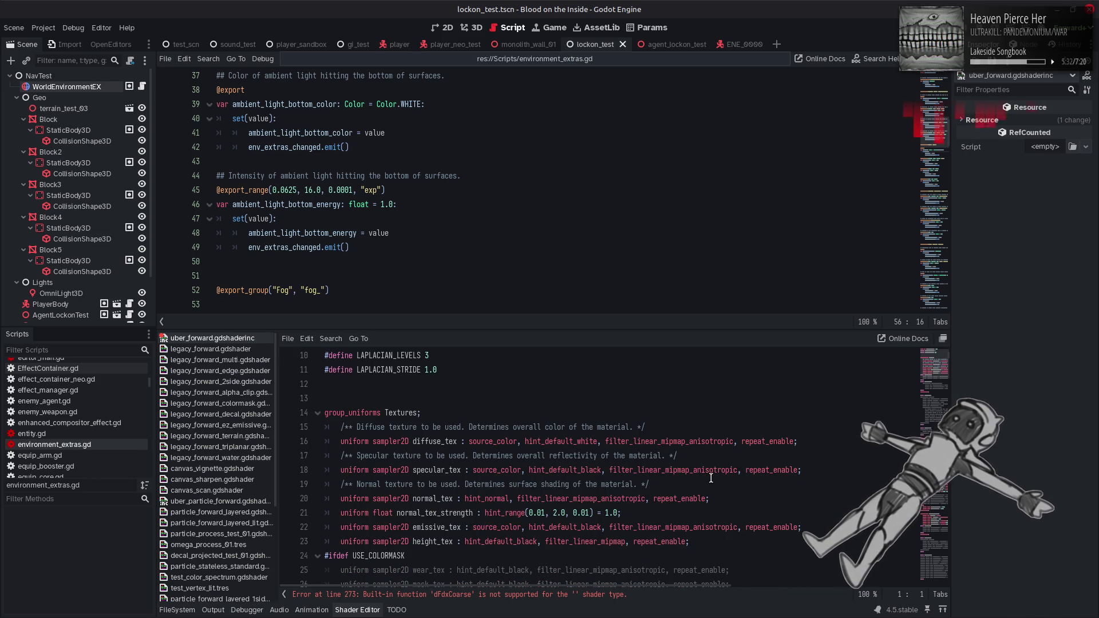
pyautogui.scroll(-5, 711, 478)
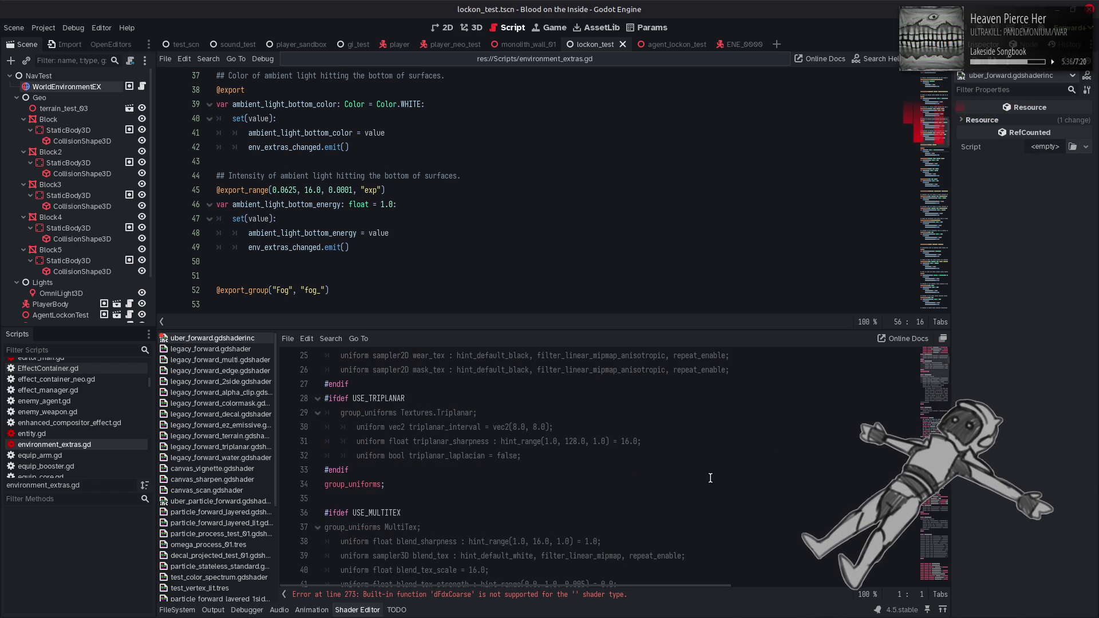
pyautogui.scroll(-20, 711, 478)
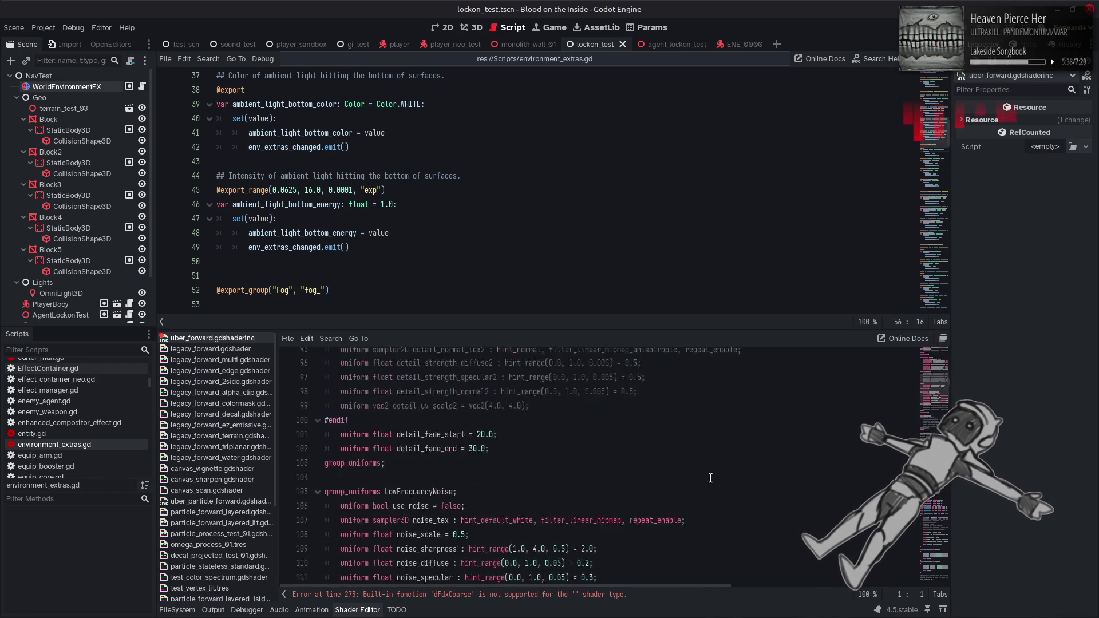
pyautogui.scroll(-4, 710, 478)
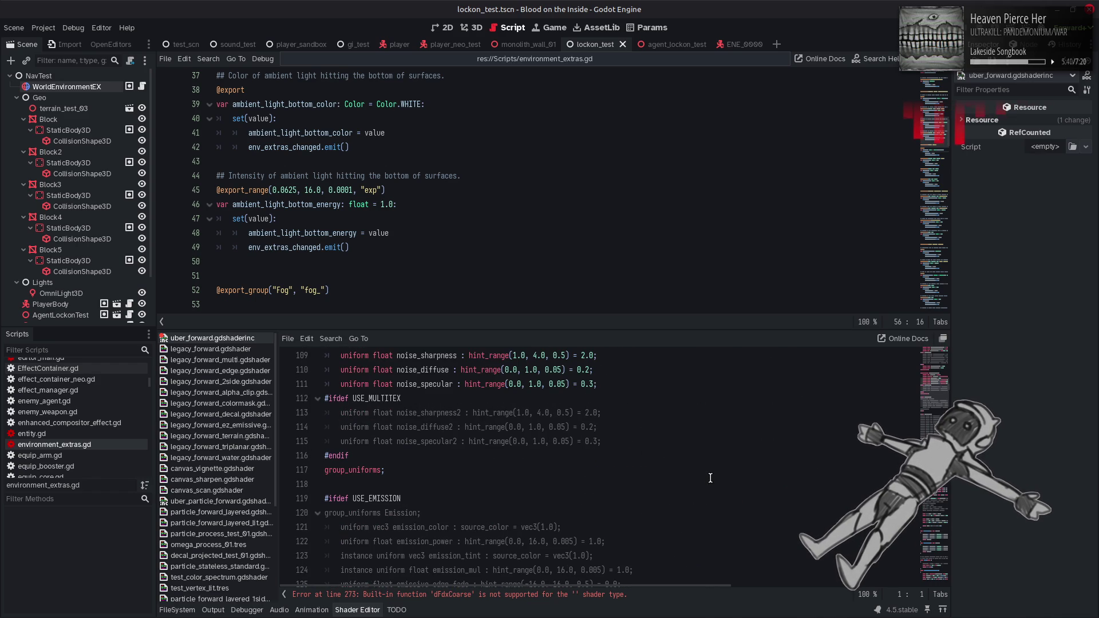
pyautogui.scroll(-12, 711, 478)
pyautogui.scroll(4, 710, 479)
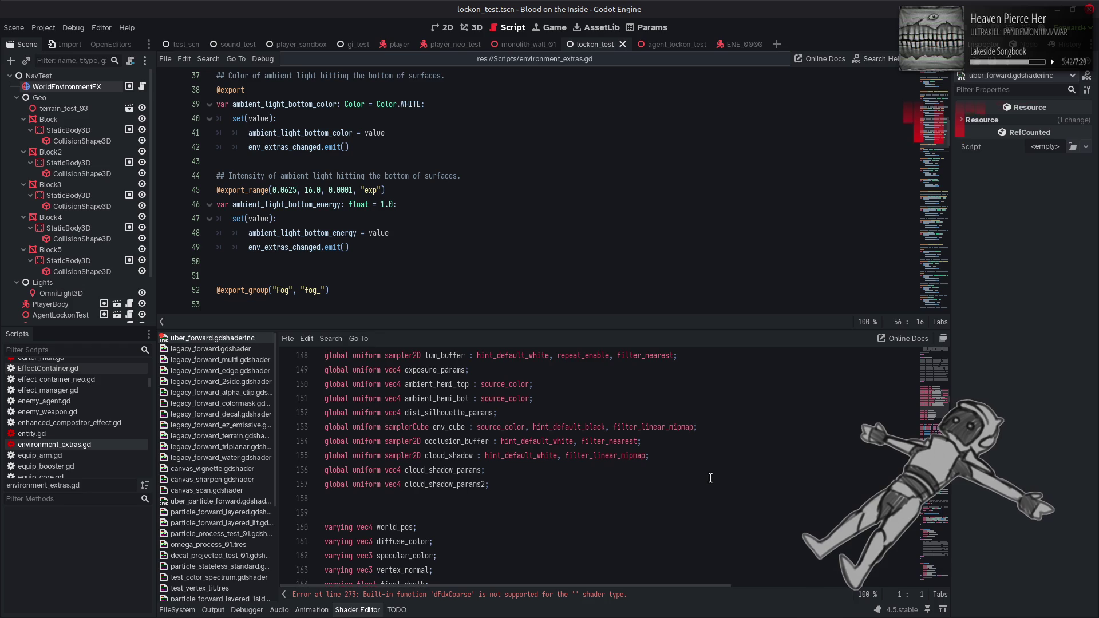
pyautogui.scroll(1, 711, 478)
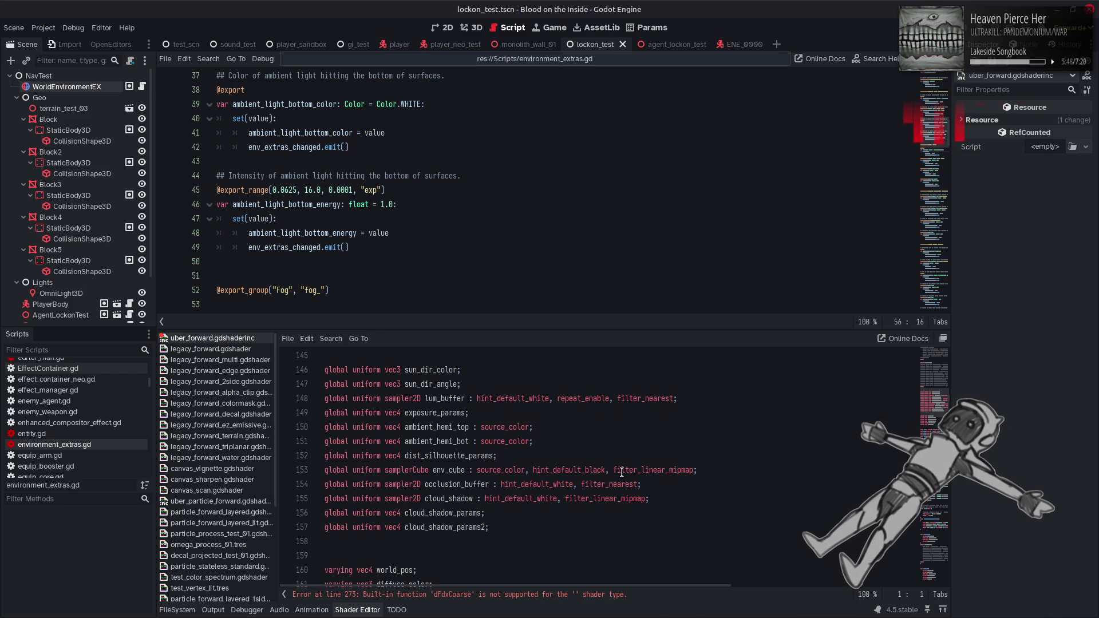
pyautogui.click(542, 457)
# - Duplicate the dist_silhouette_params declaration as a new global vec4 uniform named fog_params
pyautogui.hotkey('shift', 'Home')
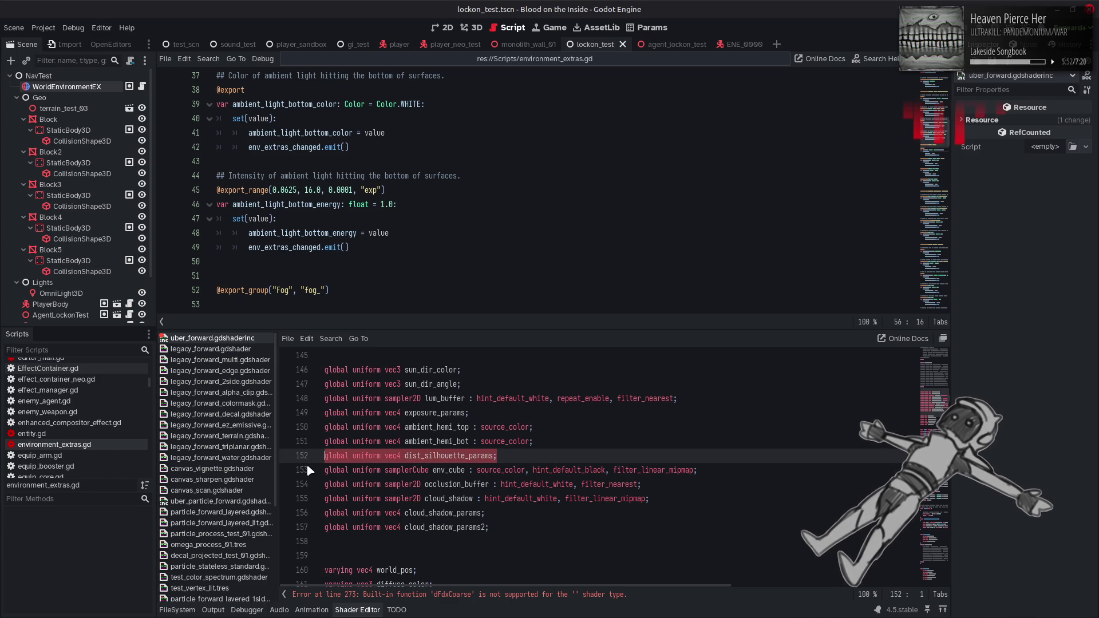
pyautogui.click(543, 442)
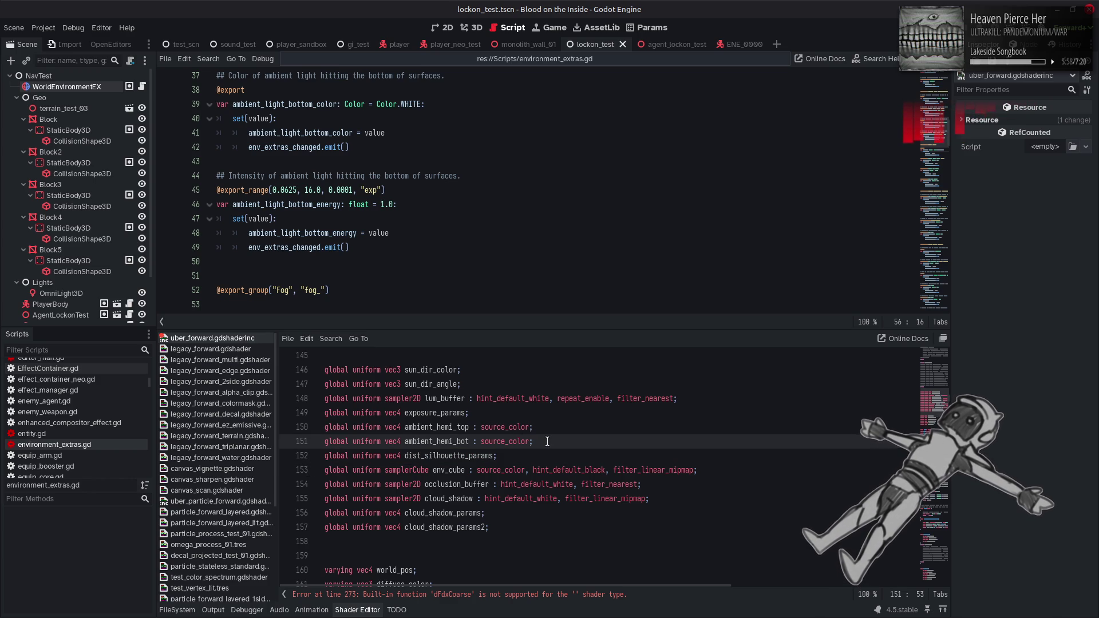
pyautogui.press('Return')
pyautogui.hotkey('ctrl', 'v')
pyautogui.doubleClick(447, 456)
pyautogui.write('fog_params')
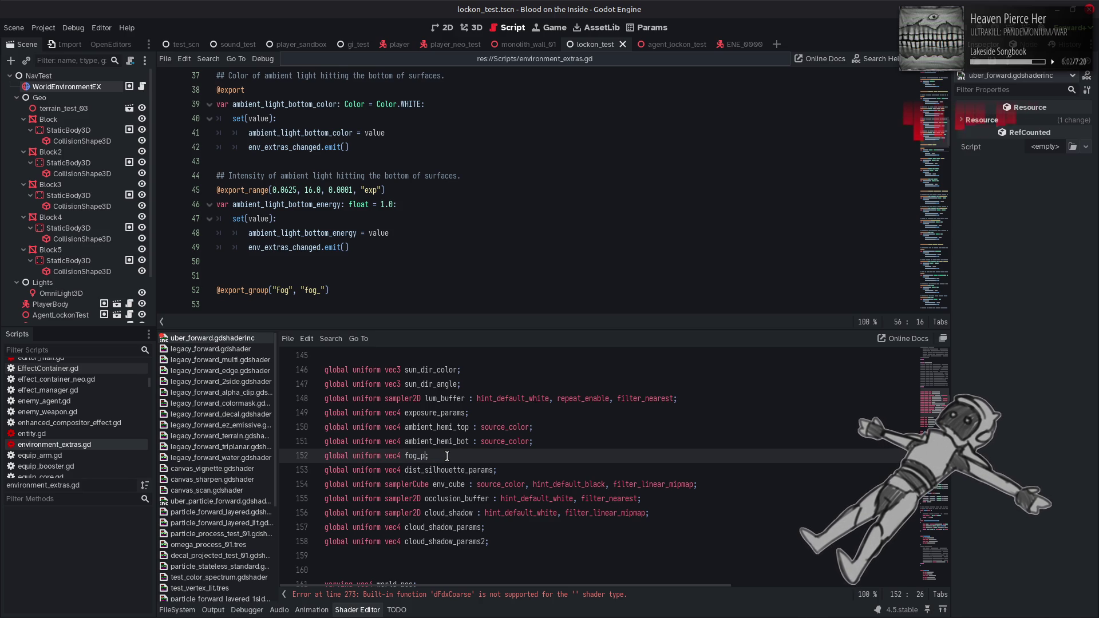
# - Add another copy named fog_color, save the shader, and return to world_environment_ex.gd
pyautogui.press('Up')
pyautogui.press('End')
pyautogui.press('Return')
pyautogui.hotkey('ctrl', 'v')
pyautogui.doubleClick(419, 457)
pyautogui.write('fog')
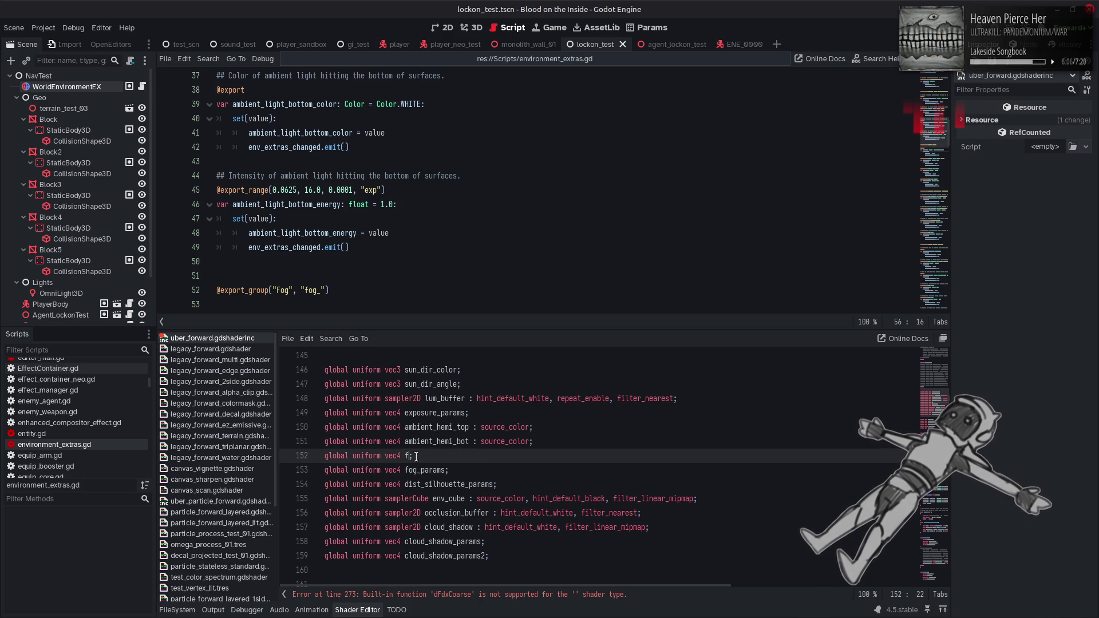
pyautogui.write('_color')
pyautogui.click(504, 461)
pyautogui.hotkey('ctrl', 's')
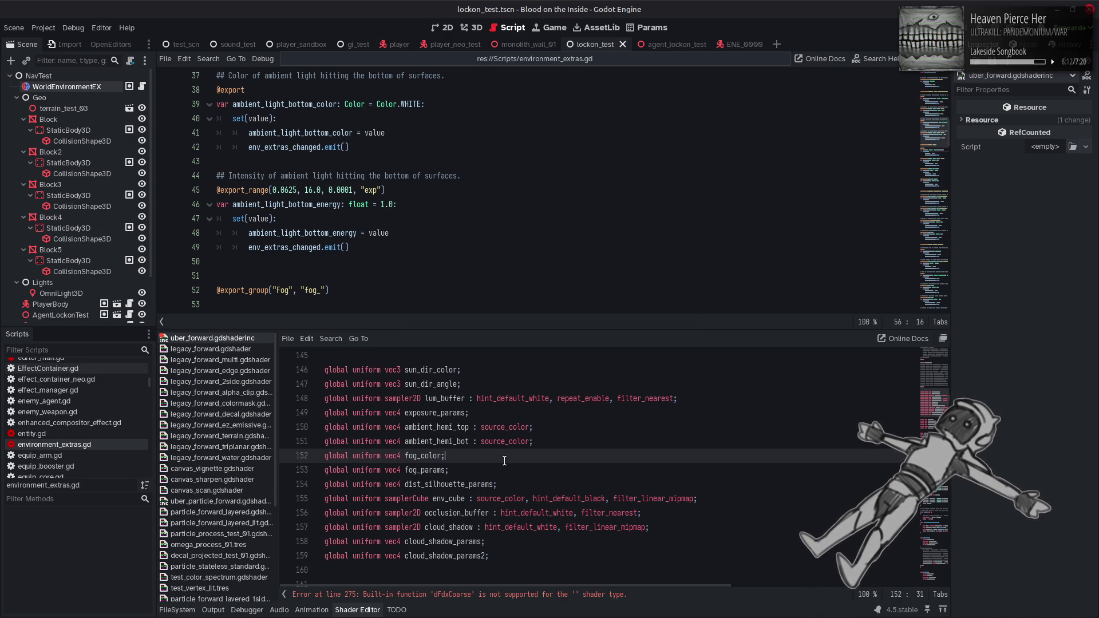
pyautogui.click(358, 609)
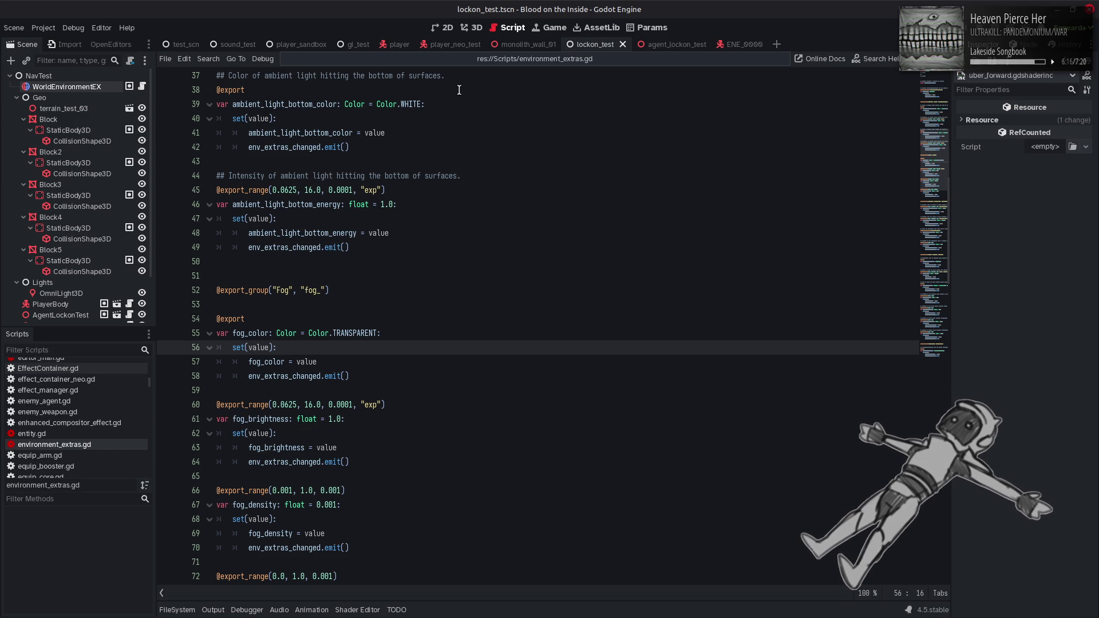
pyautogui.hotkey('alt', 'Left')
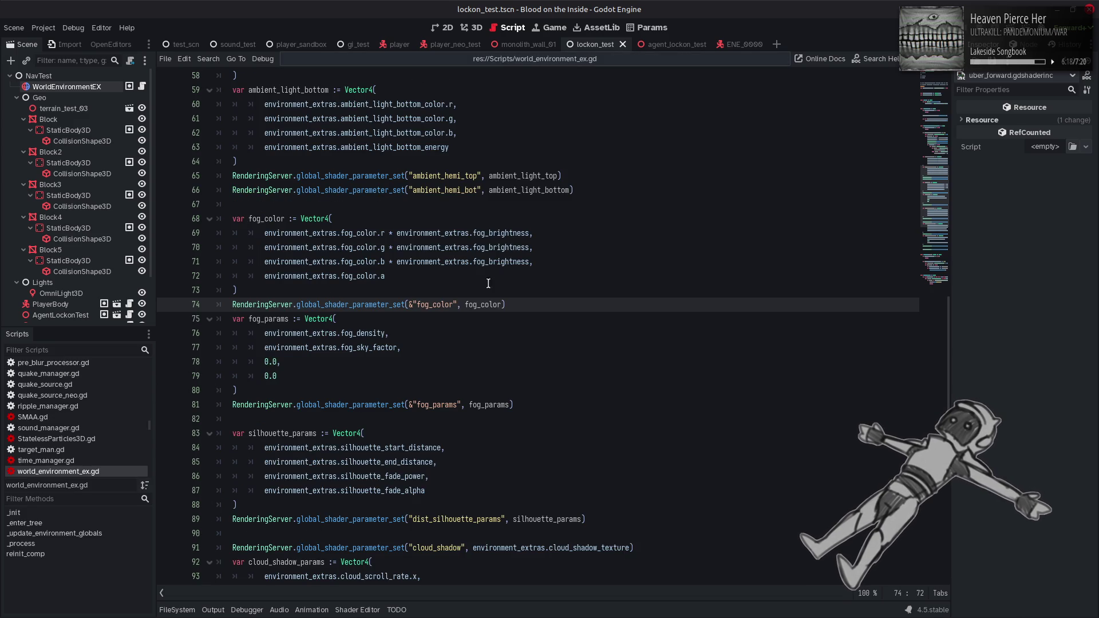
# - Insert .srgb_to_linear() after fog_color on line 69 and add a blank line above the fog block
pyautogui.click(385, 232)
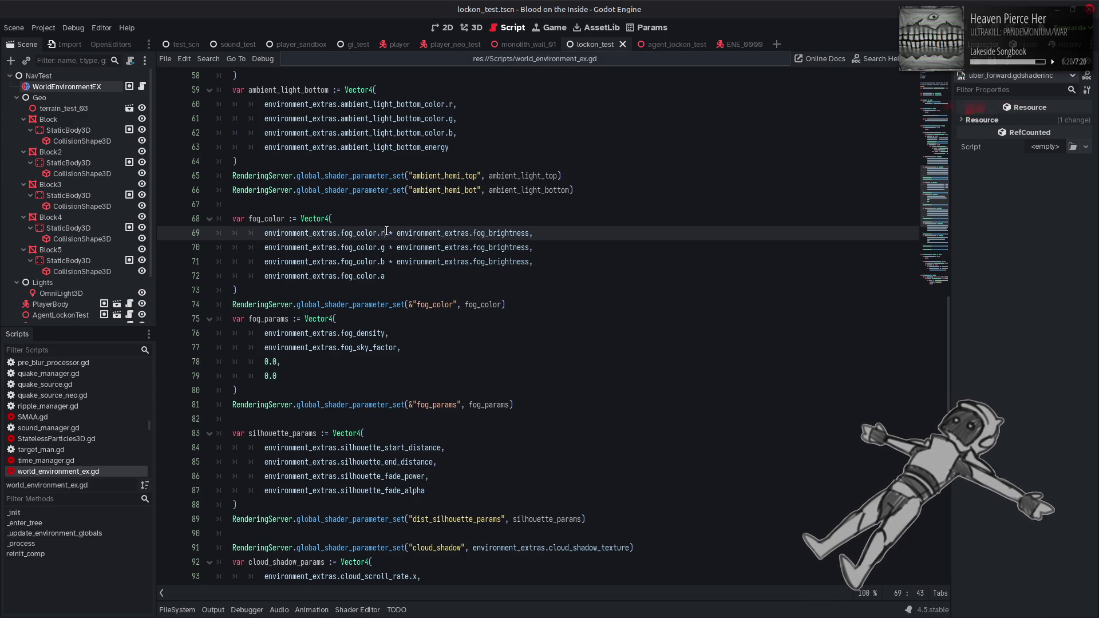
pyautogui.write('.')
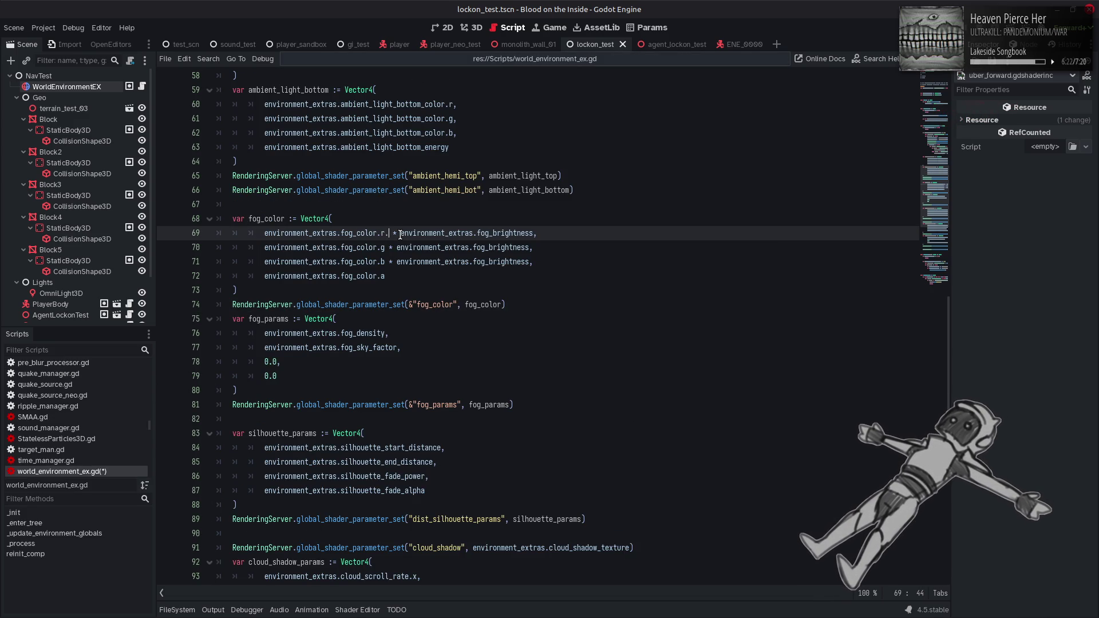
pyautogui.press('BackSpace')
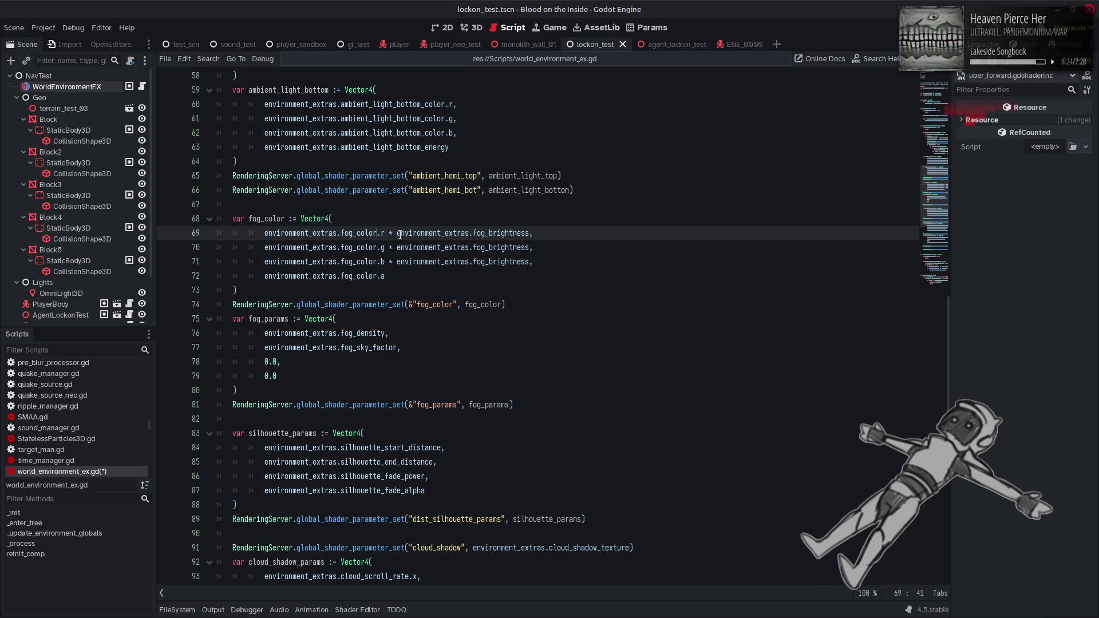
pyautogui.write('.s')
pyautogui.press('Down')
pyautogui.press('Return')
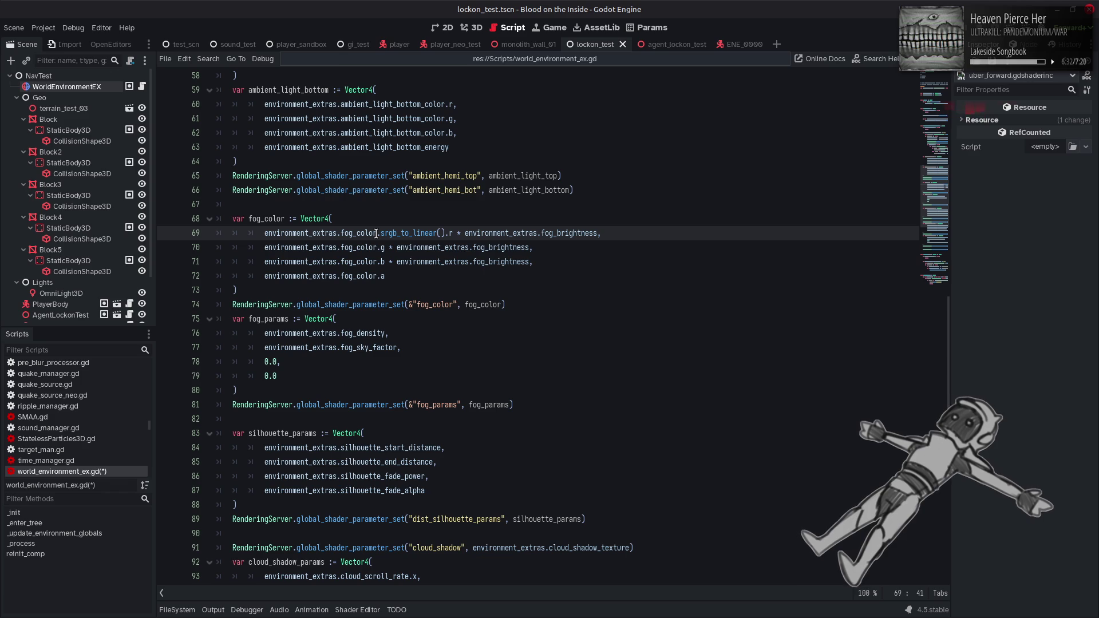
pyautogui.moveTo(376, 233); pyautogui.dragTo(445, 233)
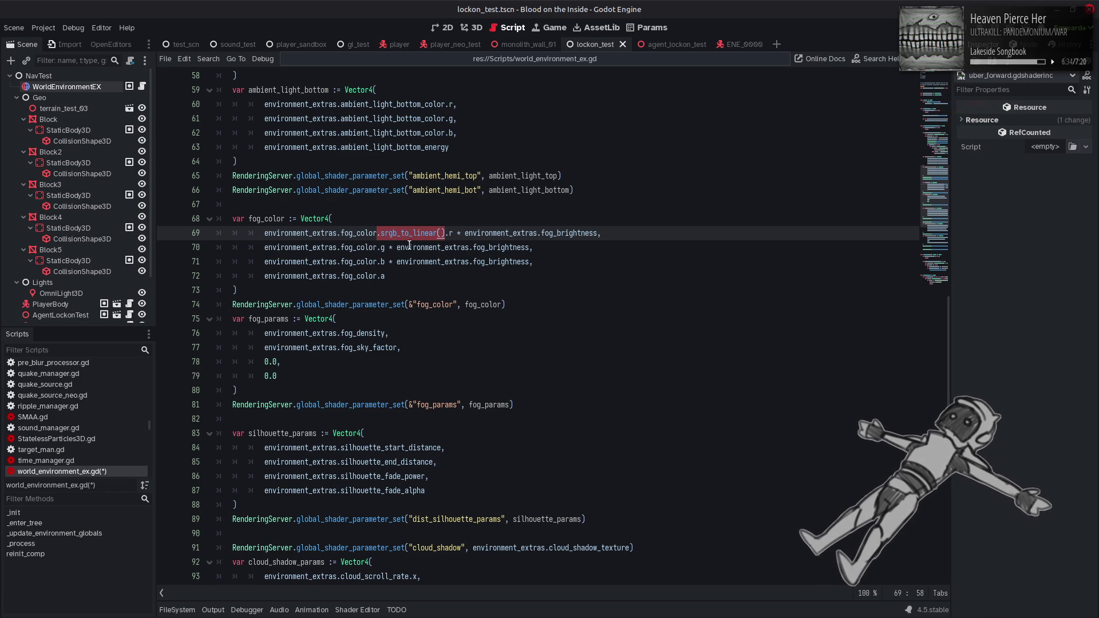
pyautogui.click(323, 205)
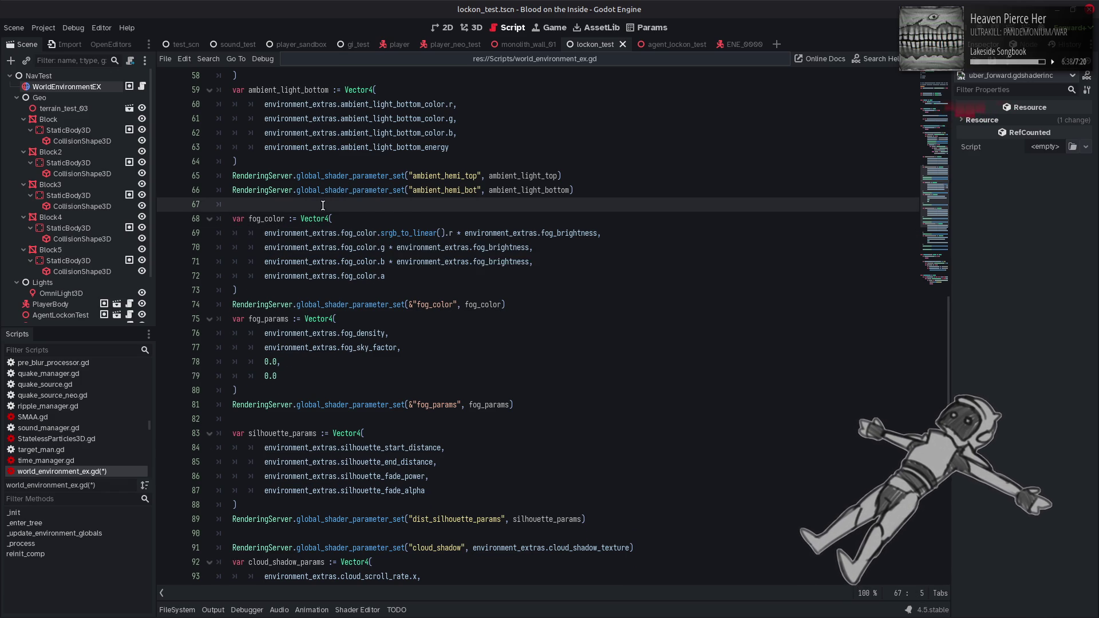
pyautogui.press('Return')
# - Declare var fog_color_lin := environment_extras.fog_color.srgb_to_linear() on line 68
pyautogui.write('var ')
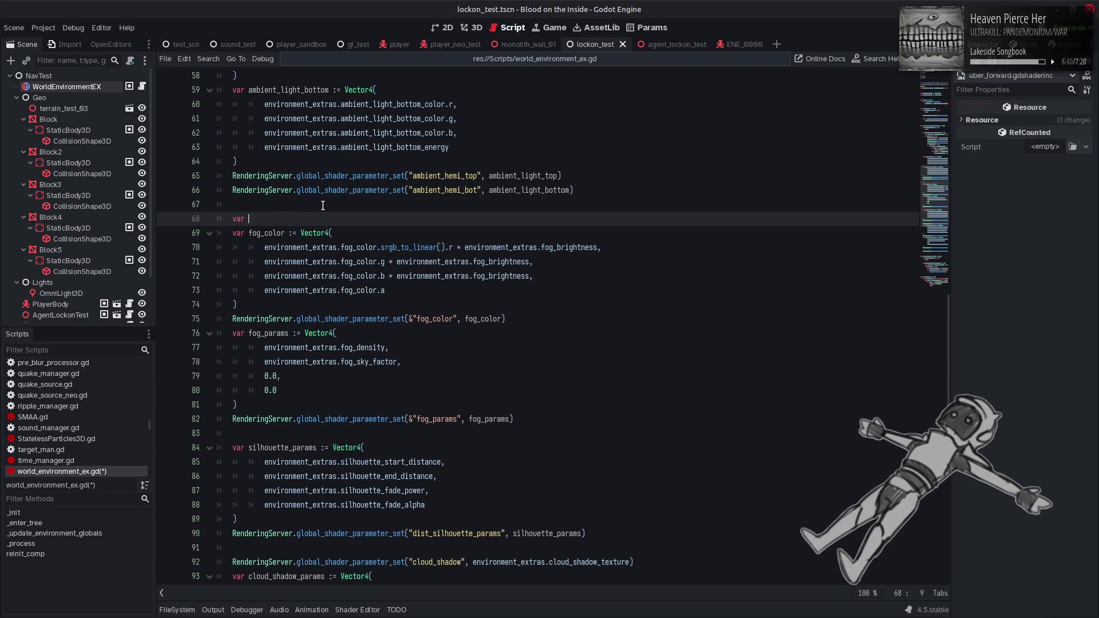
pyautogui.write('fog_color_lin')
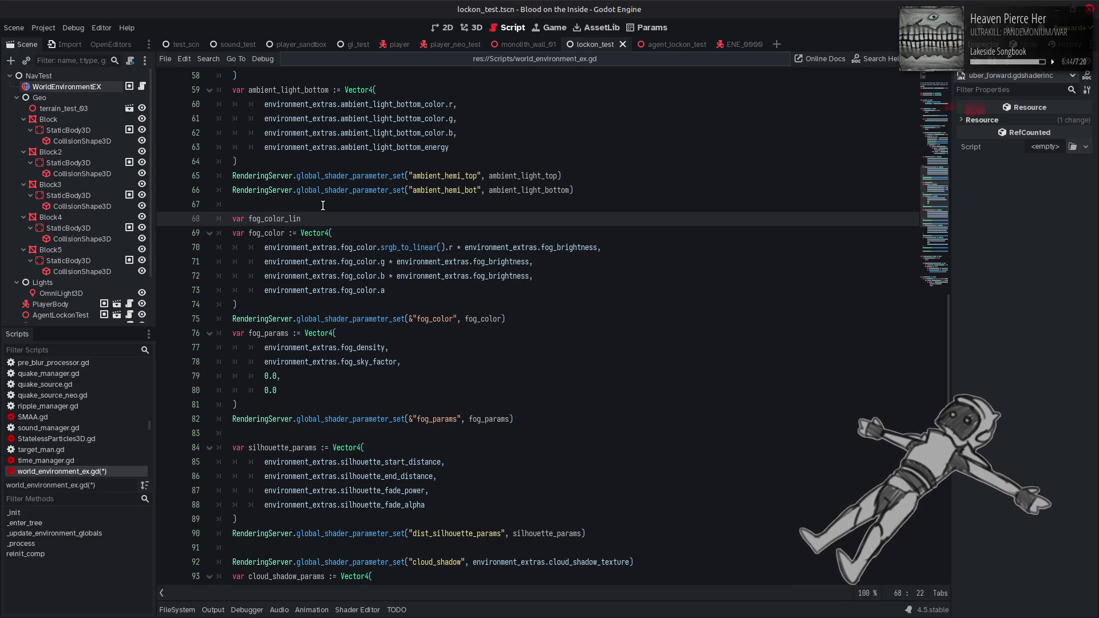
pyautogui.write(' := .srgb_to_linear()')
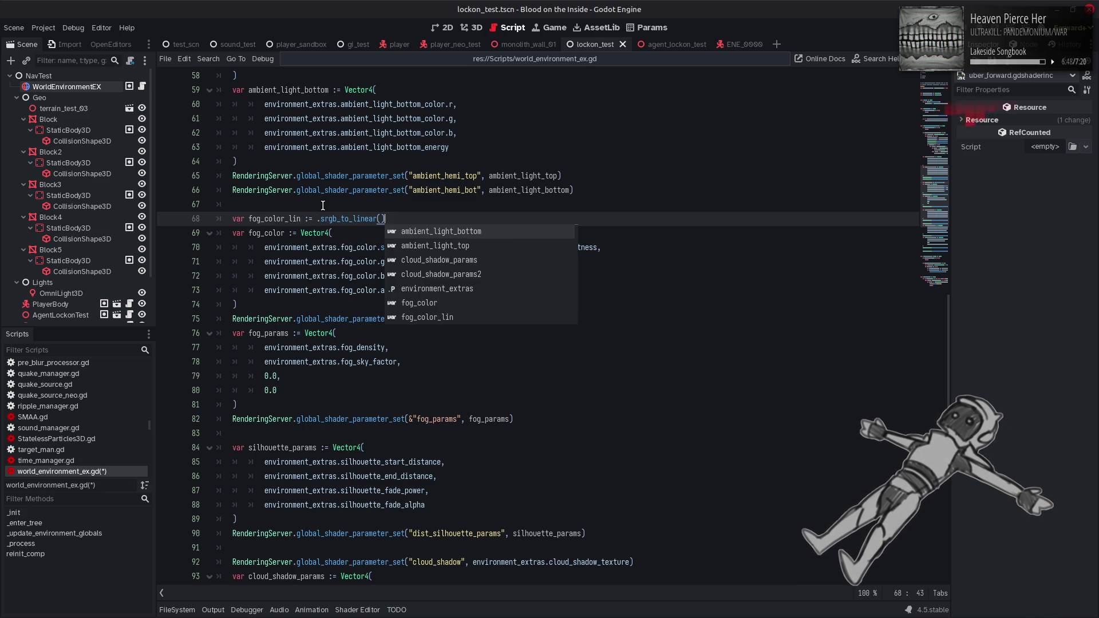
pyautogui.moveTo(265, 247); pyautogui.dragTo(445, 246)
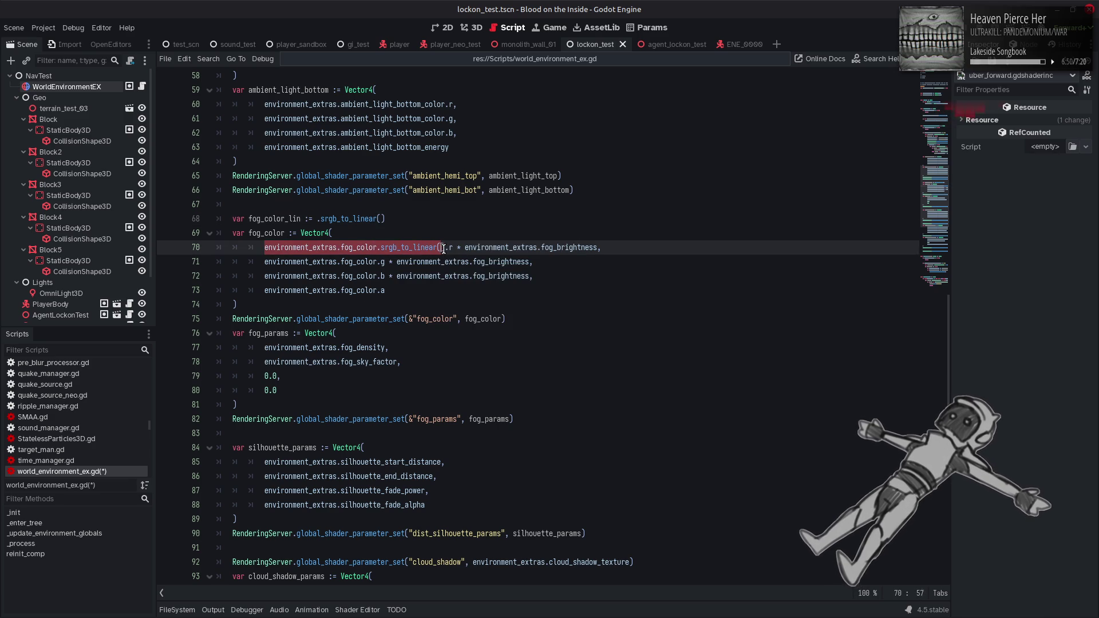
pyautogui.hotkey('ctrl', 'c')
pyautogui.moveTo(385, 219); pyautogui.dragTo(317, 220)
pyautogui.hotkey('ctrl', 'v')
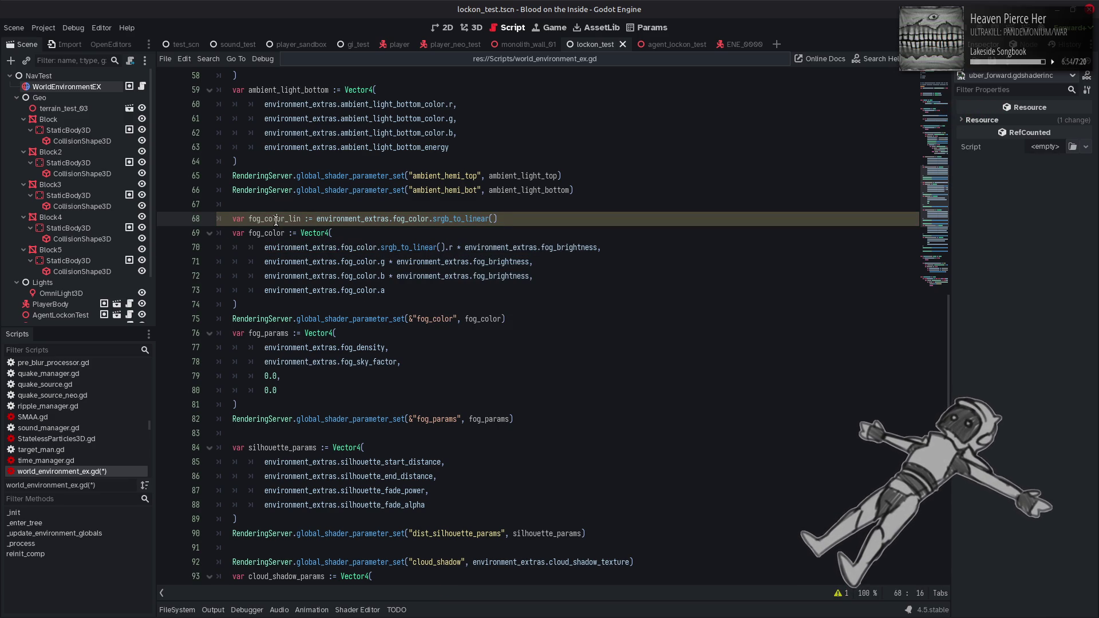
pyautogui.doubleClick(276, 220)
# - Replace the fog_color references on lines 70–73 with fog_color_lin and save the script
pyautogui.moveTo(265, 247); pyautogui.dragTo(445, 247)
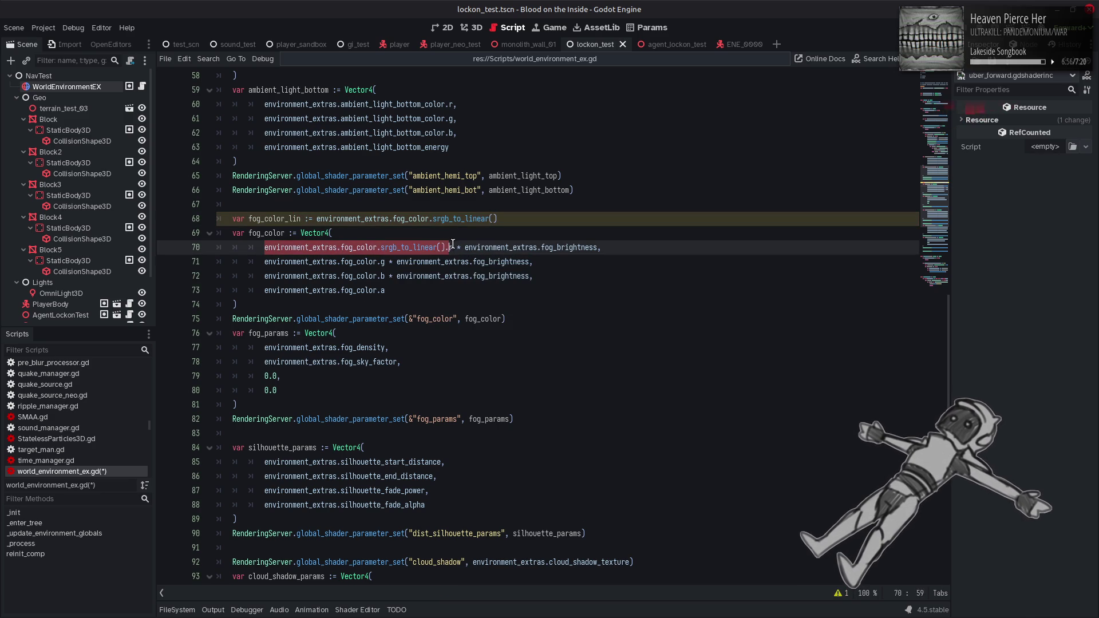
pyautogui.hotkey('ctrl', 'v')
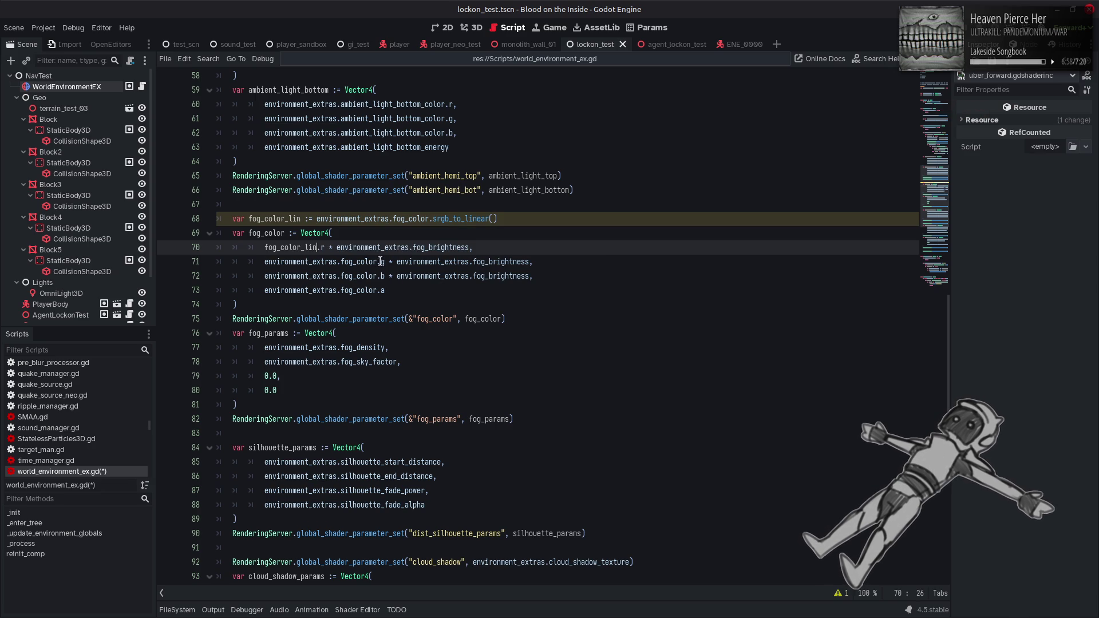
pyautogui.moveTo(377, 263)
pyautogui.mouseDown()
pyautogui.moveTo(265, 262)
pyautogui.moveTo(384, 277)
pyautogui.mouseUp()
pyautogui.hotkey('ctrl', 'v')
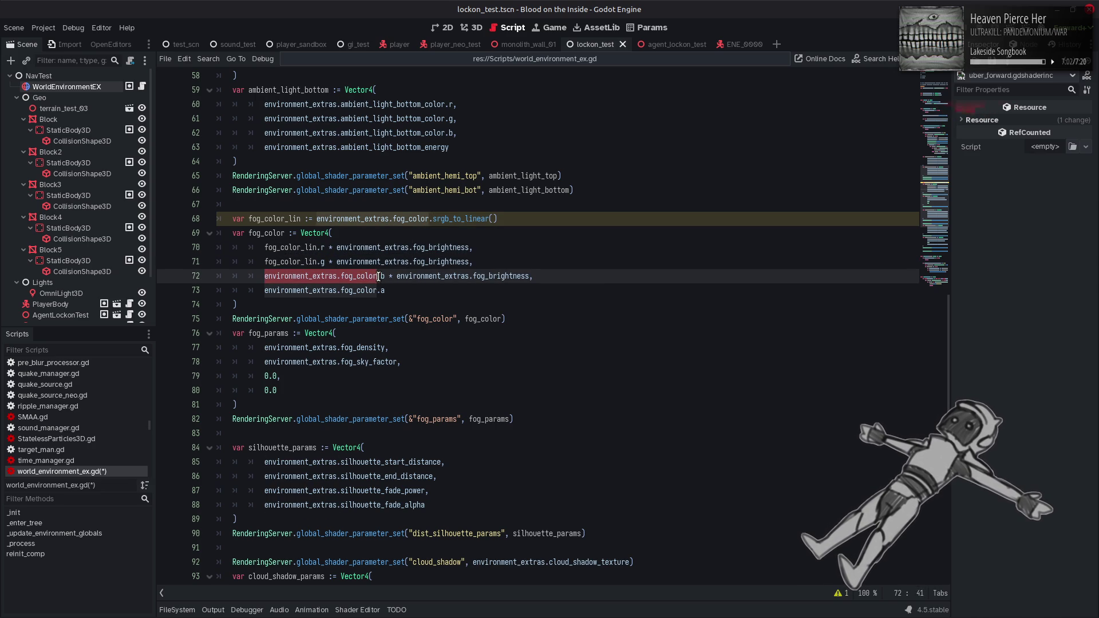
pyautogui.hotkey('ctrl', 'v')
pyautogui.hotkey('ctrl', 's')
pyautogui.click(269, 291)
pyautogui.moveTo(269, 292); pyautogui.dragTo(379, 295)
pyautogui.hotkey('ctrl', 'v')
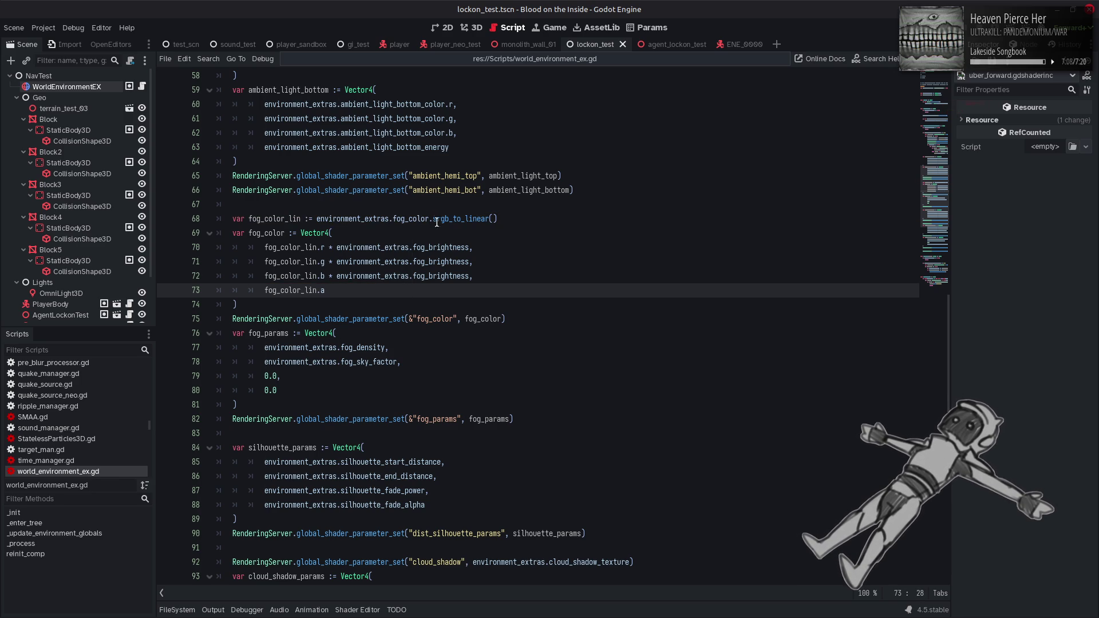
pyautogui.moveTo(452, 219)
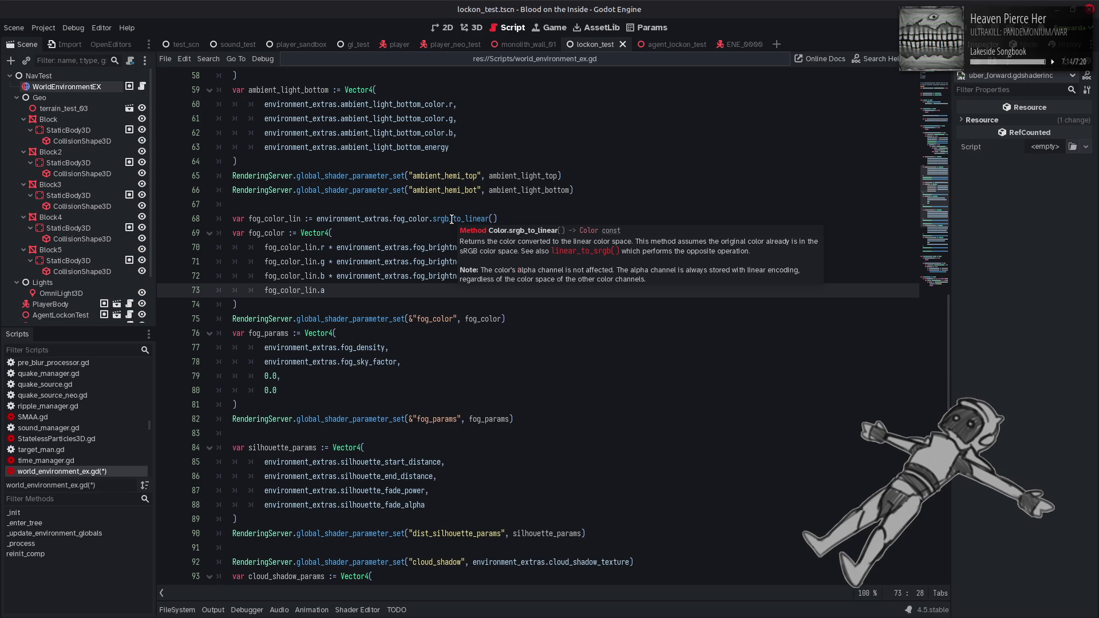
pyautogui.hotkey('ctrl', 's')
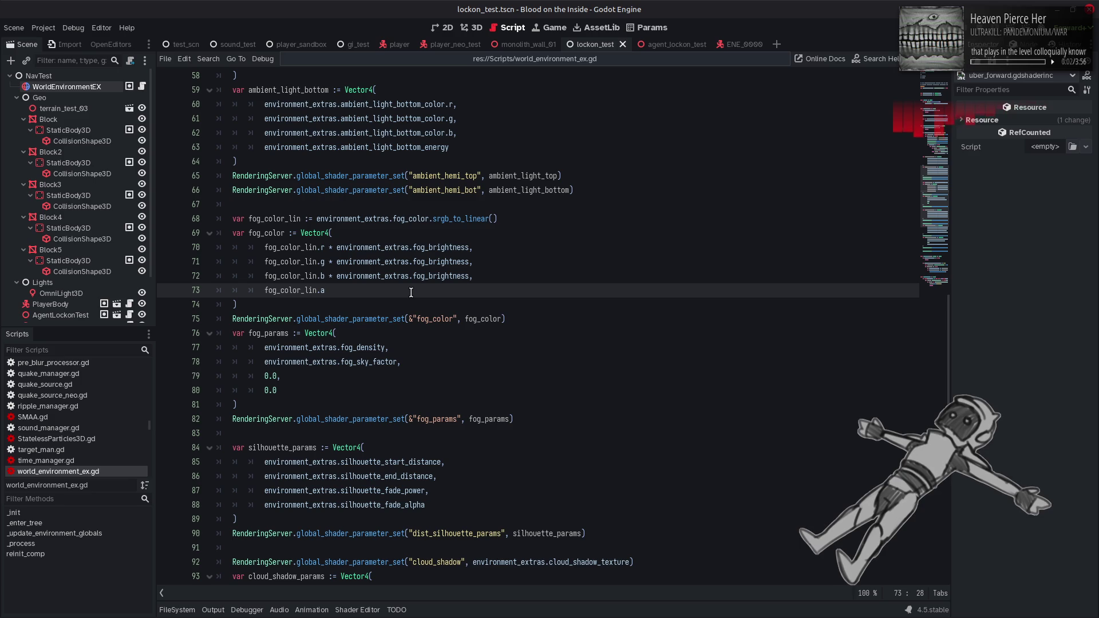
# - Show uber_forward.gdshaderinc below the script, review its global uniforms, then open Project Settings' shader globals
pyautogui.click(484, 62)
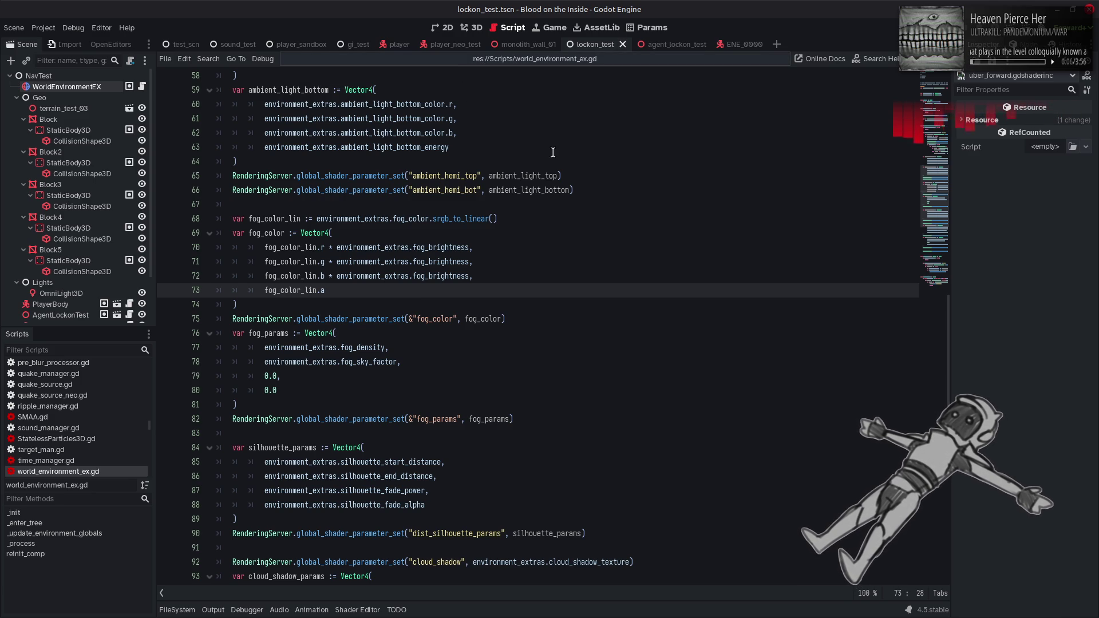
pyautogui.click(359, 610)
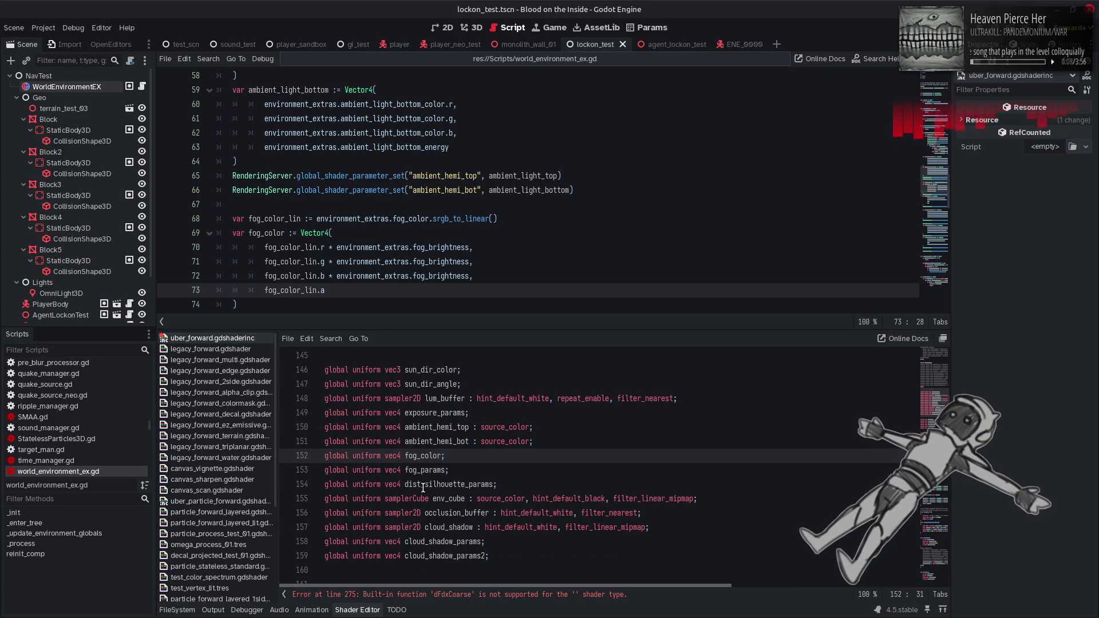
pyautogui.scroll(-3, 438, 484)
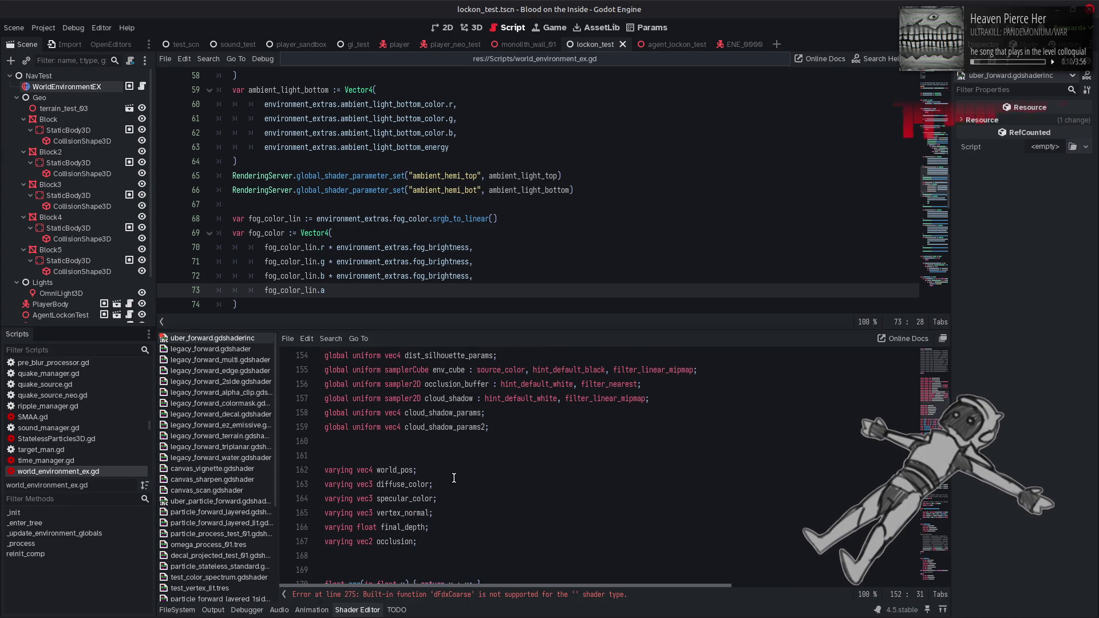
pyautogui.scroll(1, 454, 478)
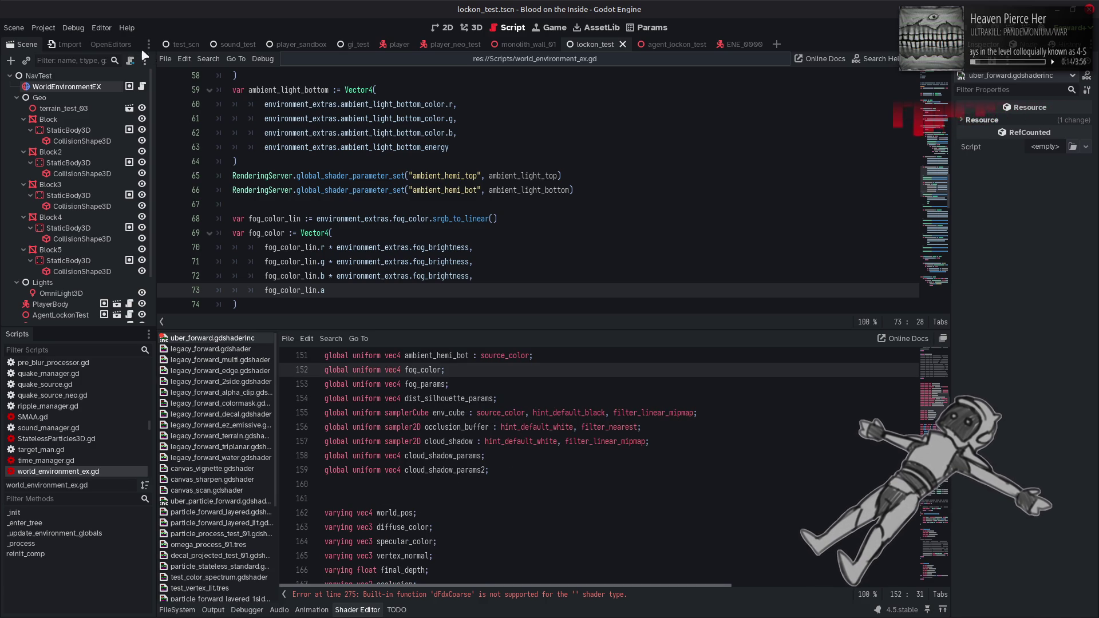
pyautogui.click(43, 28)
pyautogui.click(63, 41)
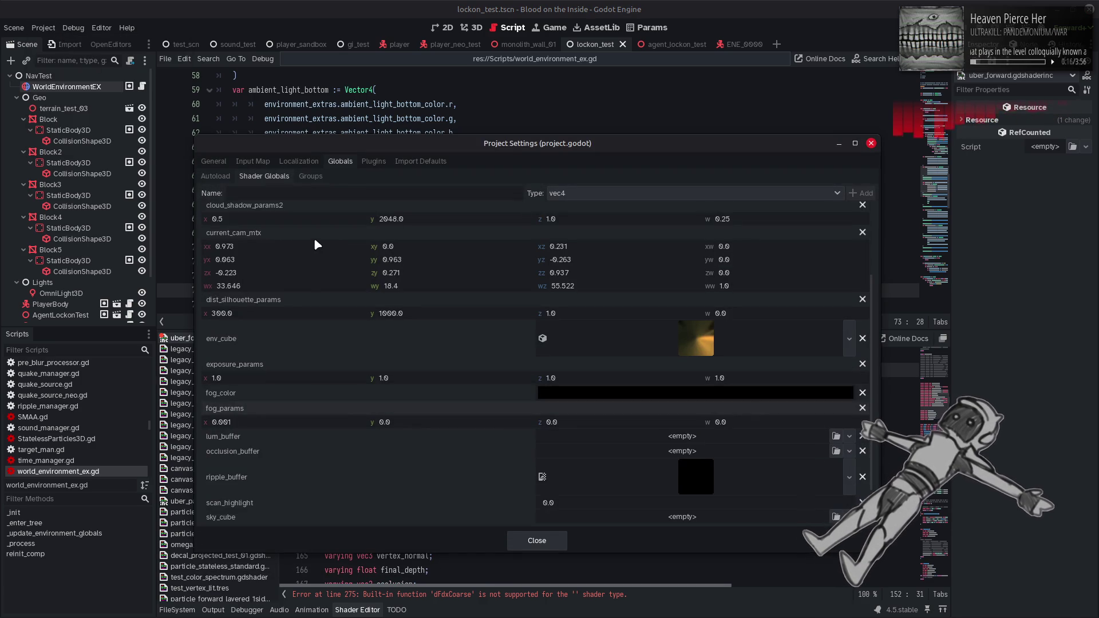
pyautogui.scroll(-2, 346, 421)
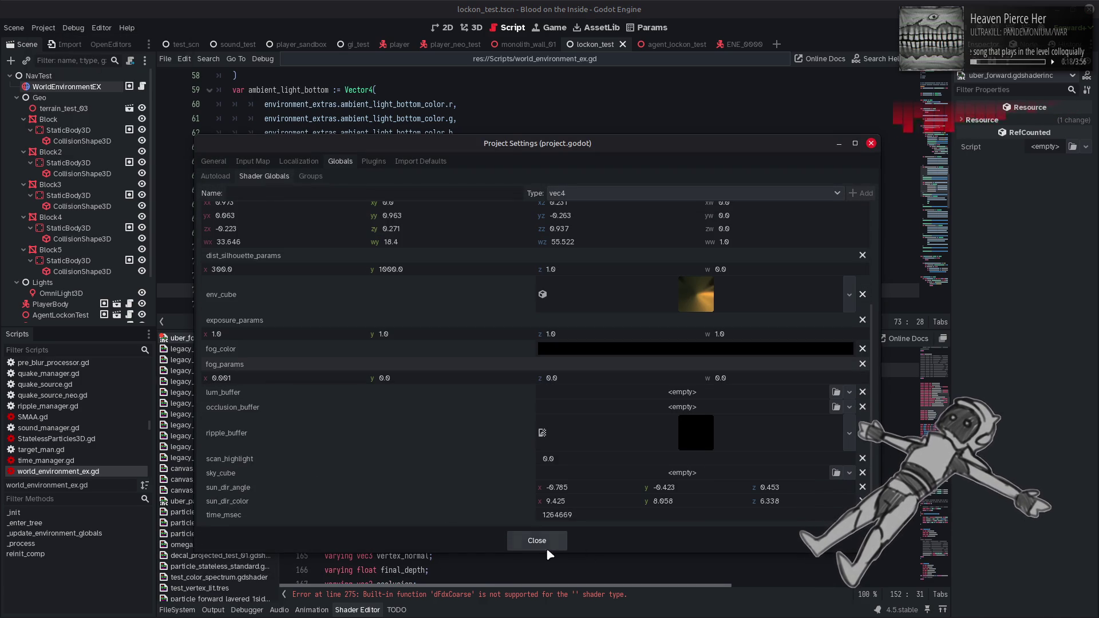
pyautogui.press('Escape')
pyautogui.moveTo(717, 412)
pyautogui.mouseDown()
pyautogui.moveTo(435, 423)
pyautogui.moveTo(289, 415)
pyautogui.mouseUp()
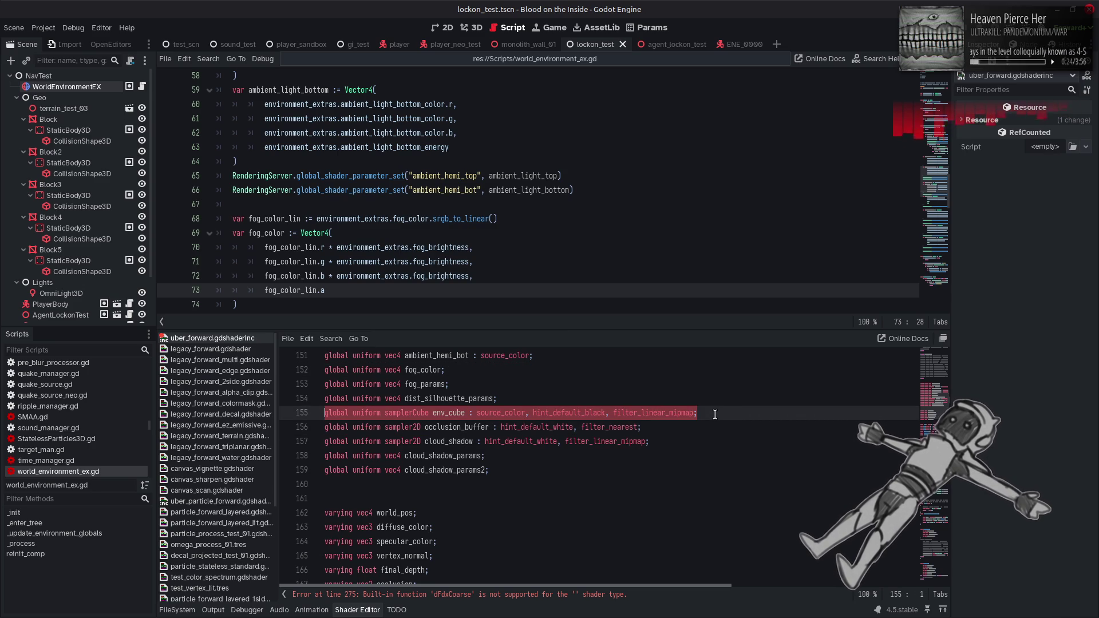
# - Duplicate the env_cube global uniform as sky_cube, save the include, and return to the 3D view
pyautogui.hotkey('ctrl', 'c')
pyautogui.click(714, 413)
pyautogui.press('Return')
pyautogui.hotkey('ctrl', 'v')
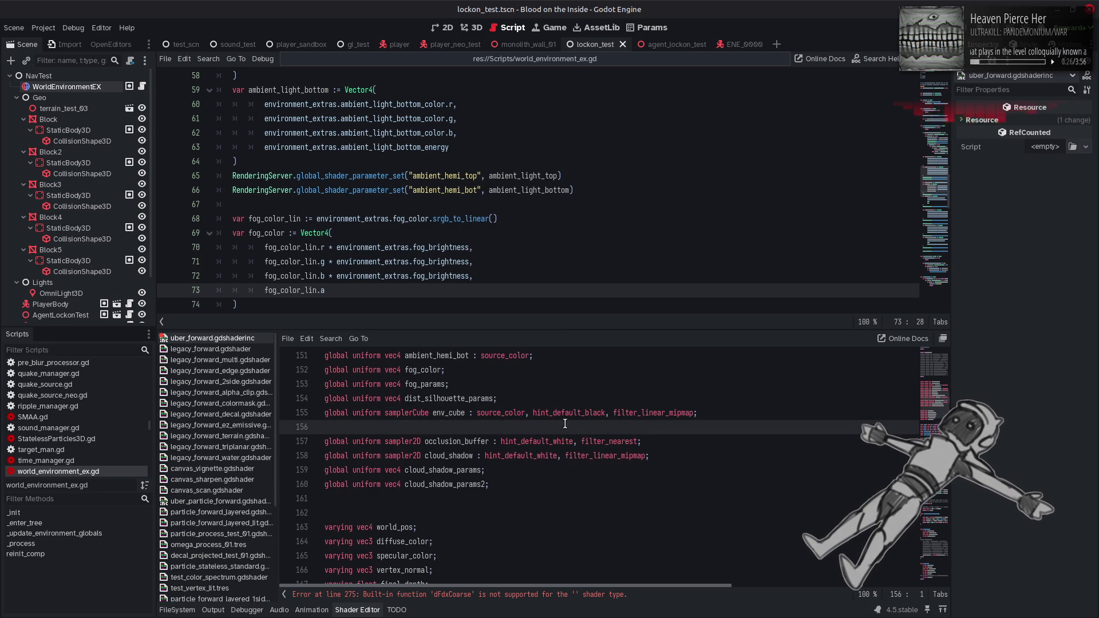
pyautogui.doubleClick(452, 427)
pyautogui.write('sky_cube')
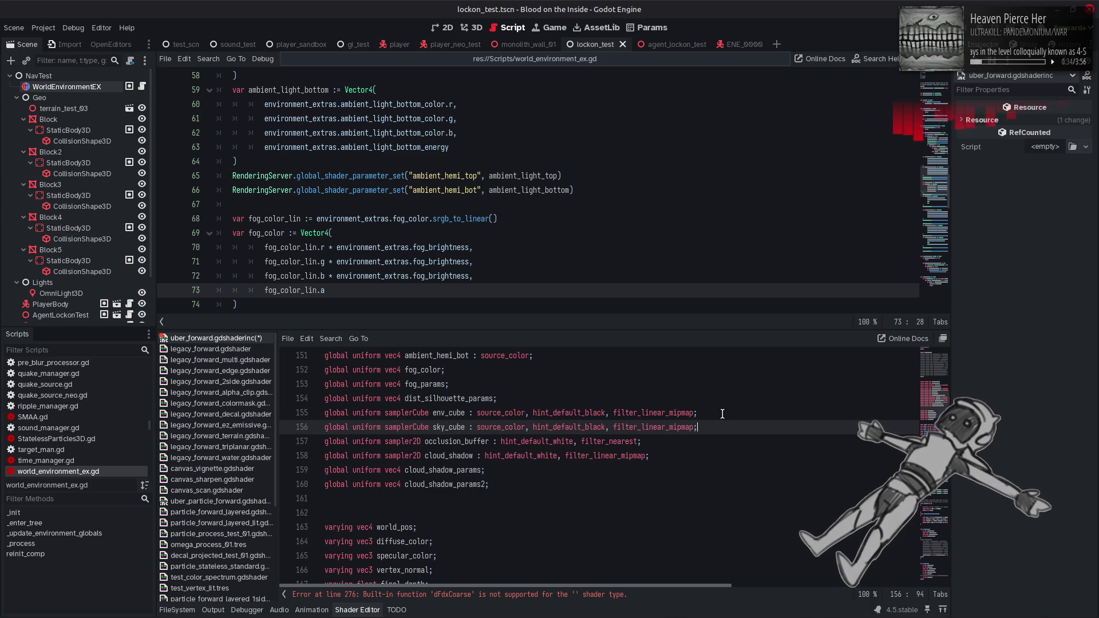
pyautogui.click(718, 410)
pyautogui.hotkey('ctrl', 's')
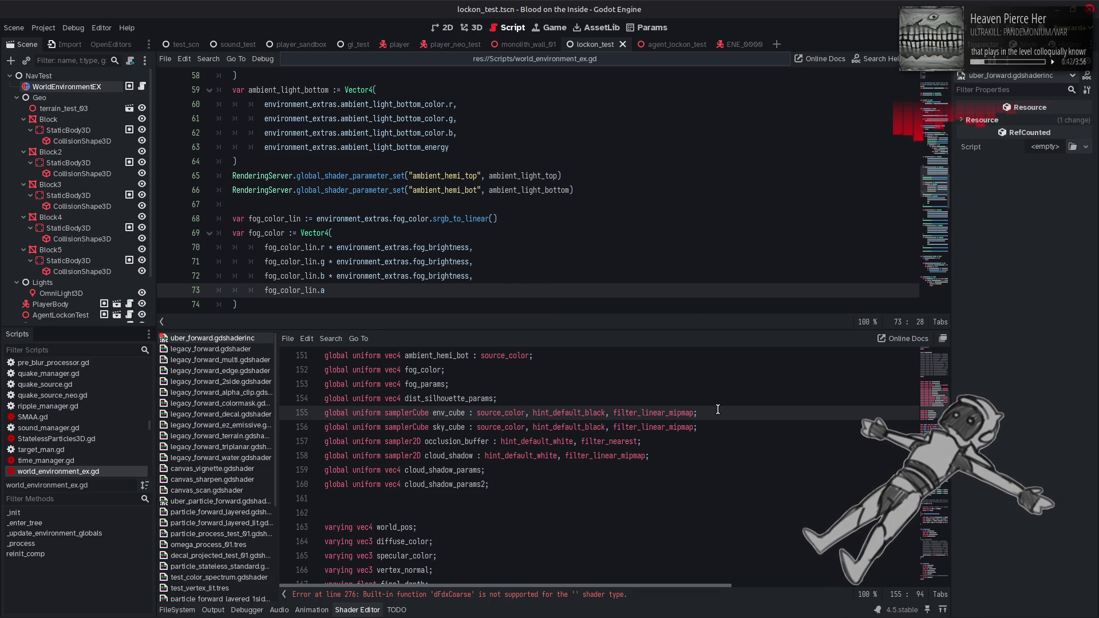
pyautogui.click(475, 28)
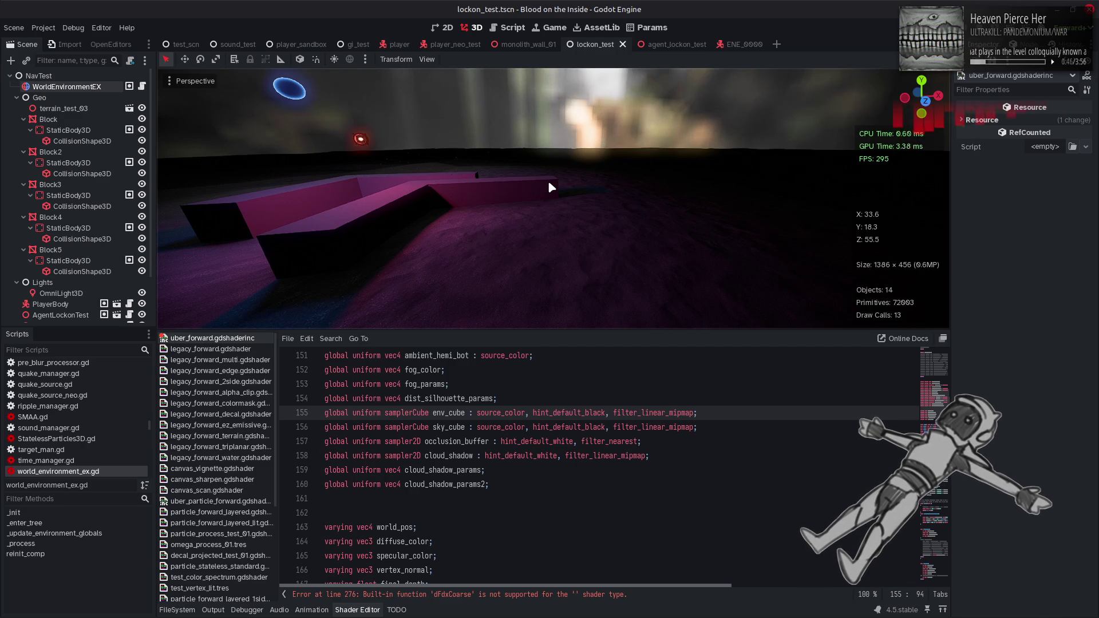
pyautogui.hotkey('alt', 'Tab')
pyautogui.hotkey('alt', 'Tab')
pyautogui.hotkey('alt', 'Tab')
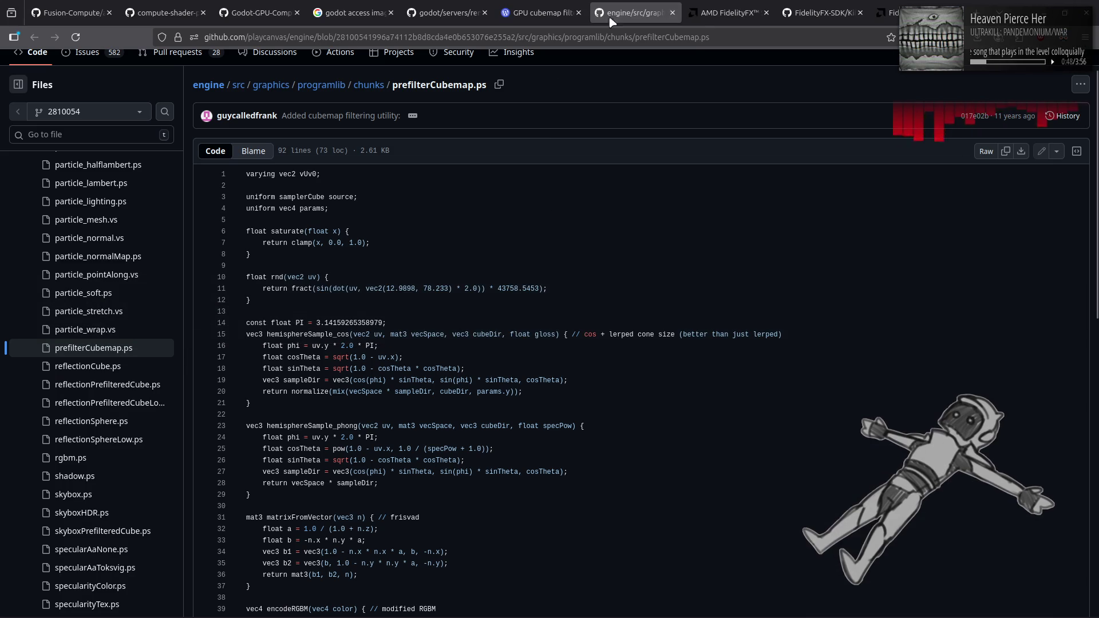
# - Search 'godot spatial shaders ref' in a new tab and open the Spatial shaders docs
pyautogui.rightClick(609, 26)
pyautogui.click(631, 30)
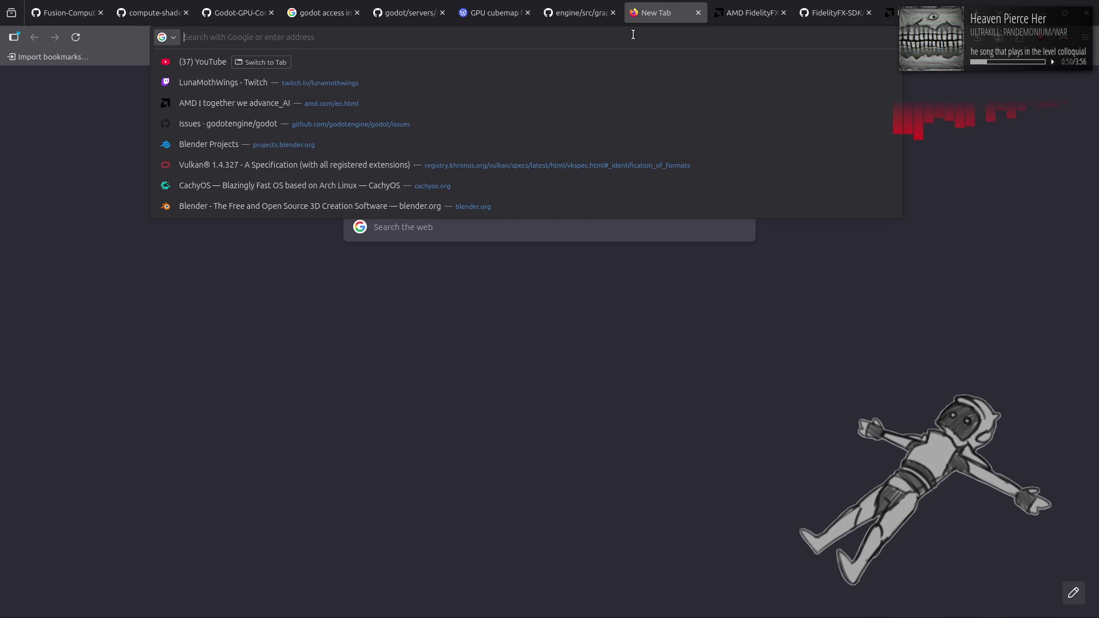
pyautogui.write('godot spatial shaders ref')
pyautogui.press('Return')
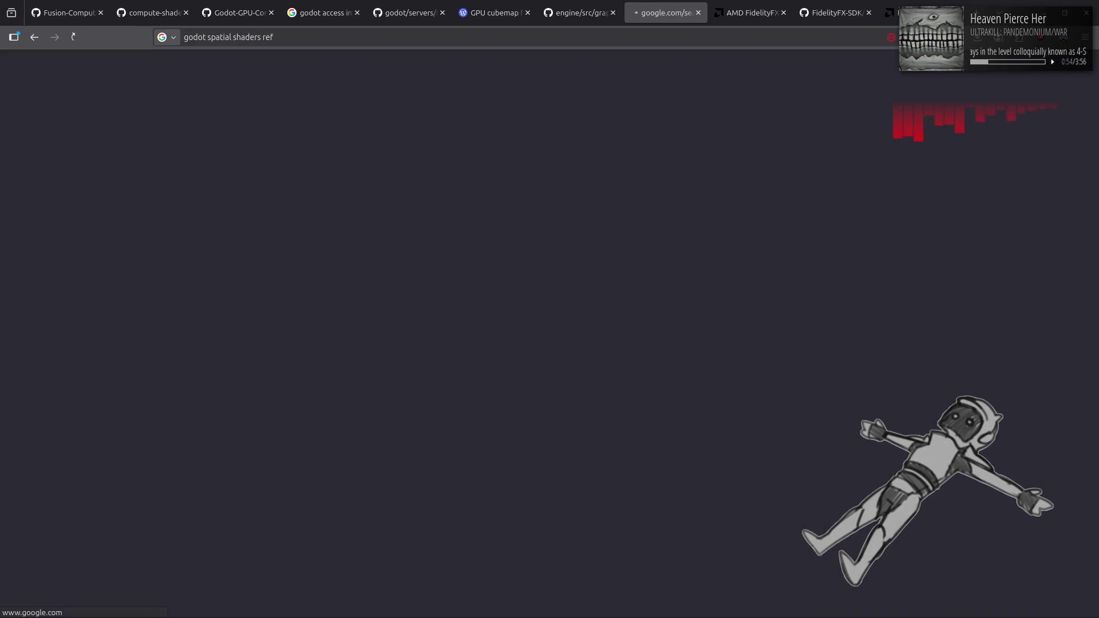
pyautogui.click(375, 182)
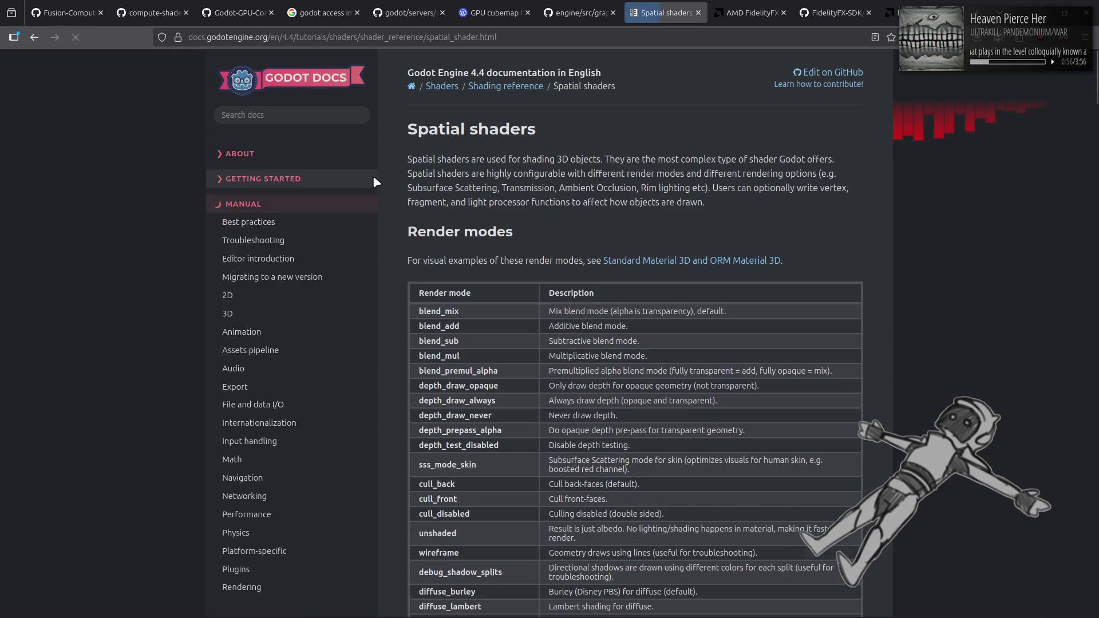
# - Read the fragment built-ins down to FOG and RADIANCE, then return to Godot
pyautogui.scroll(-15, 504, 243)
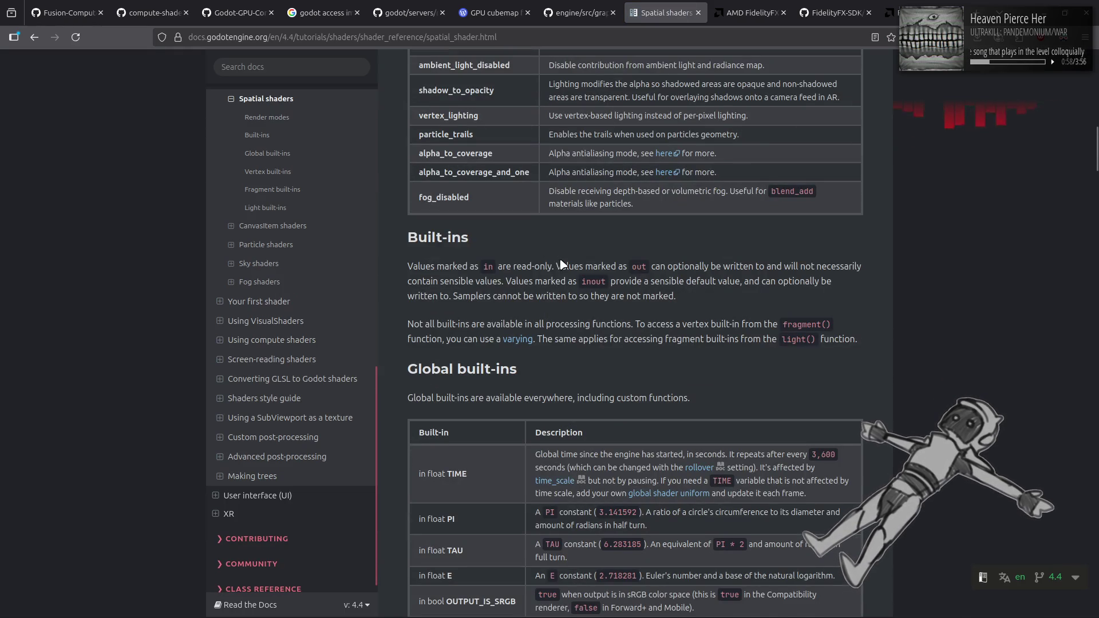
pyautogui.scroll(-15, 561, 265)
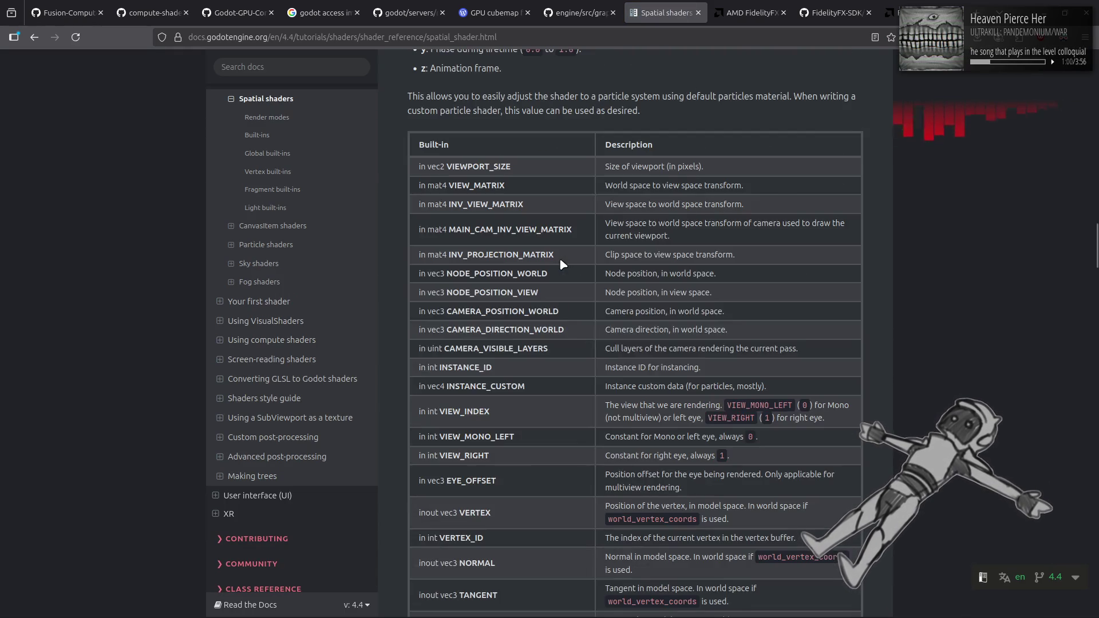
pyautogui.scroll(-15, 560, 260)
pyautogui.scroll(-5, 560, 263)
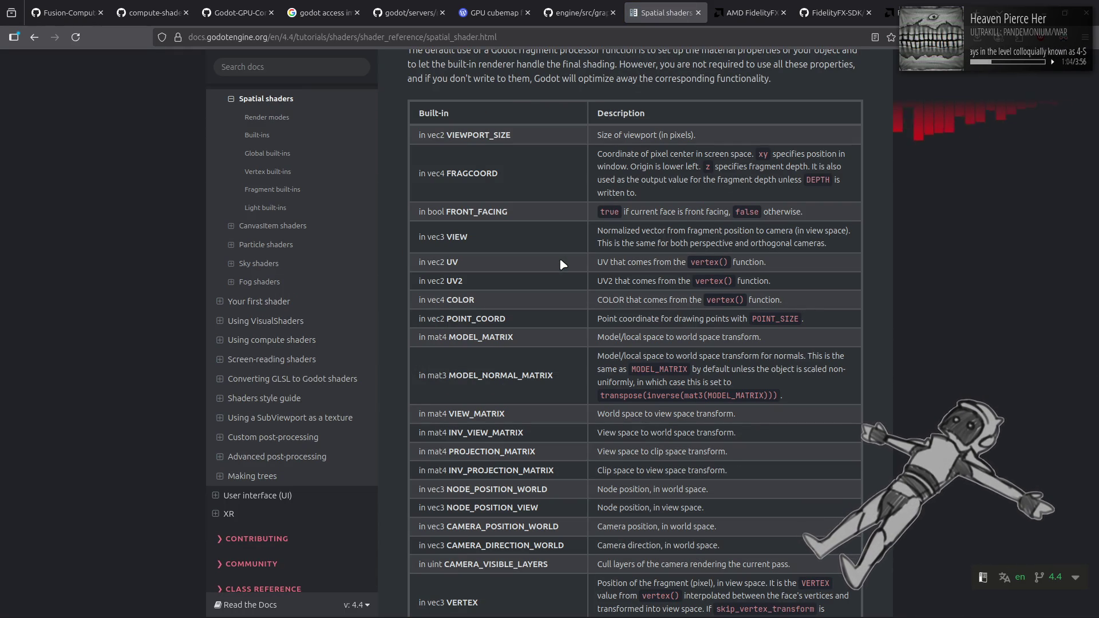
pyautogui.scroll(-8, 561, 260)
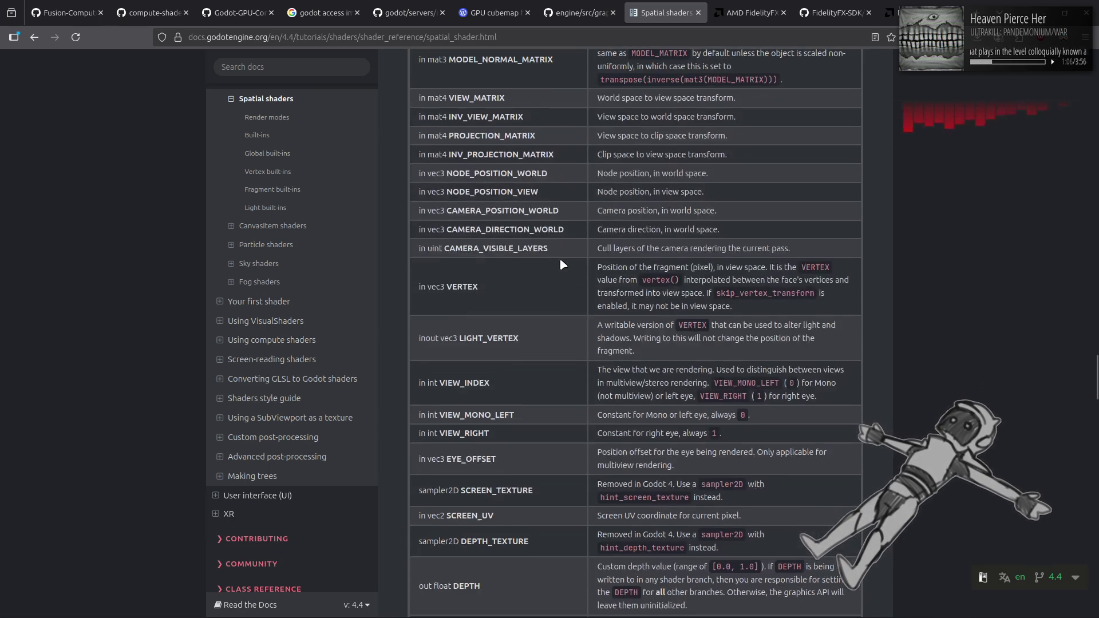
pyautogui.scroll(-10, 560, 264)
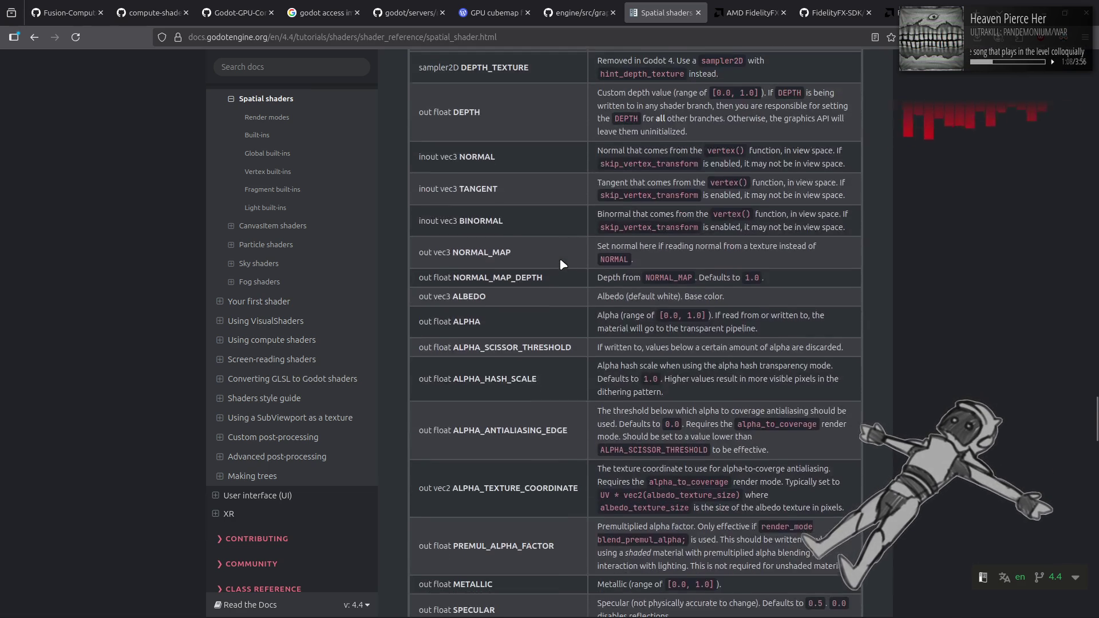
pyautogui.scroll(-8, 562, 263)
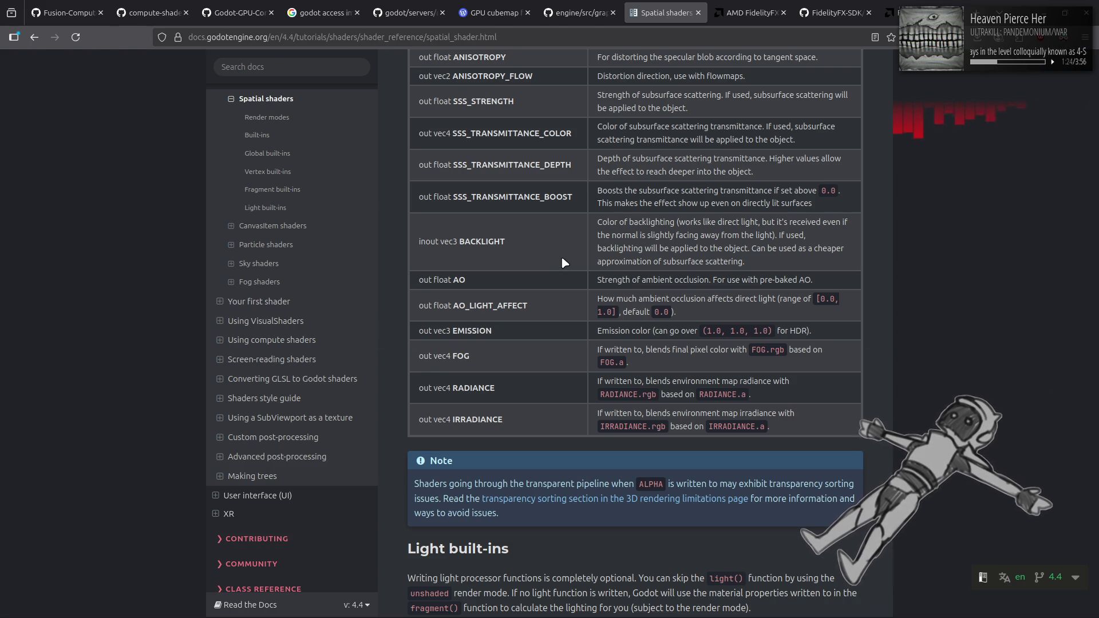
pyautogui.hotkey('alt', 'Tab')
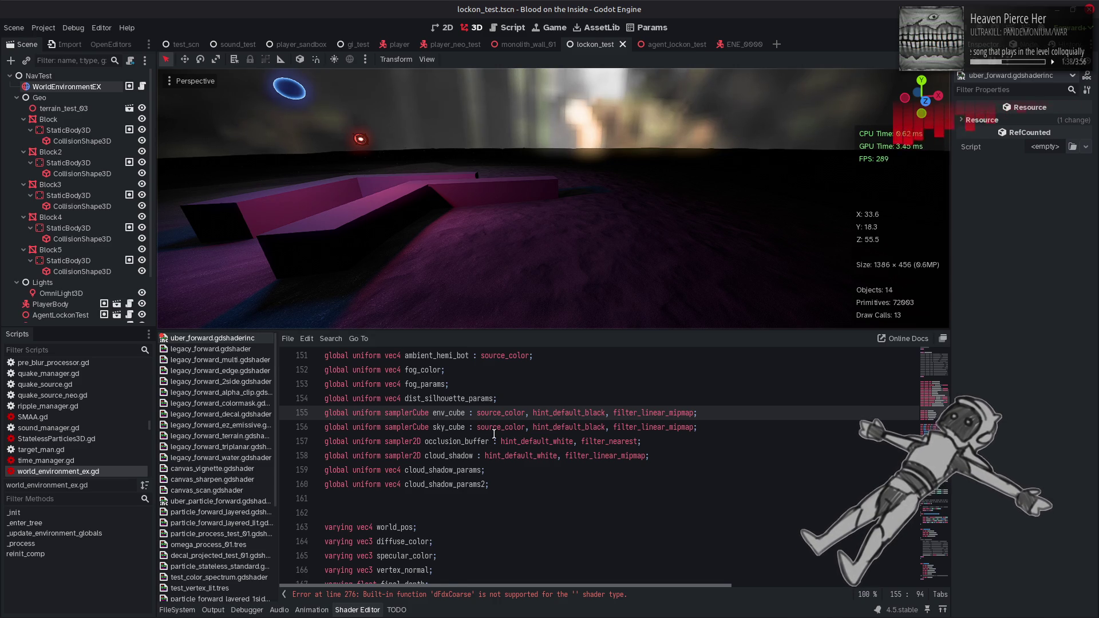
pyautogui.scroll(-10, 525, 452)
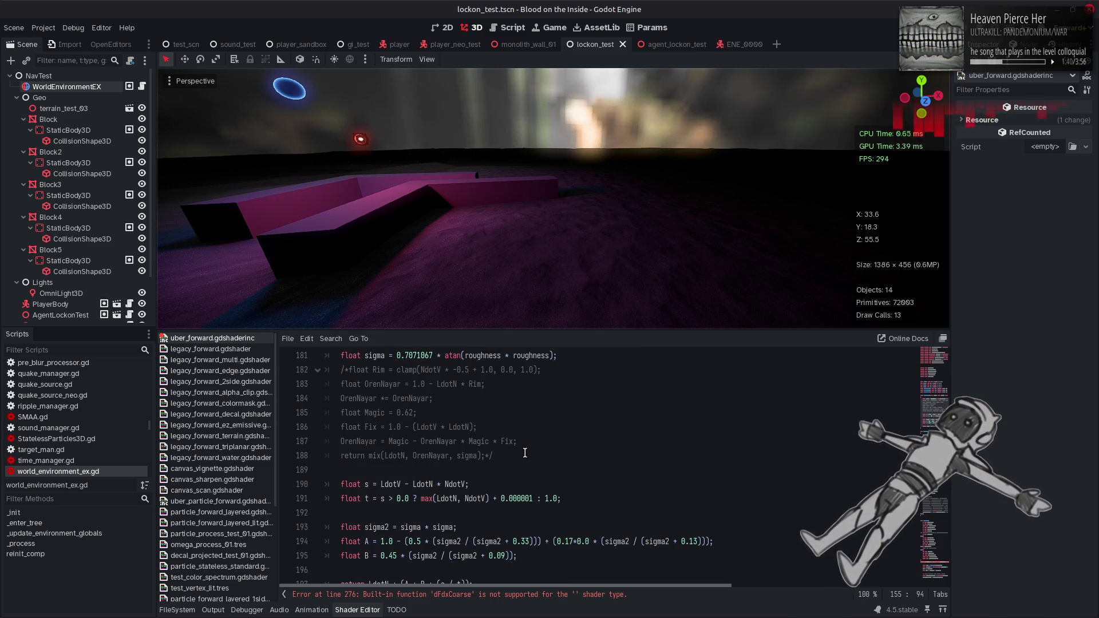
pyautogui.scroll(-3, 525, 453)
pyautogui.scroll(-18, 525, 452)
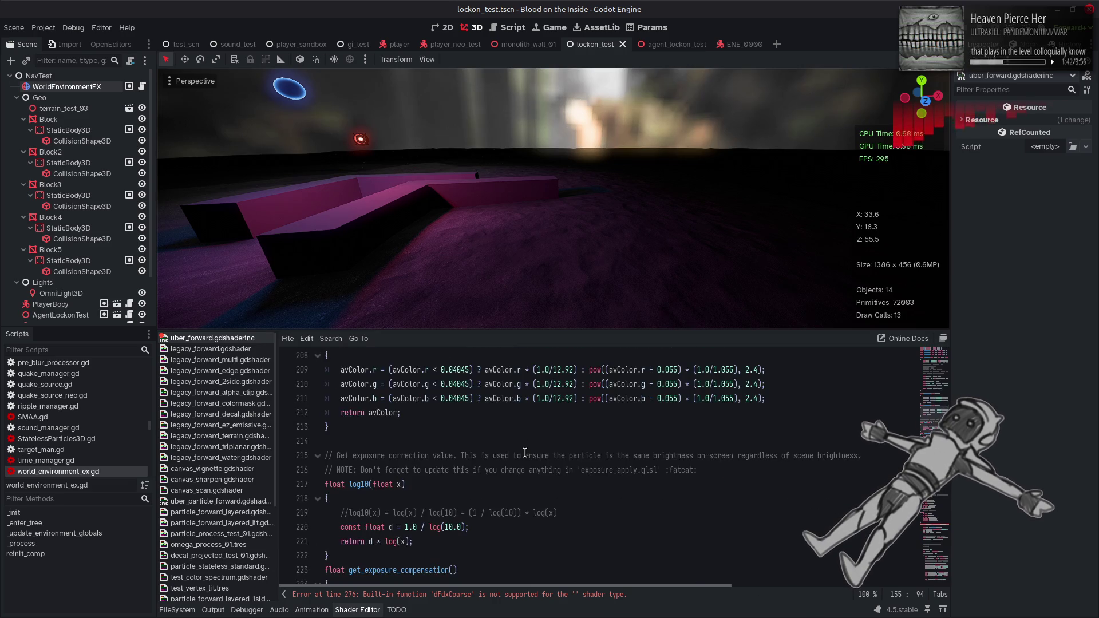
pyautogui.scroll(-6, 525, 453)
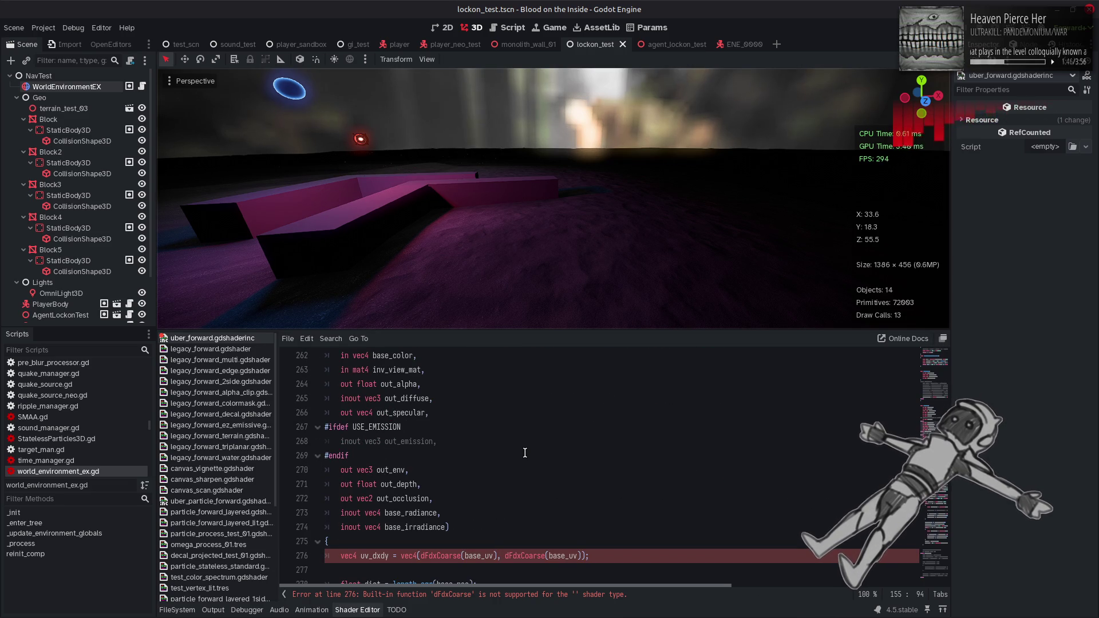
pyautogui.scroll(-3, 525, 452)
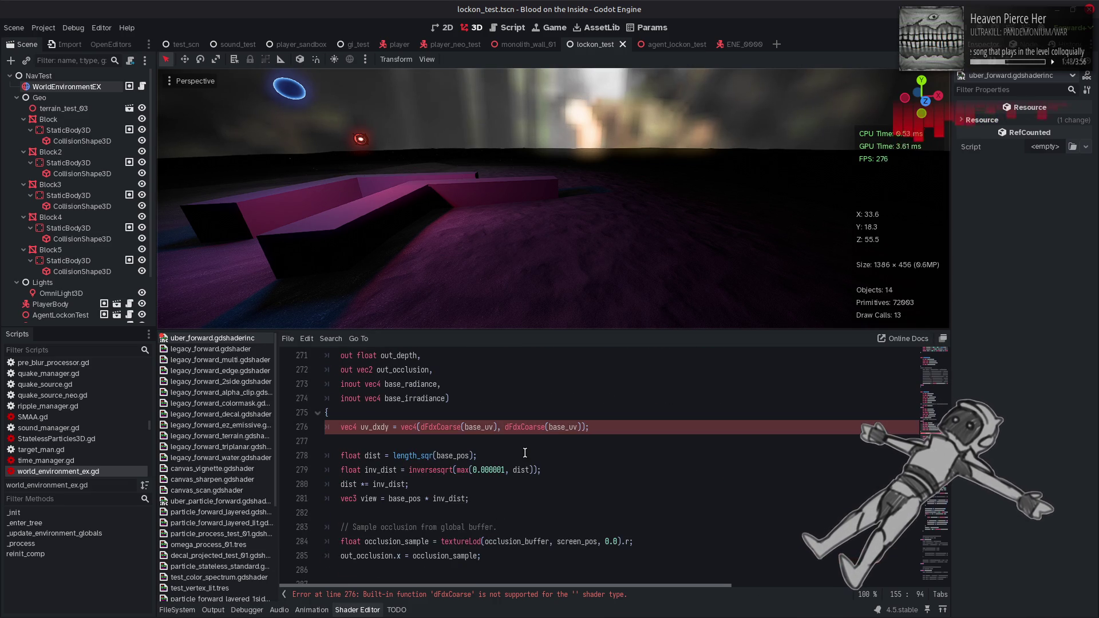
pyautogui.scroll(7, 525, 453)
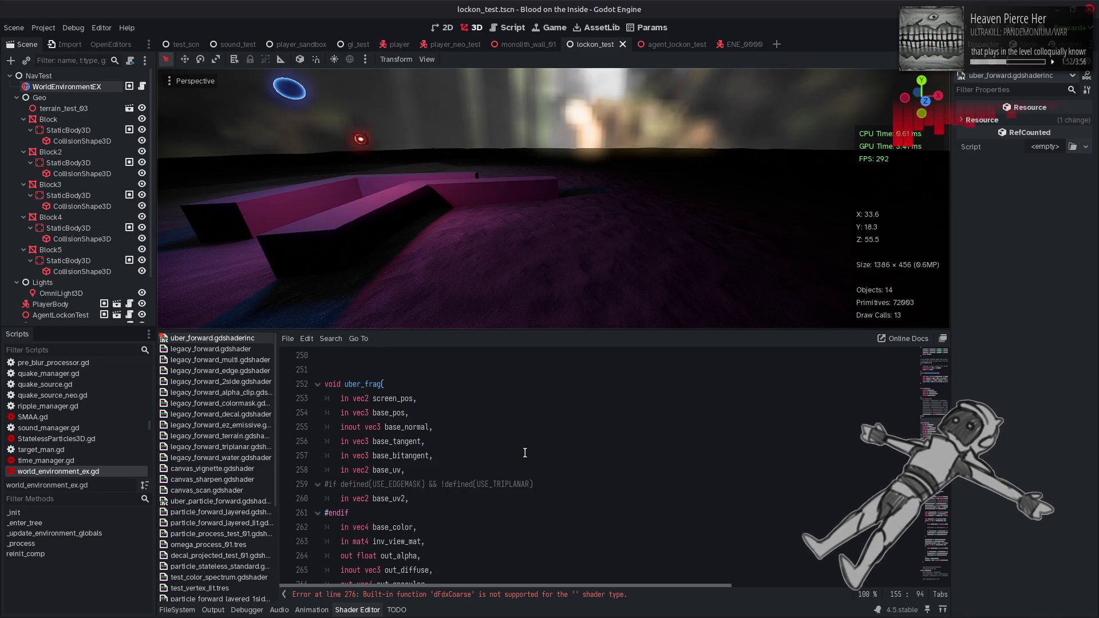
pyautogui.scroll(-3, 525, 453)
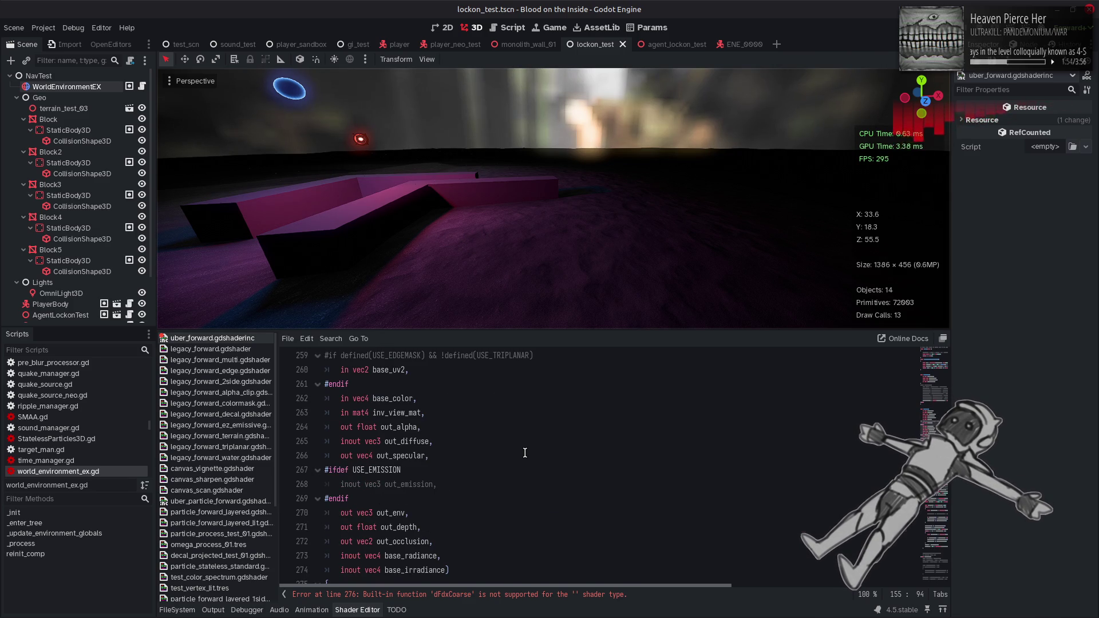
pyautogui.scroll(-3, 525, 453)
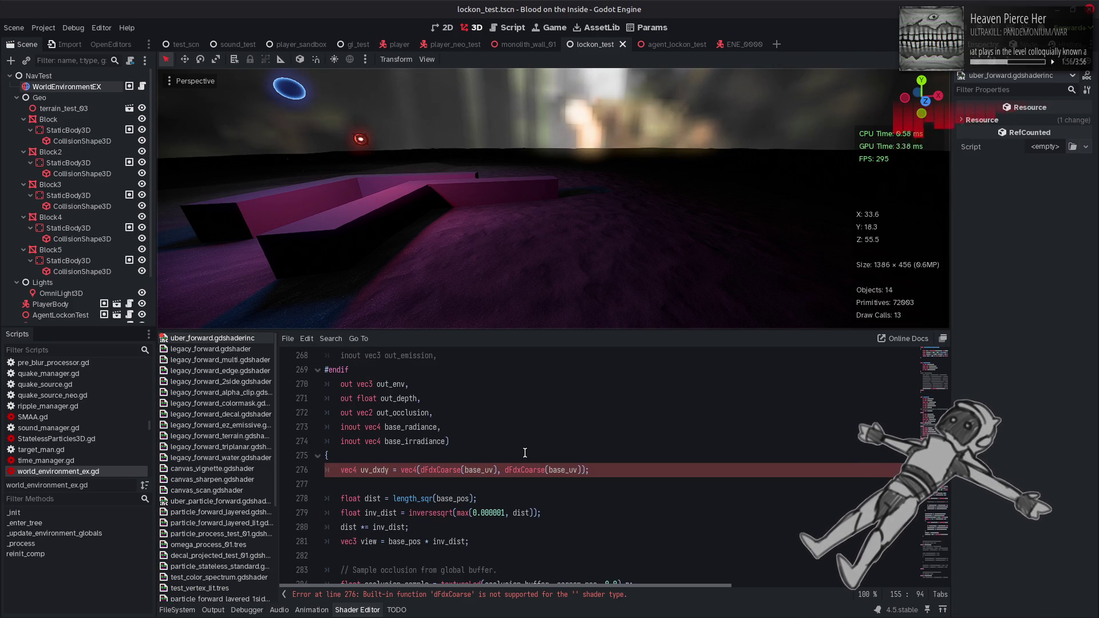
pyautogui.click(224, 349)
pyautogui.scroll(-3, 525, 453)
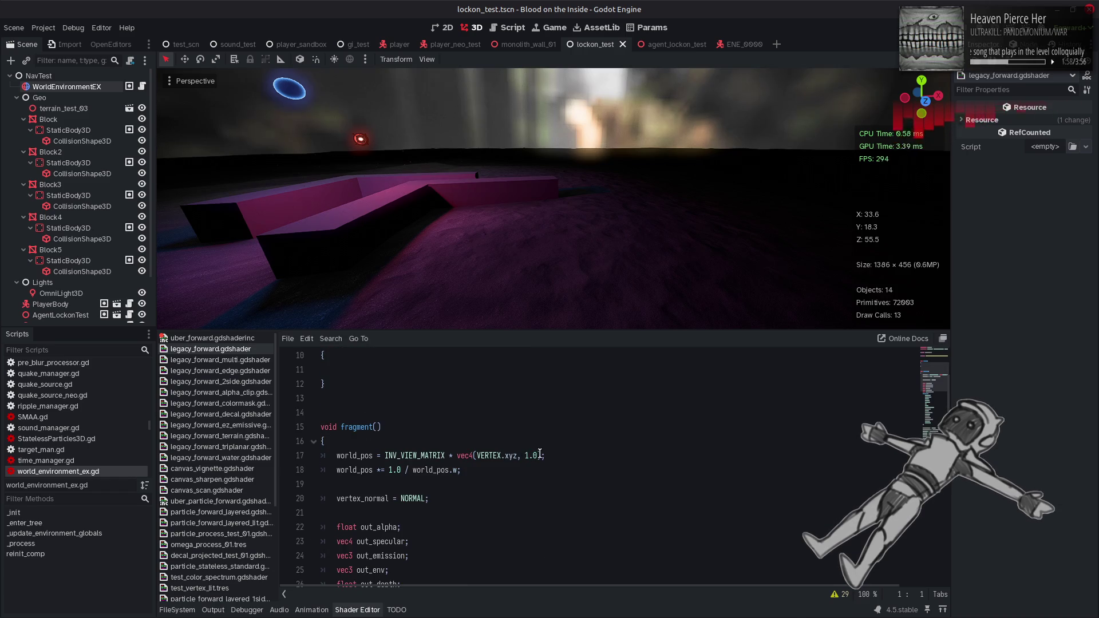
pyautogui.scroll(-3, 539, 452)
pyautogui.scroll(-2, 539, 450)
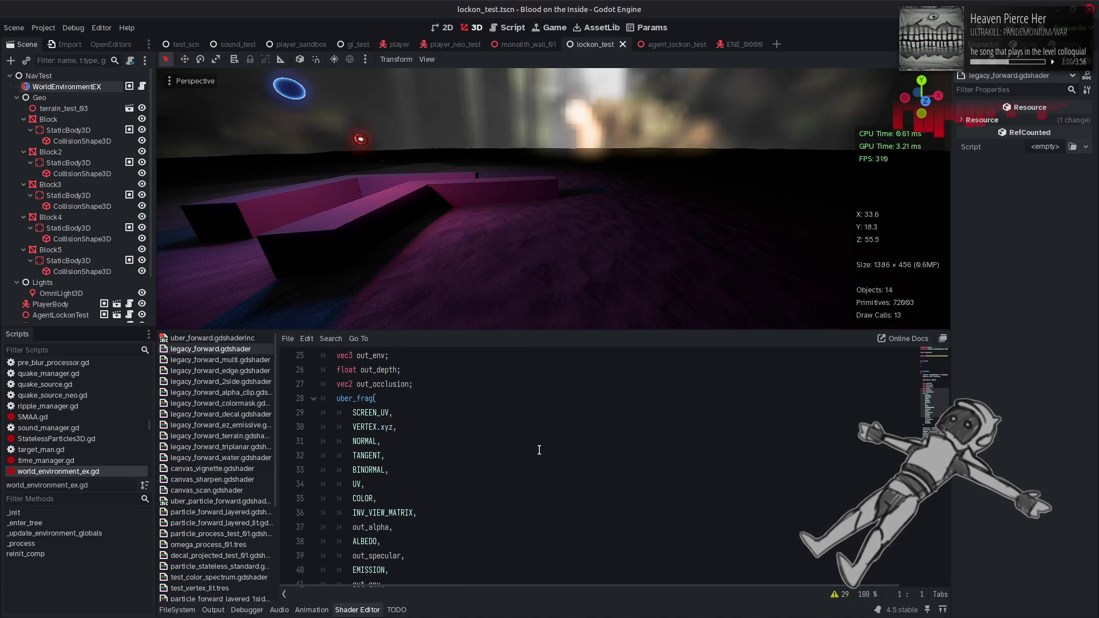
pyautogui.scroll(-1, 539, 450)
pyautogui.scroll(-1, 539, 450)
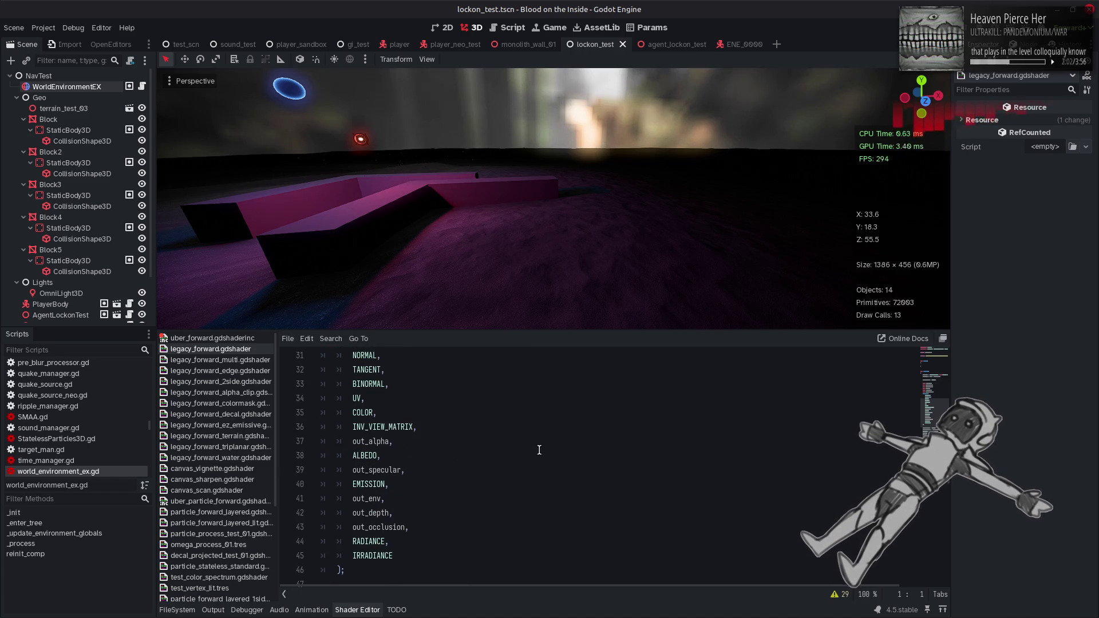
pyautogui.scroll(-3, 539, 450)
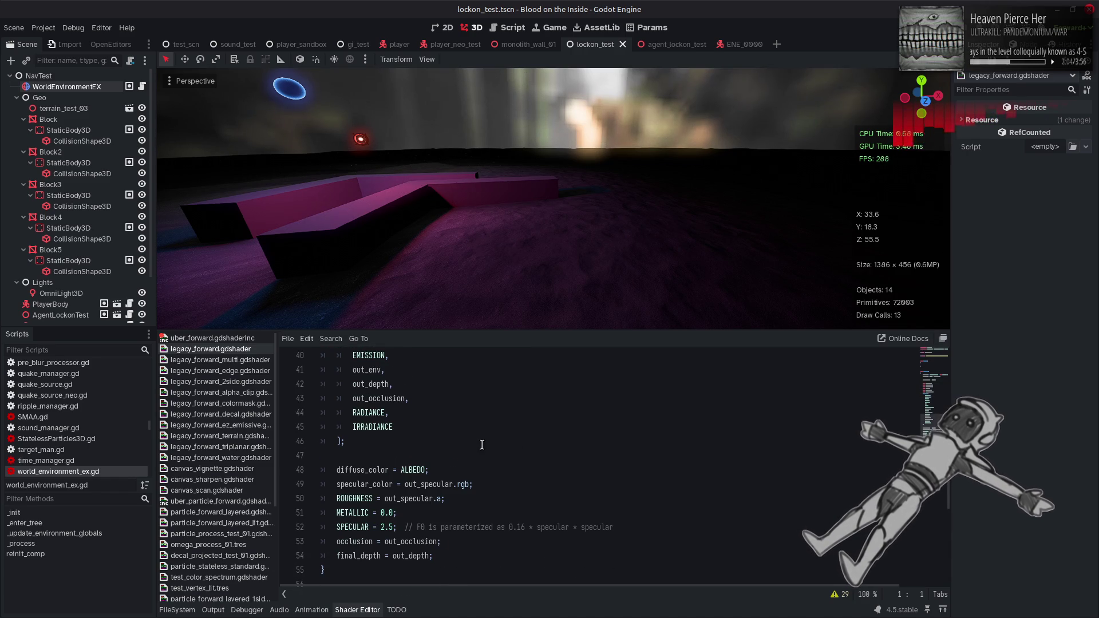
pyautogui.doubleClick(366, 413)
pyautogui.scroll(-2, 423, 435)
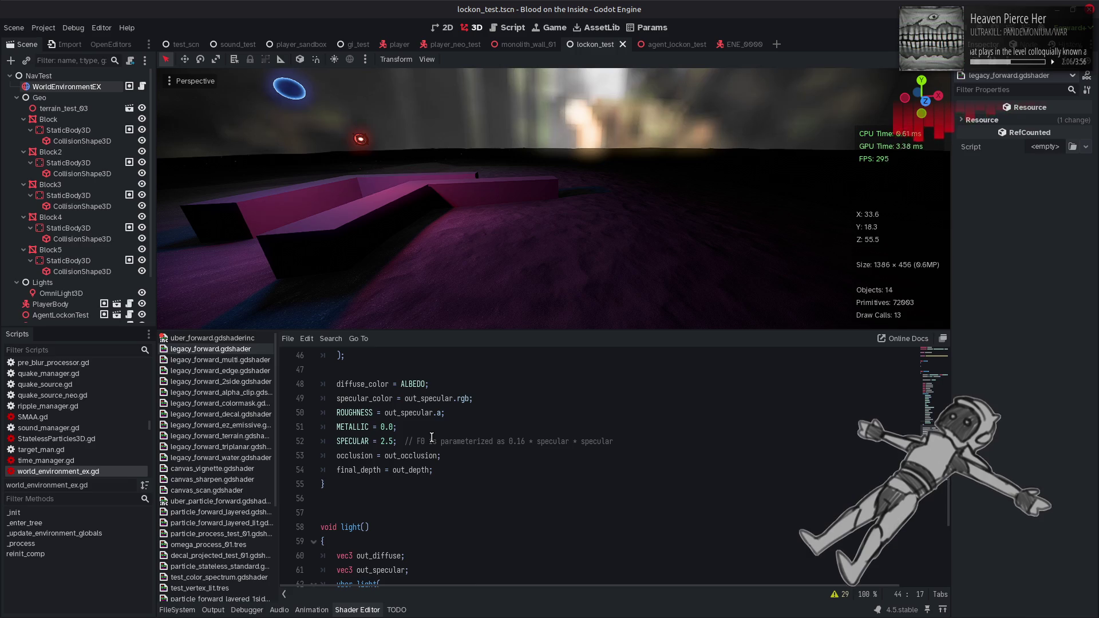
pyautogui.scroll(5, 432, 438)
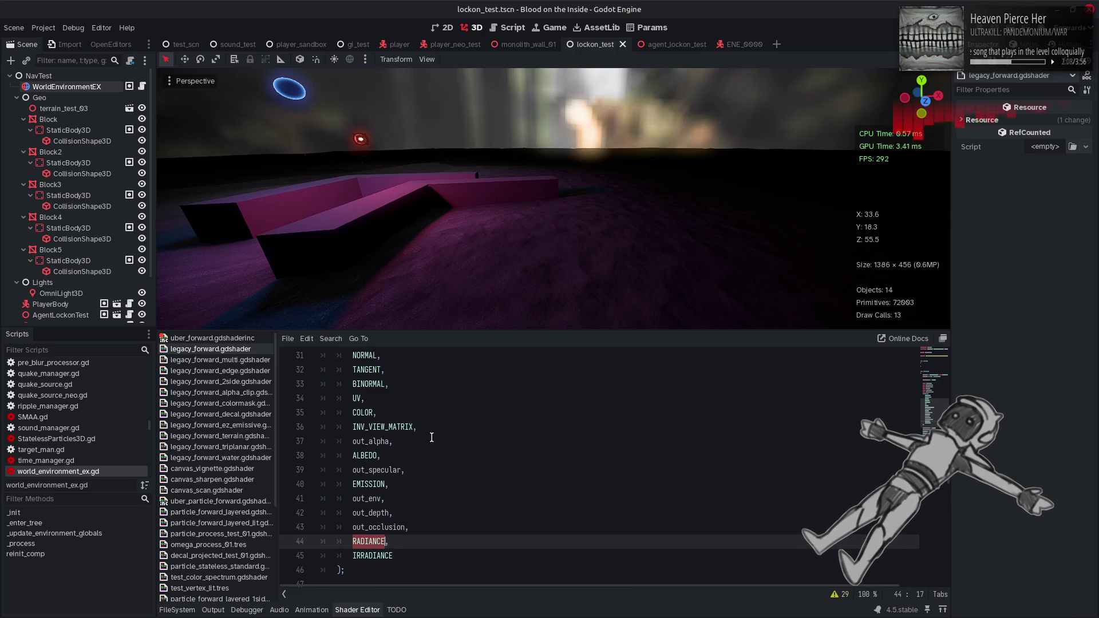
pyautogui.click(221, 339)
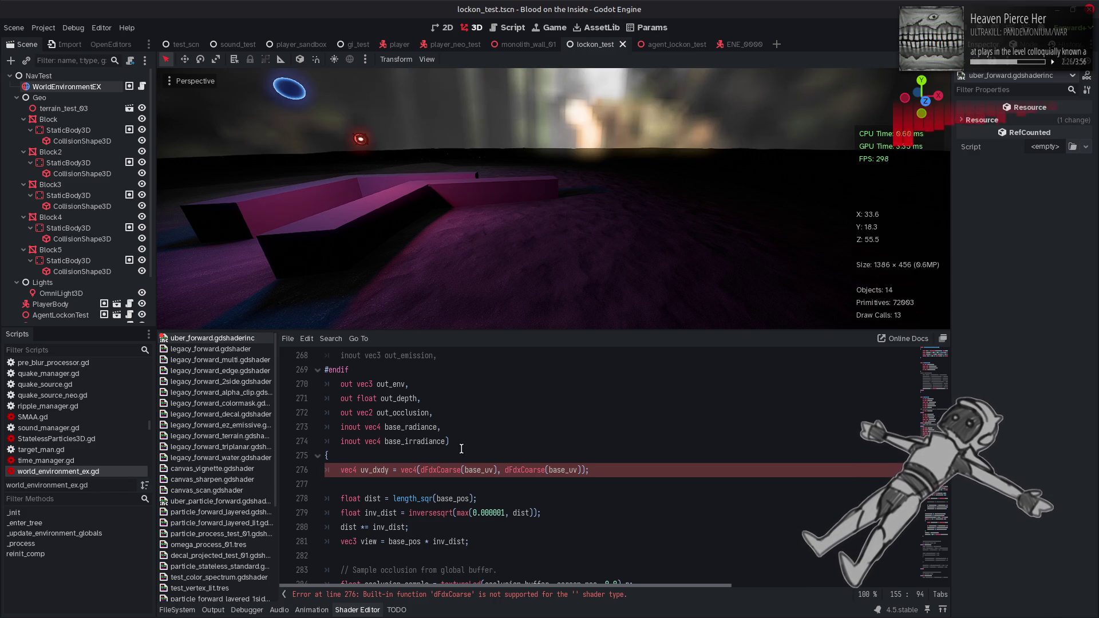
pyautogui.scroll(-5, 461, 448)
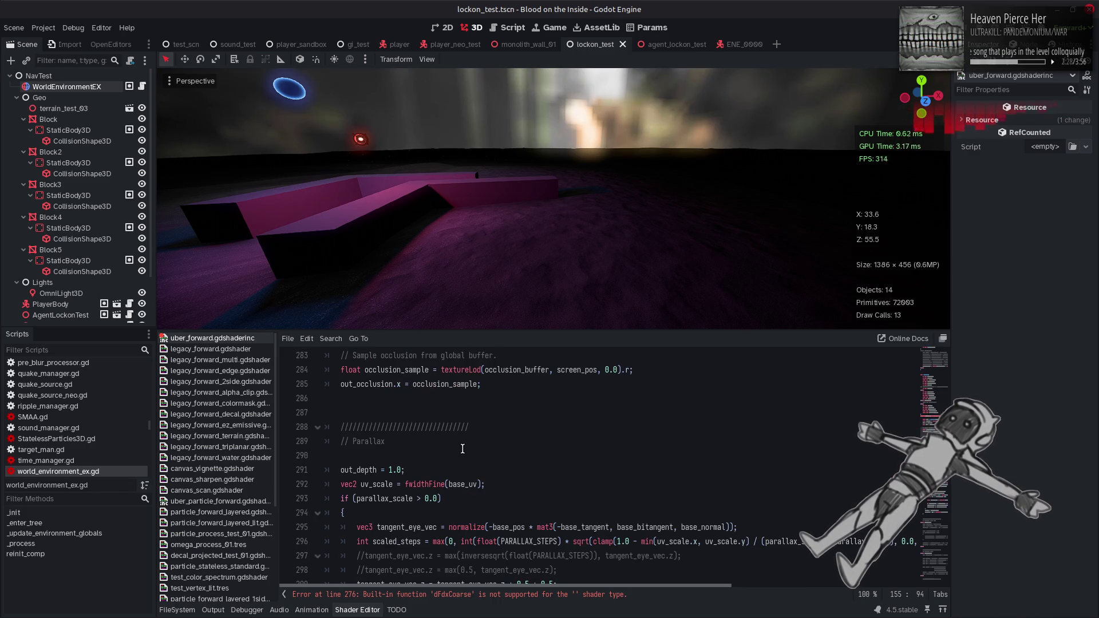
pyautogui.scroll(-12, 511, 454)
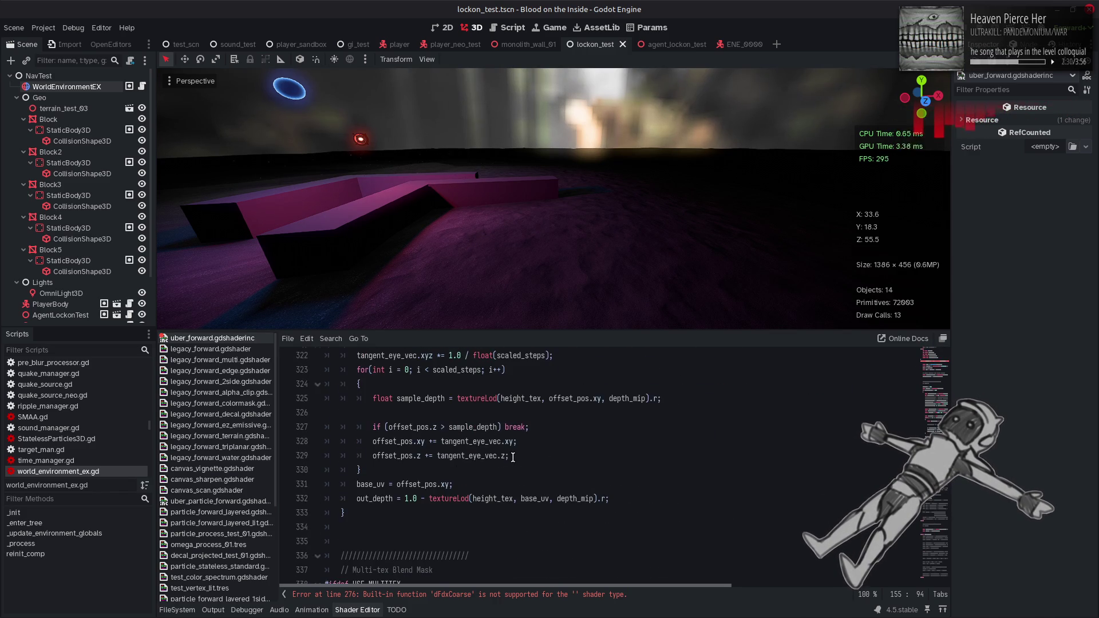
pyautogui.scroll(-6, 513, 458)
pyautogui.scroll(-20, 513, 458)
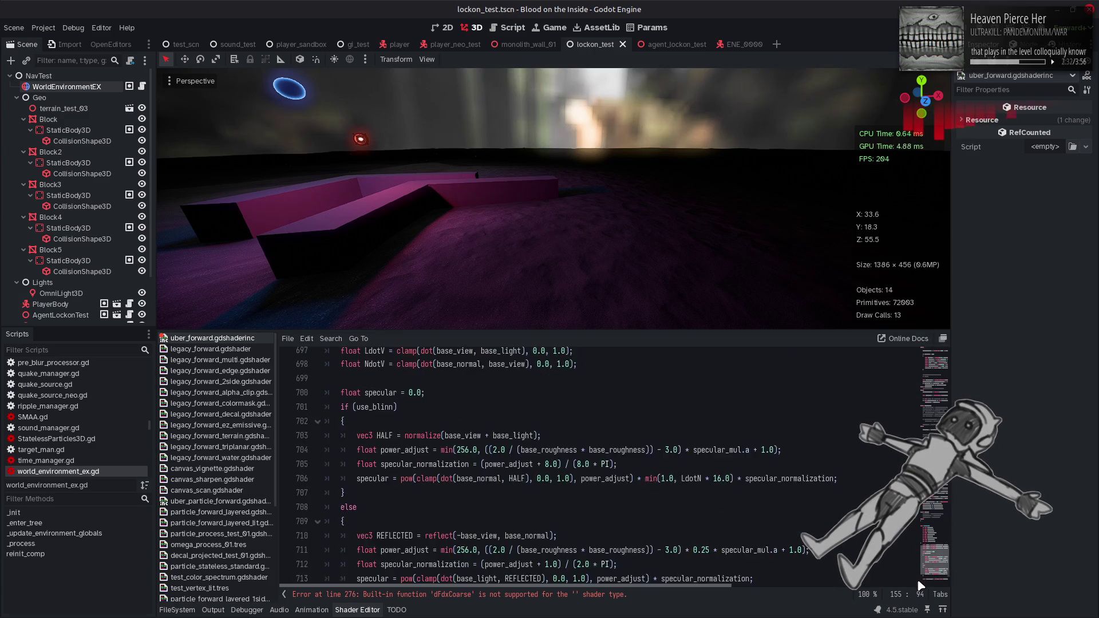
pyautogui.scroll(-9, 513, 458)
pyautogui.scroll(20, 513, 458)
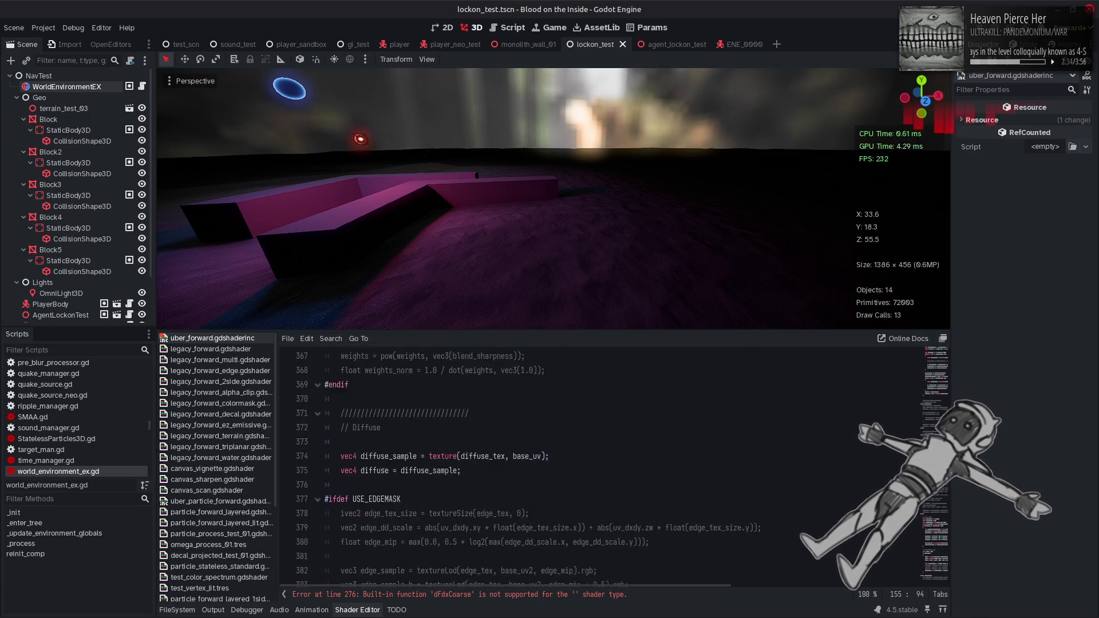
pyautogui.scroll(-7, 445, 433)
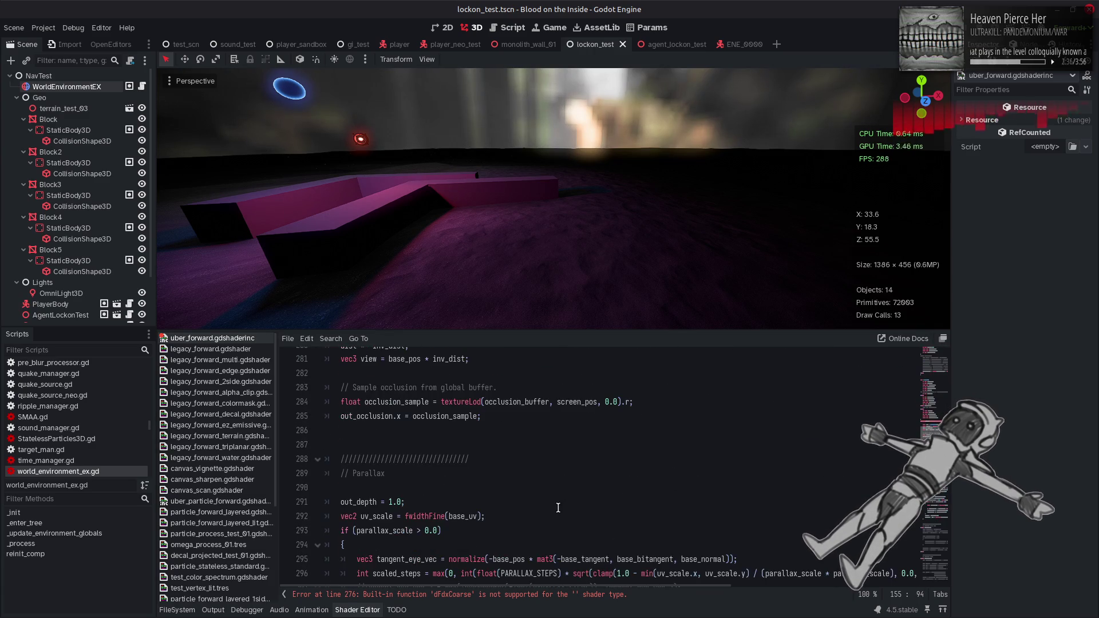
pyautogui.scroll(5, 445, 433)
pyautogui.scroll(2, 445, 434)
pyautogui.scroll(-1, 445, 433)
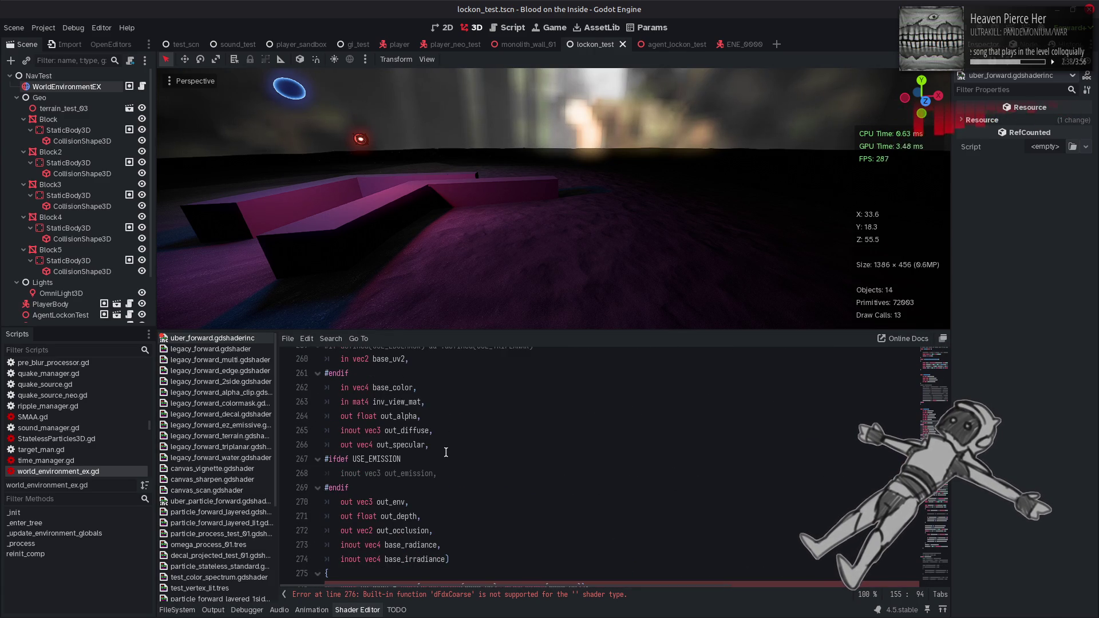
# - Append an inout vec4 base_fog parameter after base_irradiance in uber_frag() and save the include
pyautogui.click(452, 475)
pyautogui.write(',')
pyautogui.press('Return')
pyautogui.write('in')
pyautogui.write('out vec4 b')
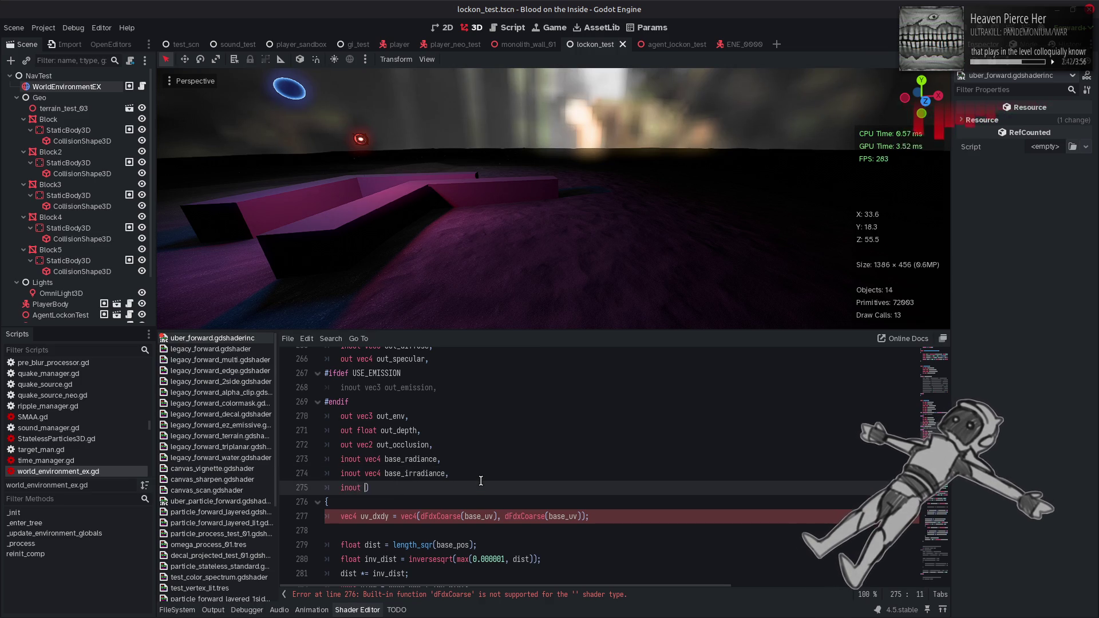
pyautogui.write('ase_fog')
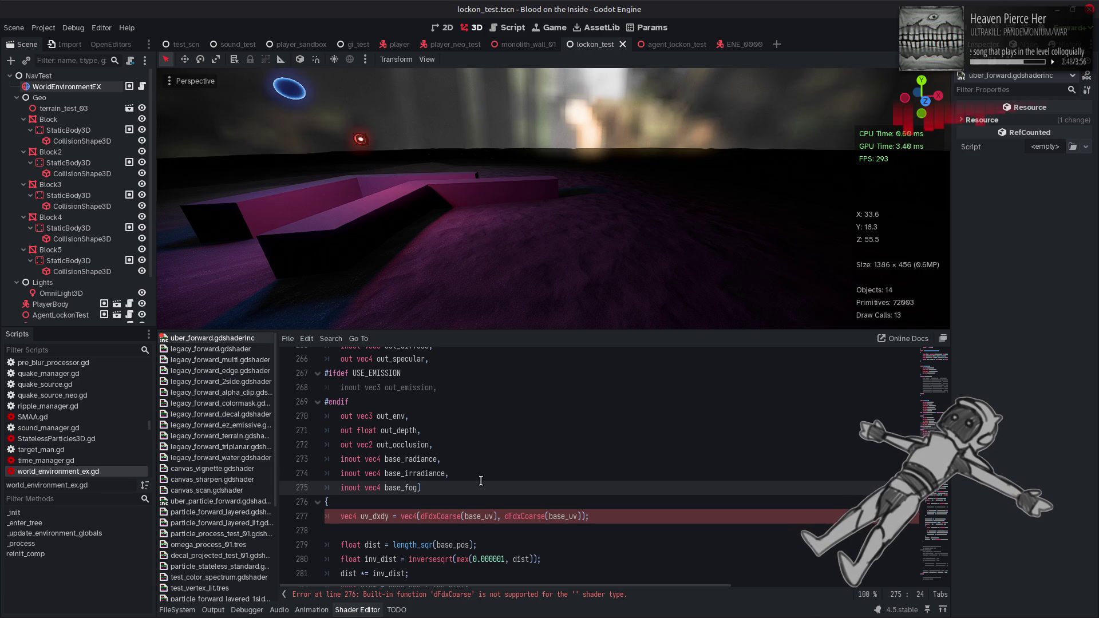
pyautogui.click(483, 476)
pyautogui.hotkey('ctrl', 's')
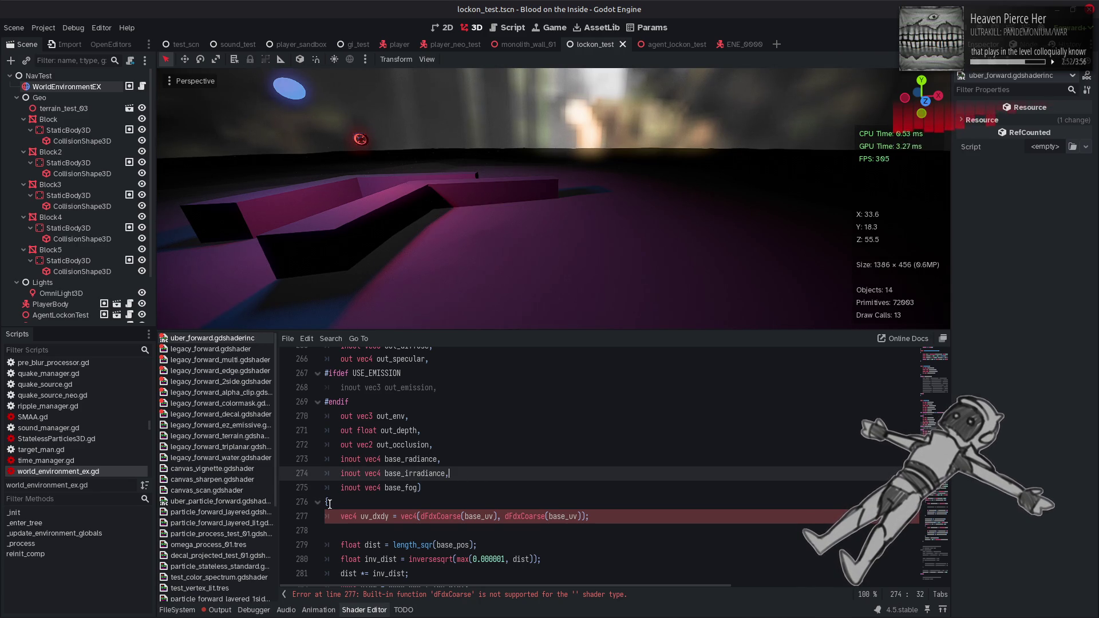
pyautogui.click(220, 610)
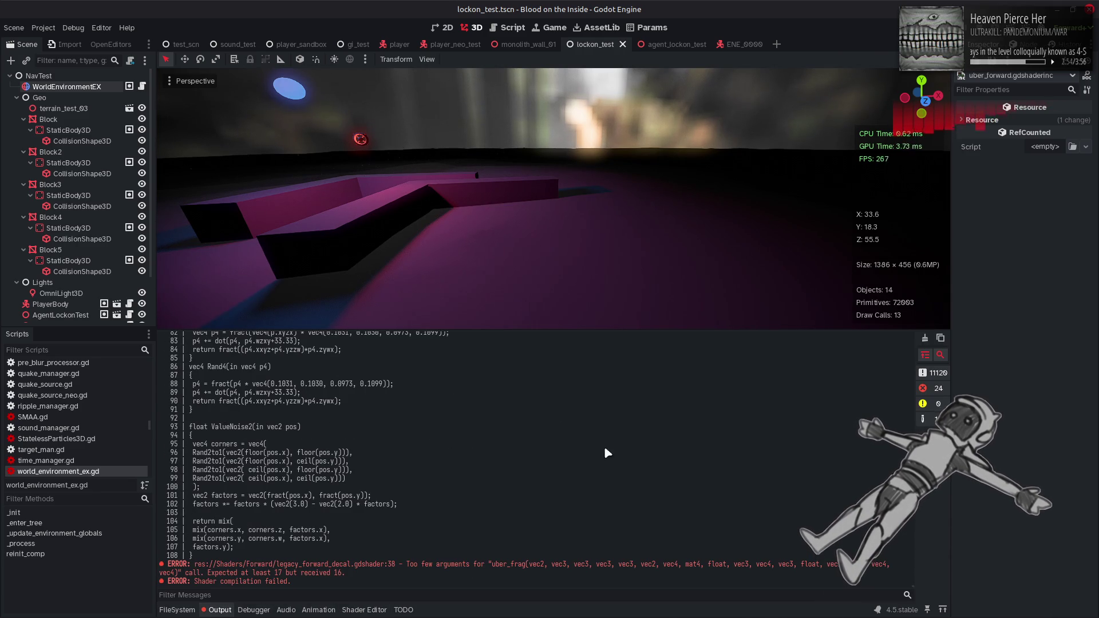
# - Clear the too-few-arguments errors from the output log and bring the shader code back
pyautogui.click(925, 339)
pyautogui.click(212, 609)
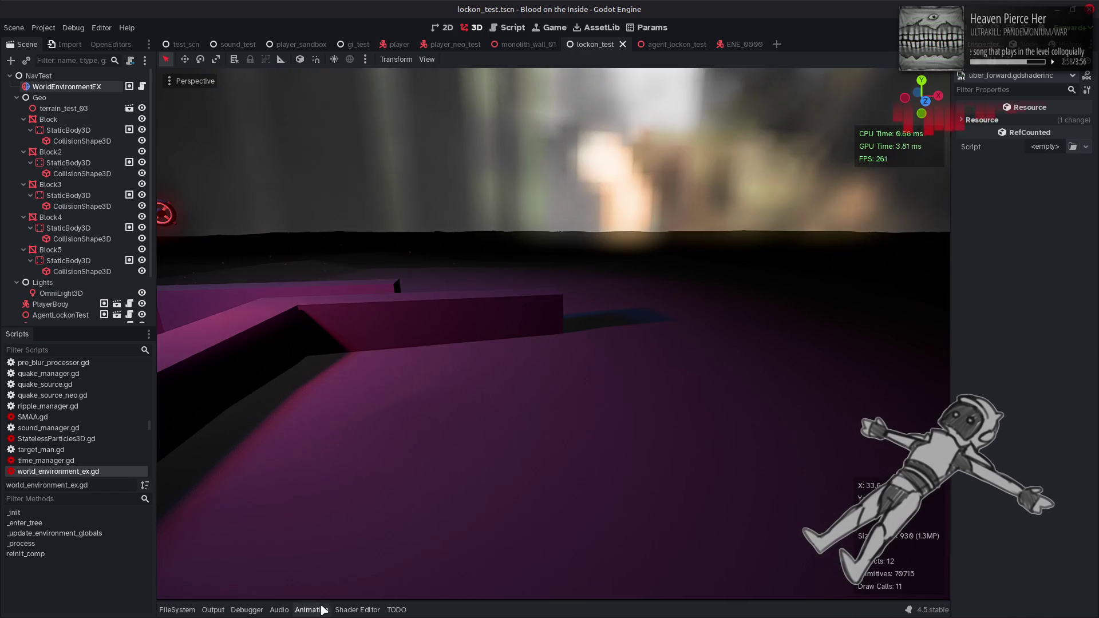
pyautogui.click(356, 610)
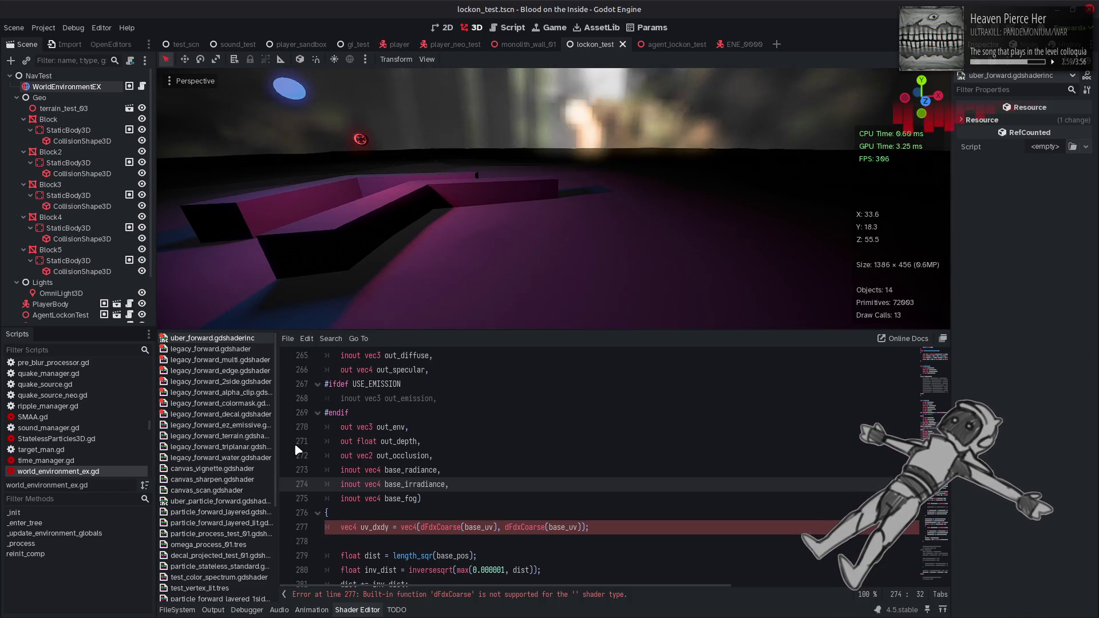
# - Pass FOG after IRRADIANCE in legacy_forward's uber_frag call and save the shader
pyautogui.click(237, 350)
pyautogui.scroll(-2, 404, 486)
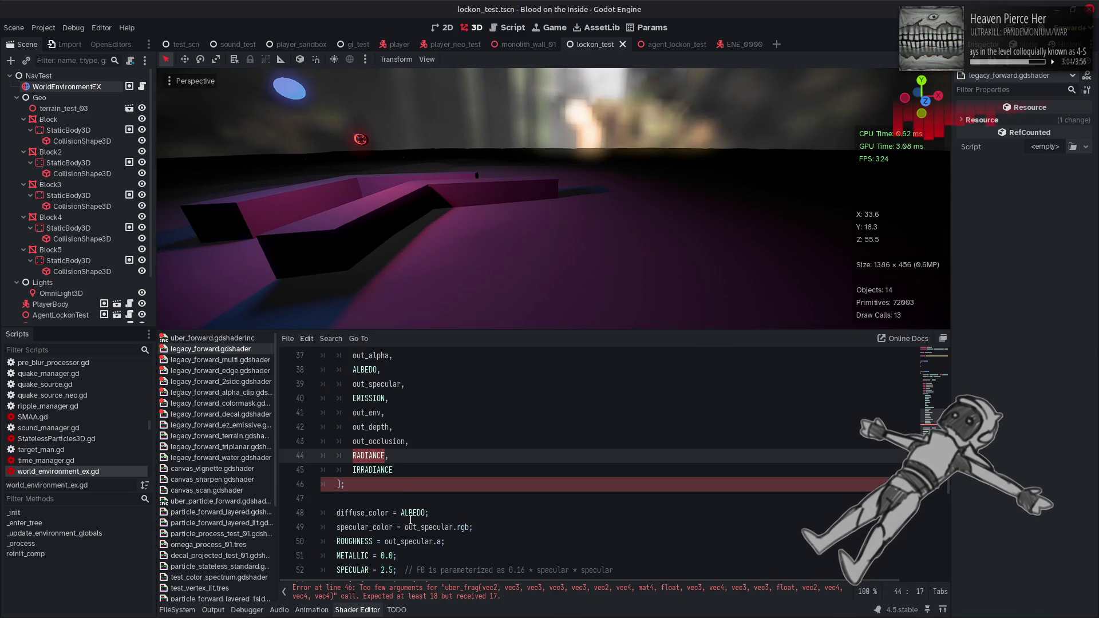
pyautogui.click(415, 470)
pyautogui.write(',')
pyautogui.press('Return')
pyautogui.write('FOG')
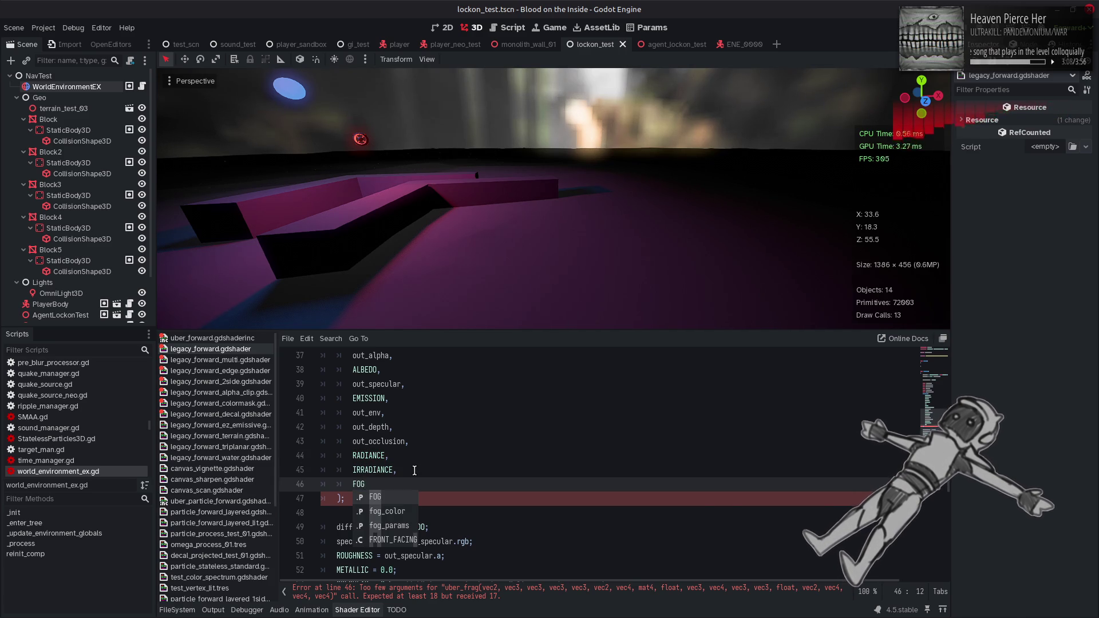
pyautogui.press('Return')
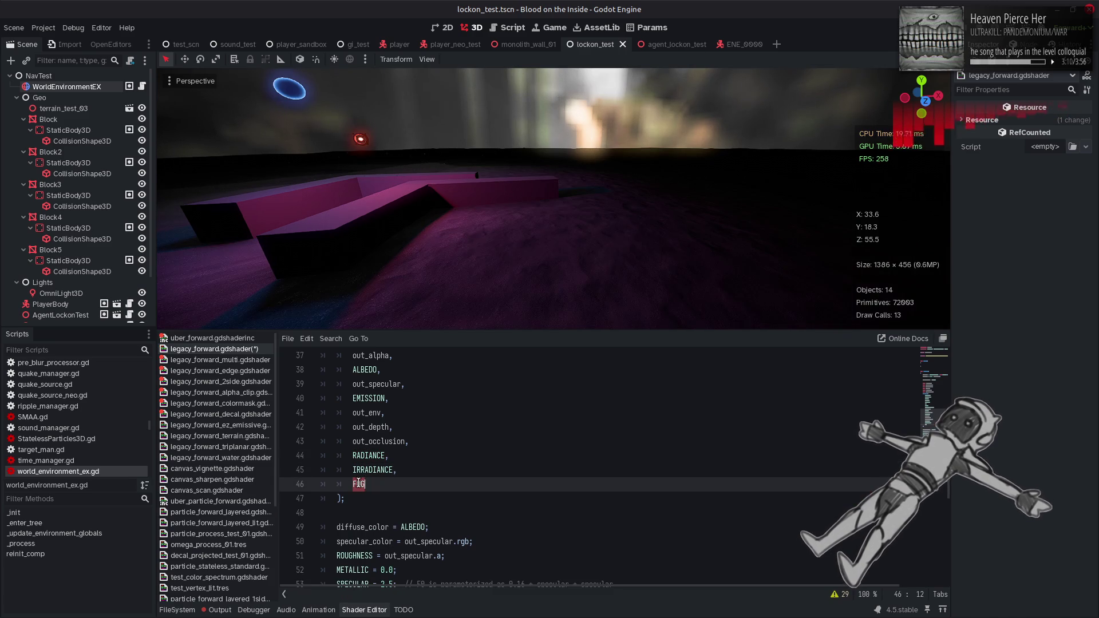
pyautogui.click(416, 469)
pyautogui.hotkey('ctrl', 's')
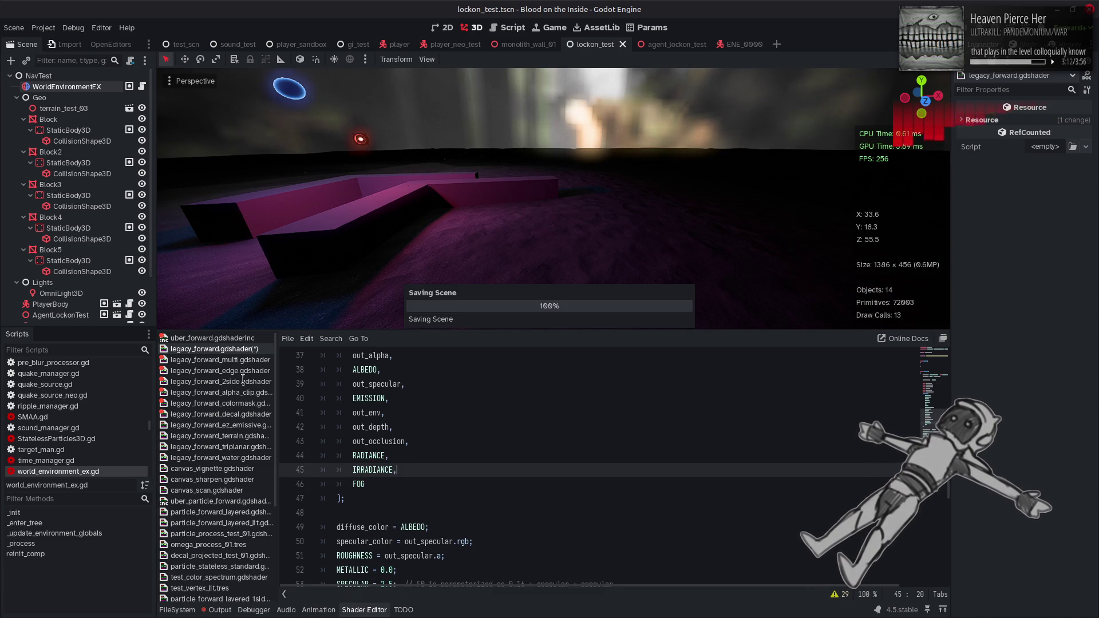
# - Add FOG as the last uber_frag argument in legacy_forward_multi and save it
pyautogui.click(229, 359)
pyautogui.scroll(-10, 383, 473)
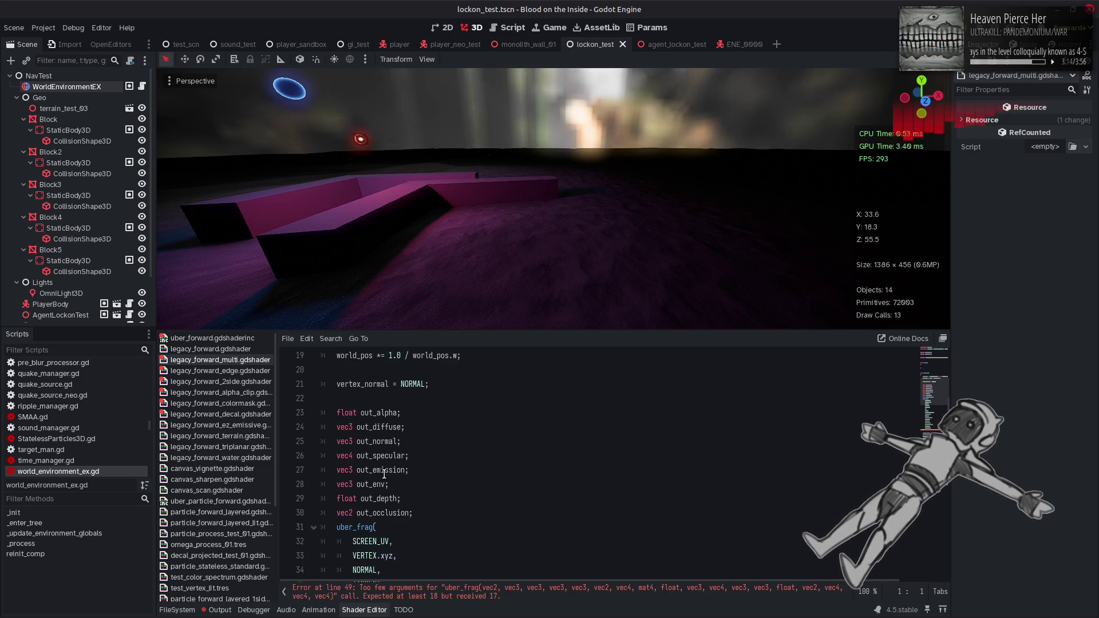
pyautogui.click(410, 470)
pyautogui.write(',')
pyautogui.press('Return')
pyautogui.write('FOG')
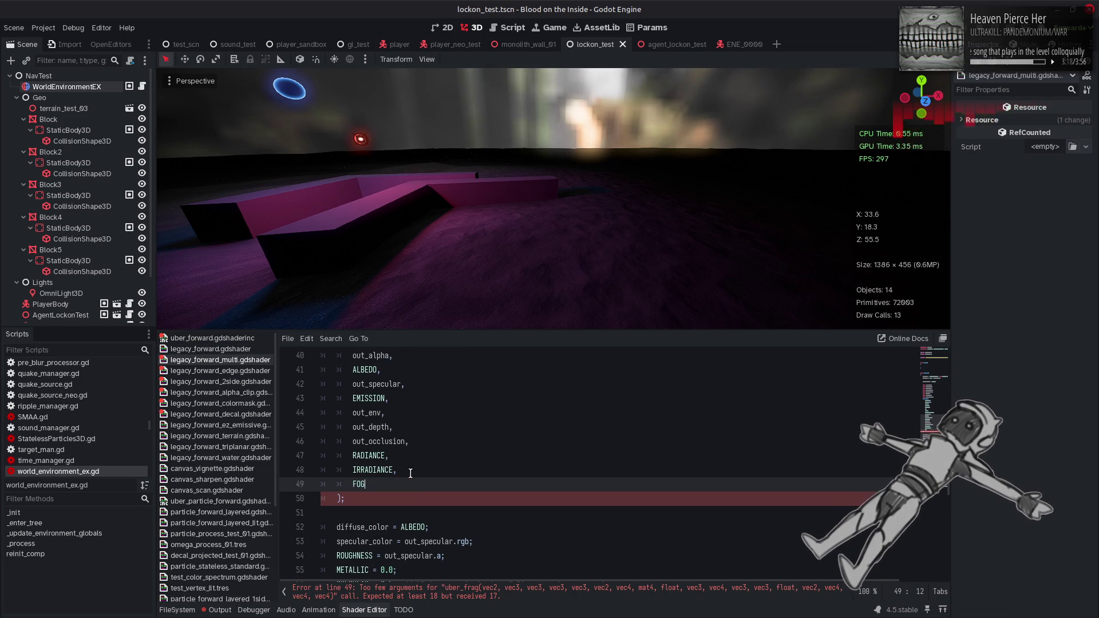
pyautogui.hotkey('ctrl', 's')
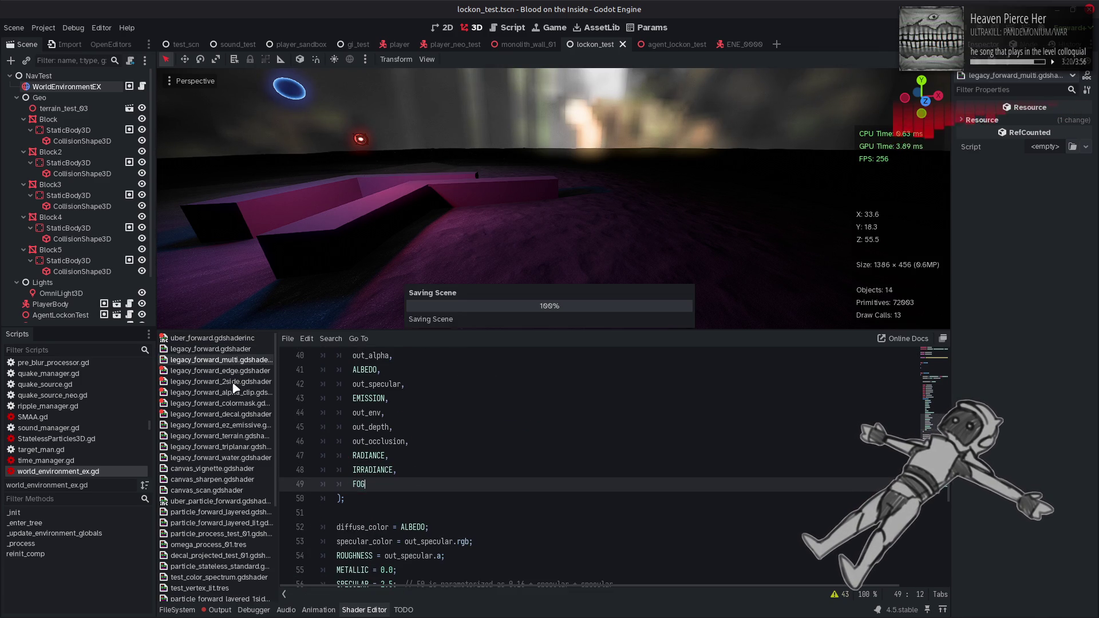
# - Add FOG to legacy_forward_edge's uber_frag call and save, then locate IRRADIANCE in legacy_forward_2side
pyautogui.click(234, 373)
pyautogui.scroll(-12, 402, 484)
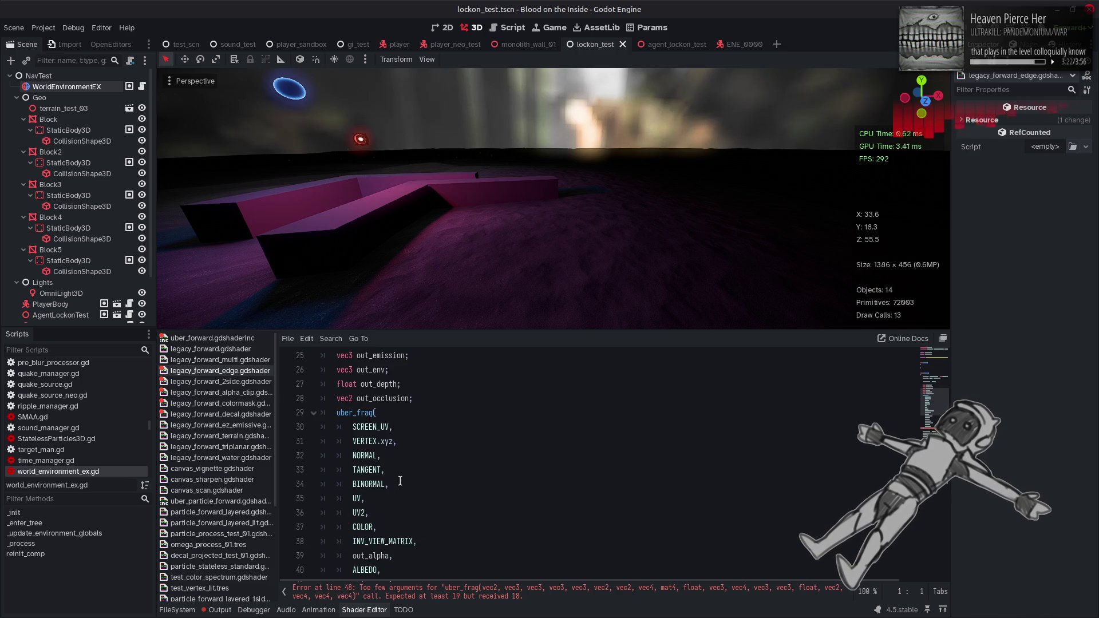
pyautogui.click(409, 502)
pyautogui.press('Return')
pyautogui.write('FOG')
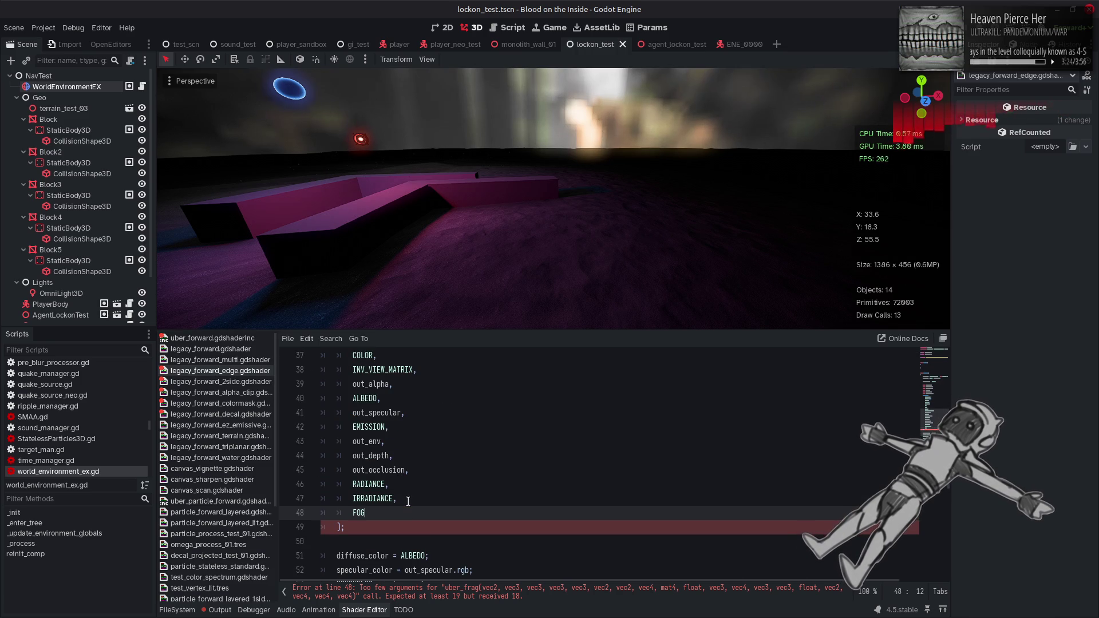
pyautogui.hotkey('ctrl', 's')
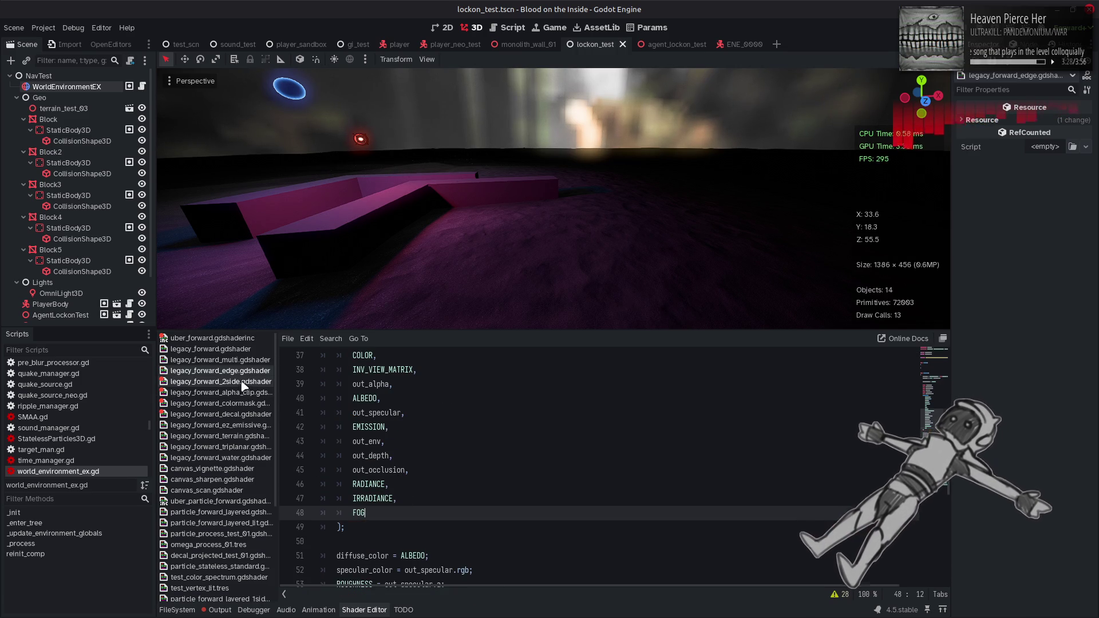
pyautogui.click(220, 381)
pyautogui.scroll(-2, 398, 500)
pyautogui.click(411, 453)
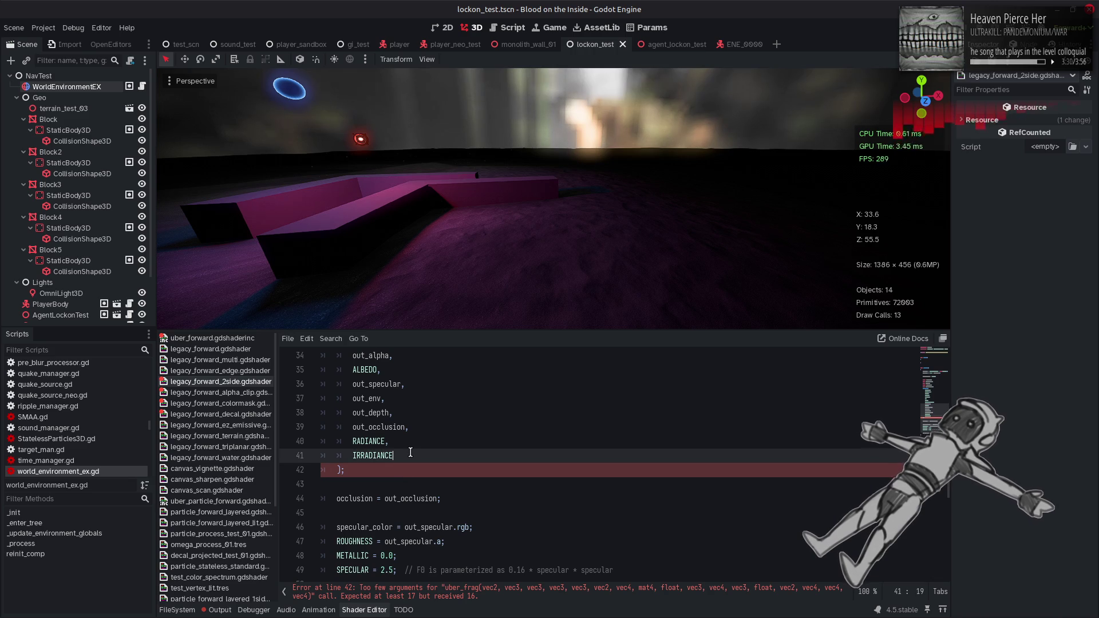
# - Add a FOG argument after IRRADIANCE in the 2side and alpha_clip shaders, saving each
pyautogui.press('Return')
pyautogui.write('FOG')
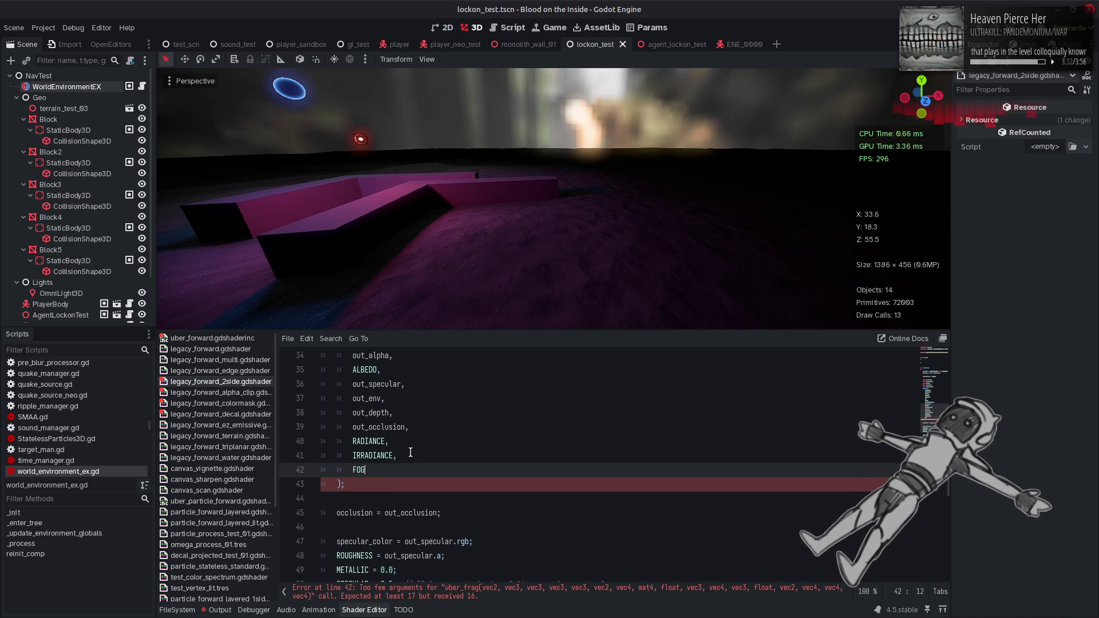
pyautogui.hotkey('ctrl', 's')
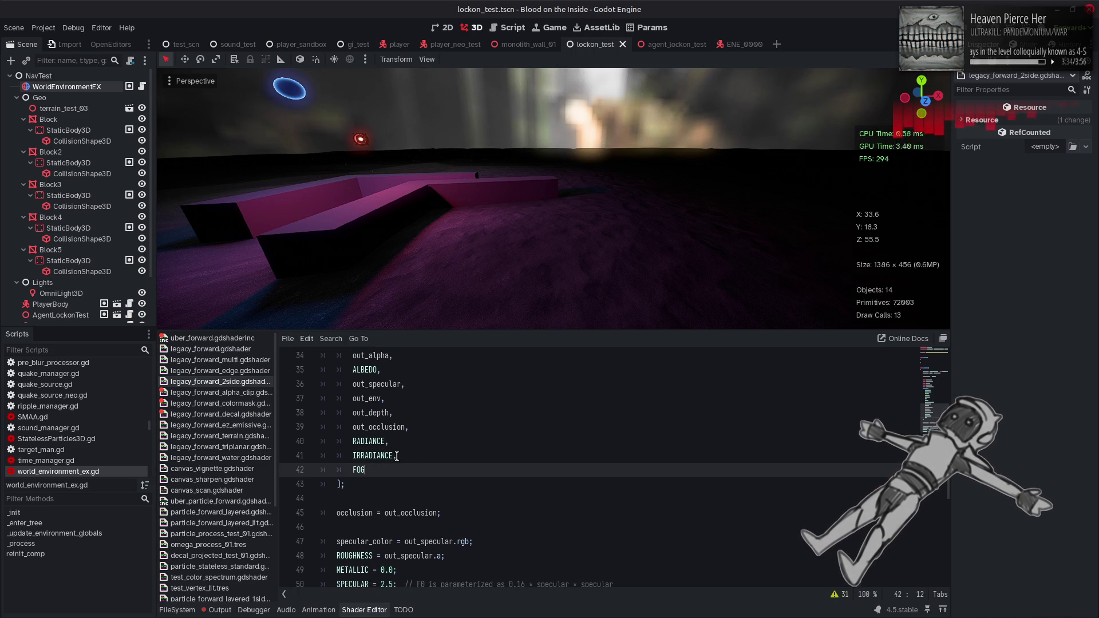
pyautogui.click(244, 392)
pyautogui.scroll(-11, 418, 469)
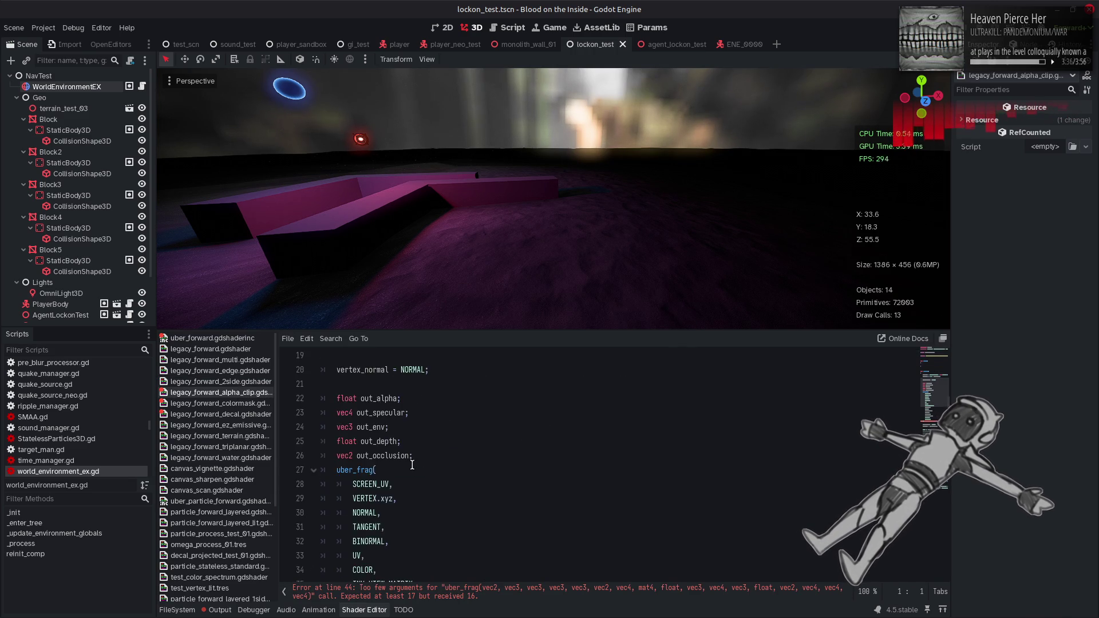
pyautogui.click(423, 483)
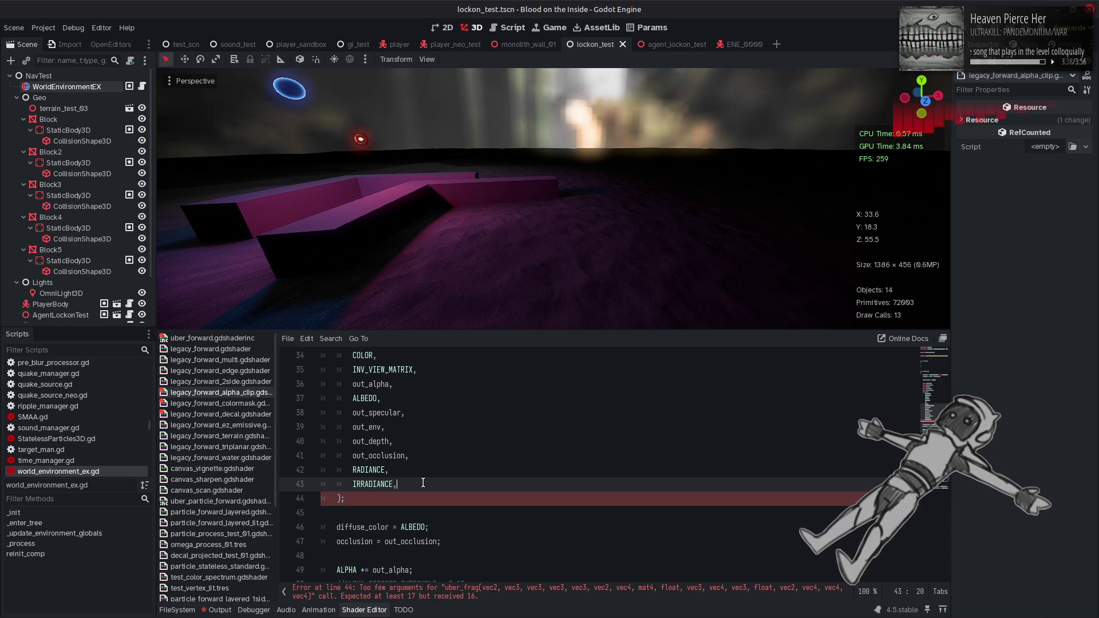
pyautogui.press('Return')
pyautogui.write('FOG')
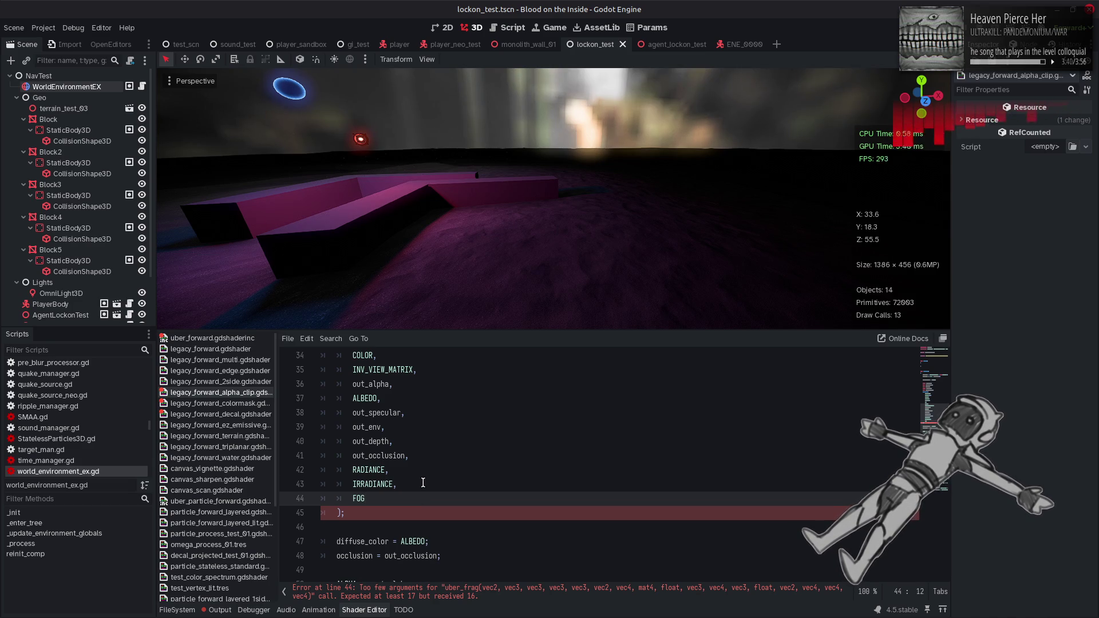
pyautogui.hotkey('ctrl', 's')
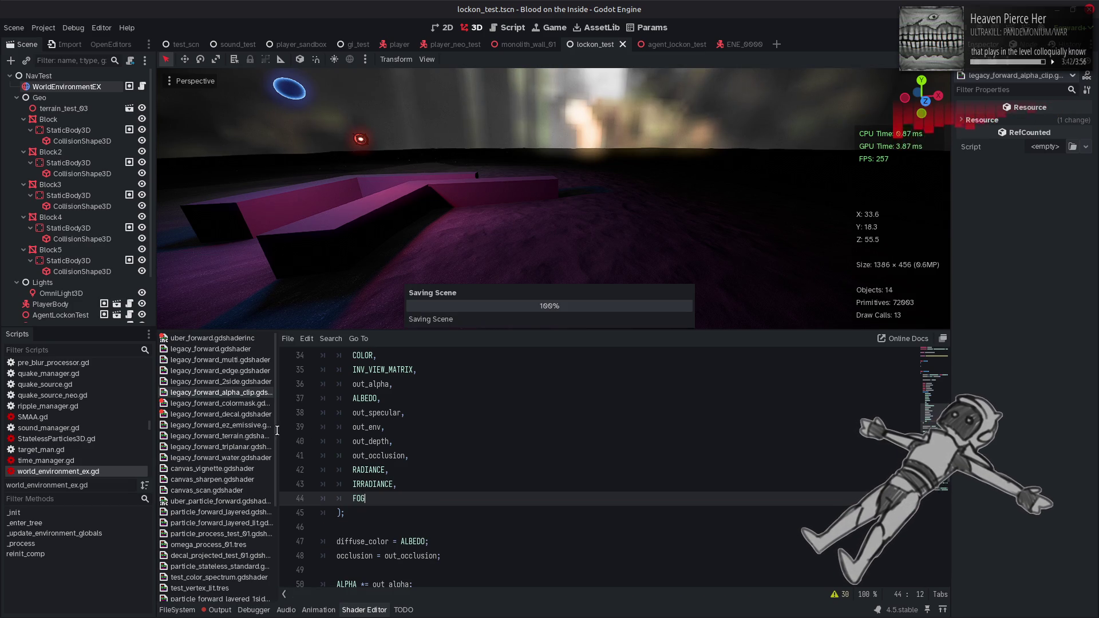
# - Add a FOG argument after IRRADIANCE in the colormask and decal shaders' uber_frag calls
pyautogui.click(235, 405)
pyautogui.scroll(-12, 402, 461)
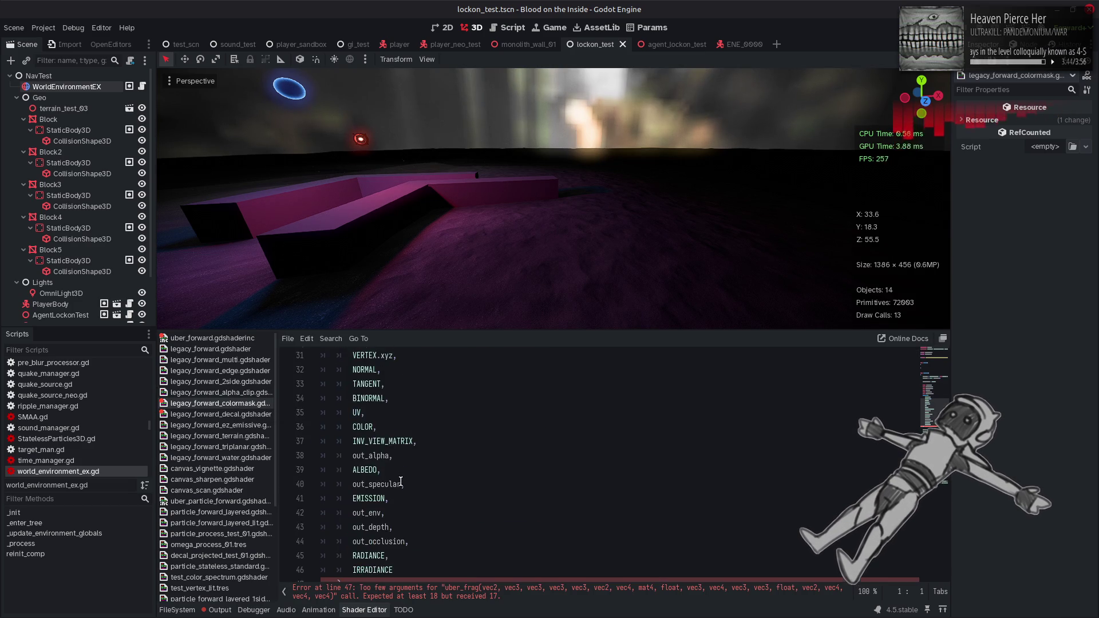
pyautogui.scroll(-1, 402, 461)
pyautogui.click(415, 440)
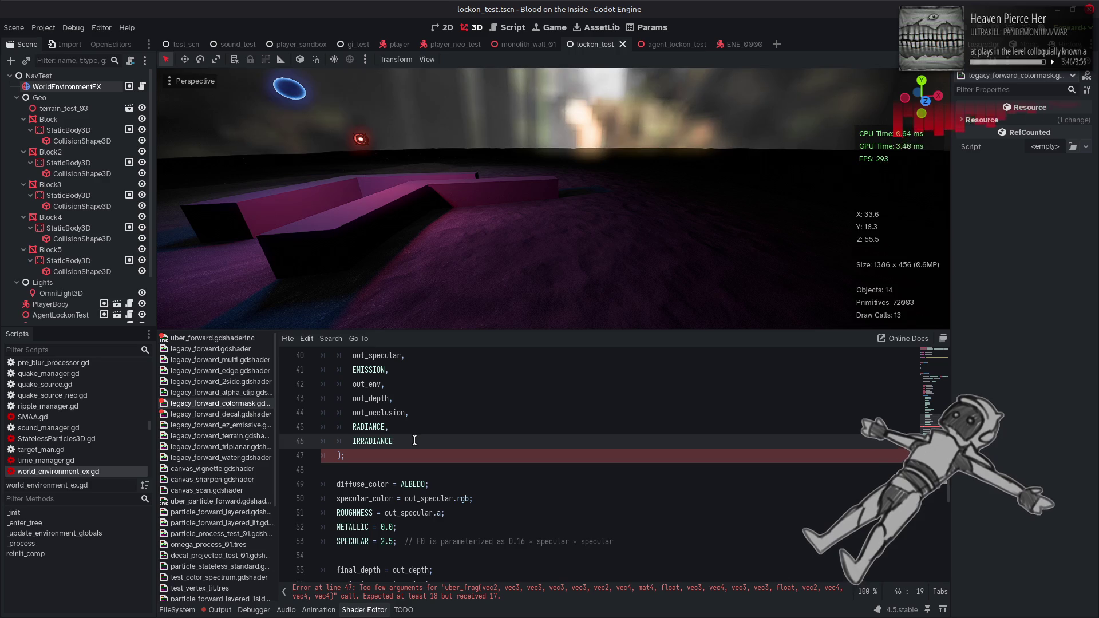
pyautogui.write(',')
pyautogui.press('Return')
pyautogui.write('FOG')
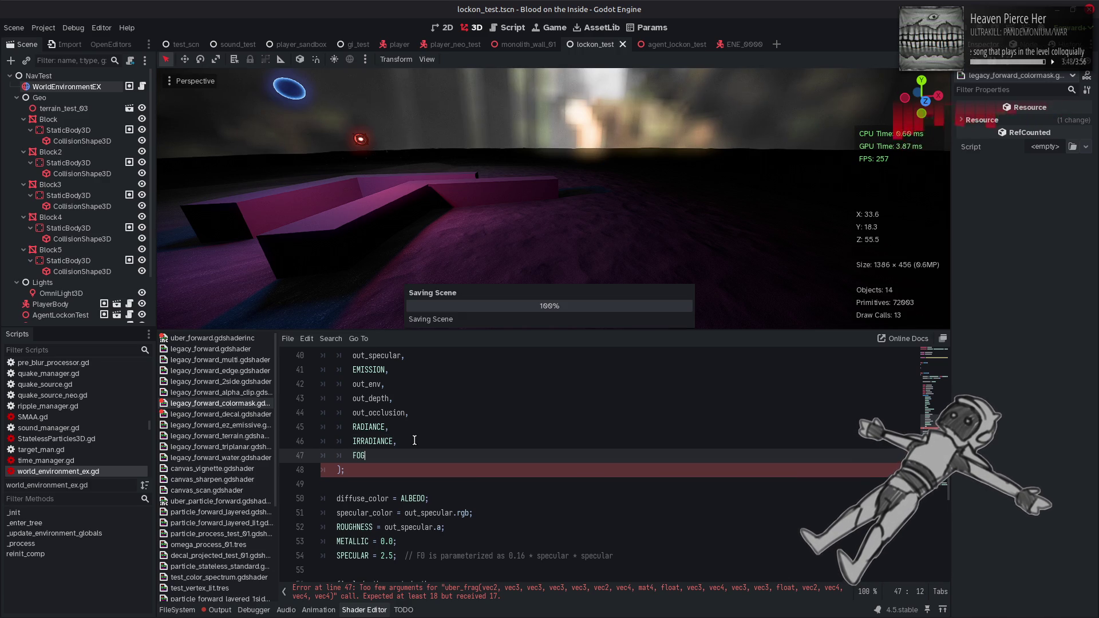
pyautogui.click(229, 420)
pyautogui.scroll(-10, 397, 461)
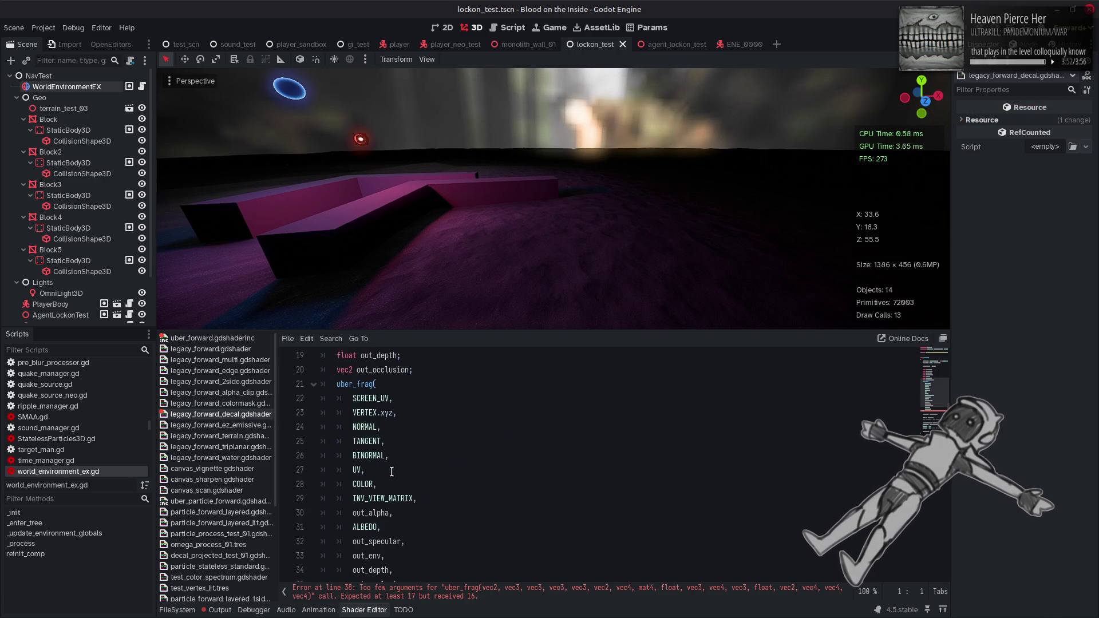
pyautogui.write('IRRADIANCE,')
pyautogui.click(423, 440)
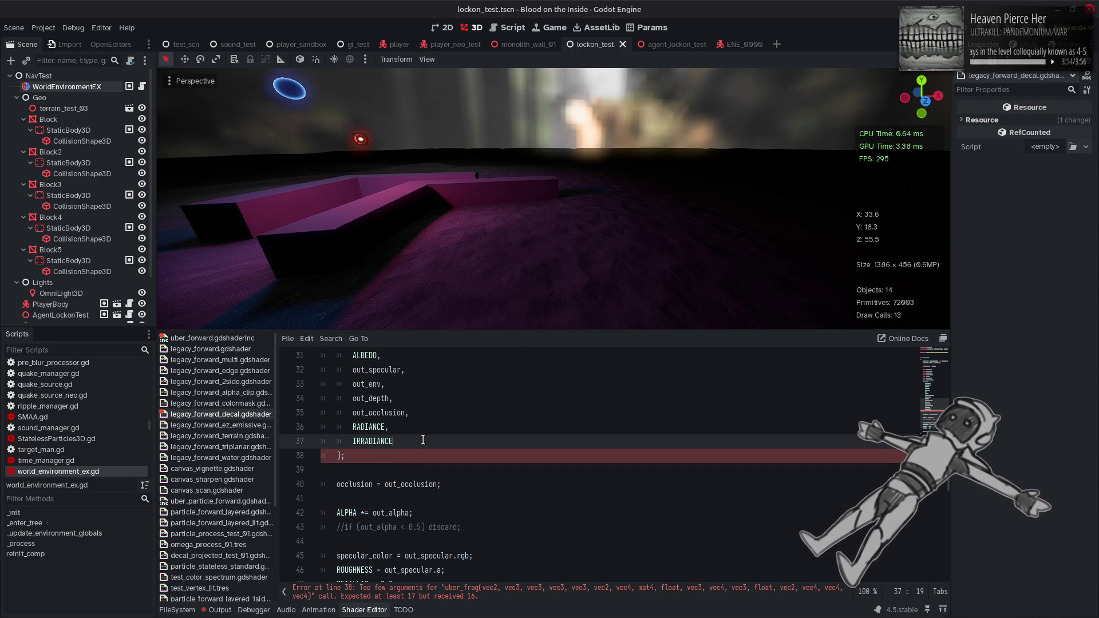
pyautogui.press('Return')
pyautogui.write('FOG')
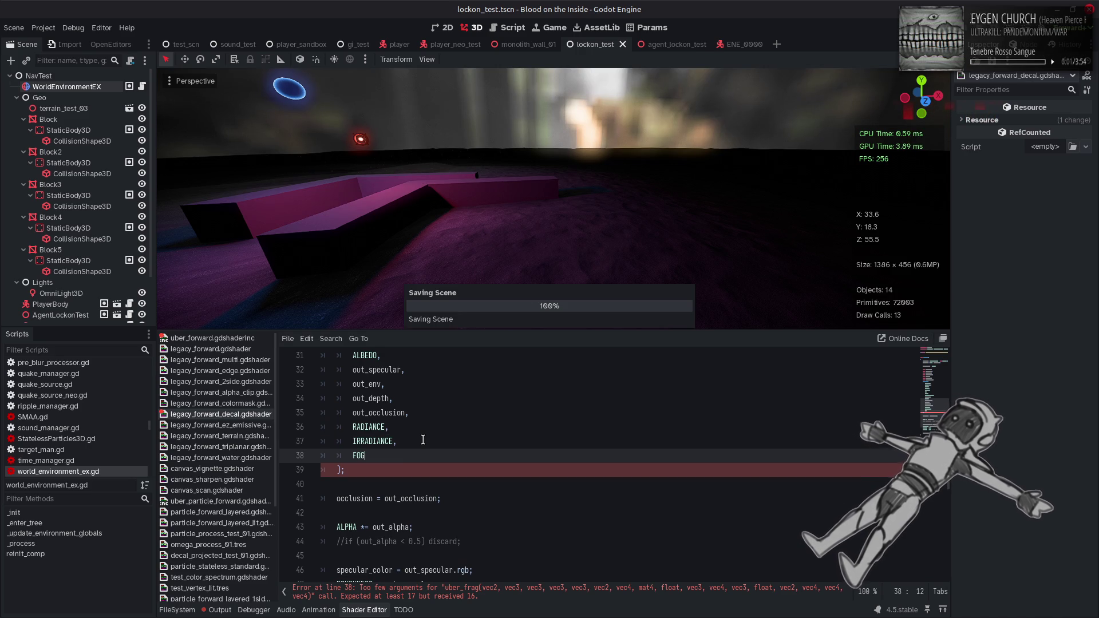
pyautogui.scroll(-5, 258, 463)
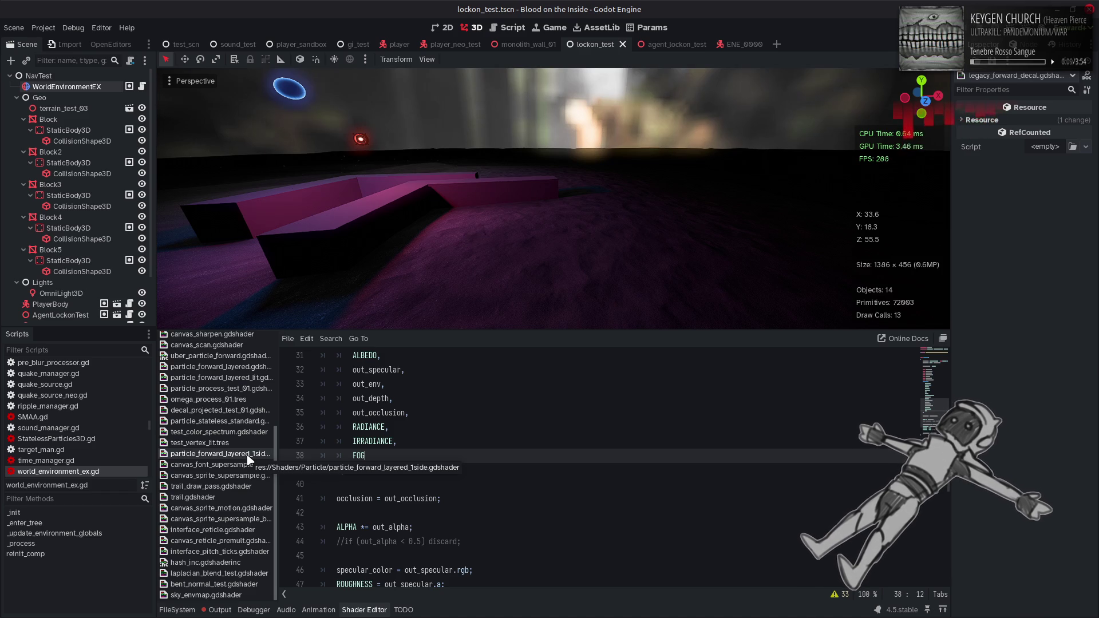
# - Open uber_forward.gdshaderinc and locate the silhouette fade code in uber_frag()
pyautogui.scroll(5, 251, 429)
pyautogui.click(250, 340)
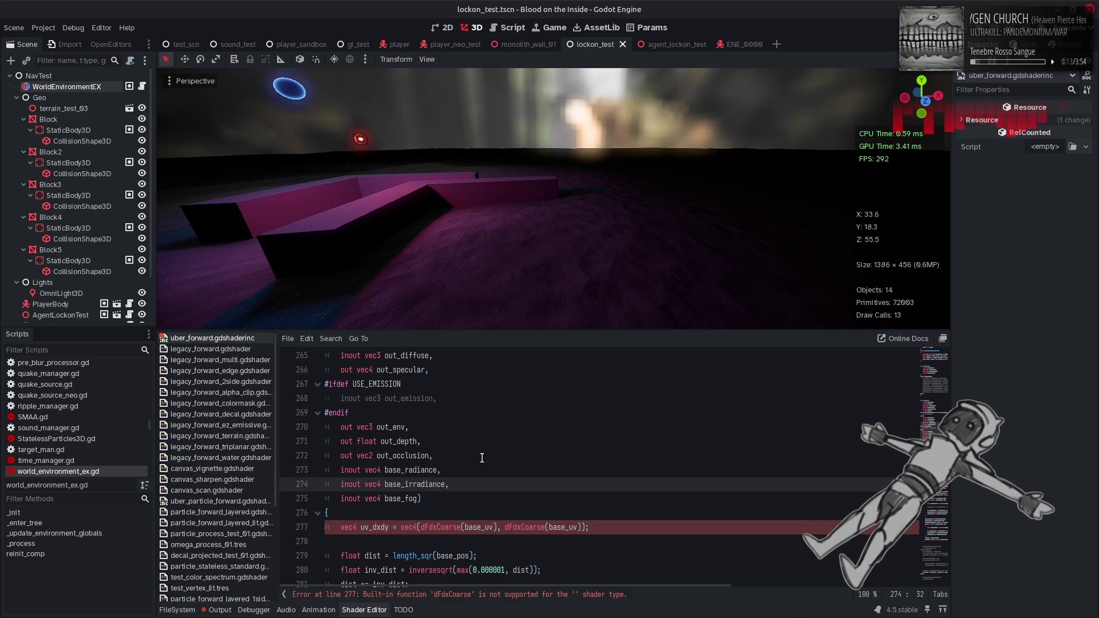
pyautogui.doubleClick(401, 499)
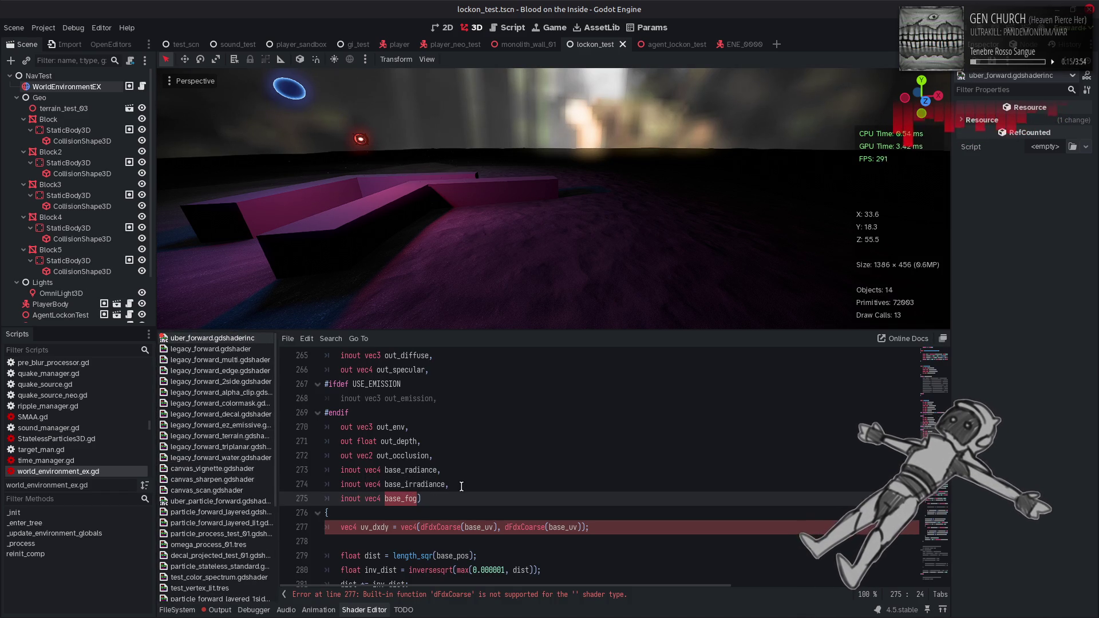
pyautogui.scroll(-7, 729, 473)
pyautogui.scroll(-5, 730, 473)
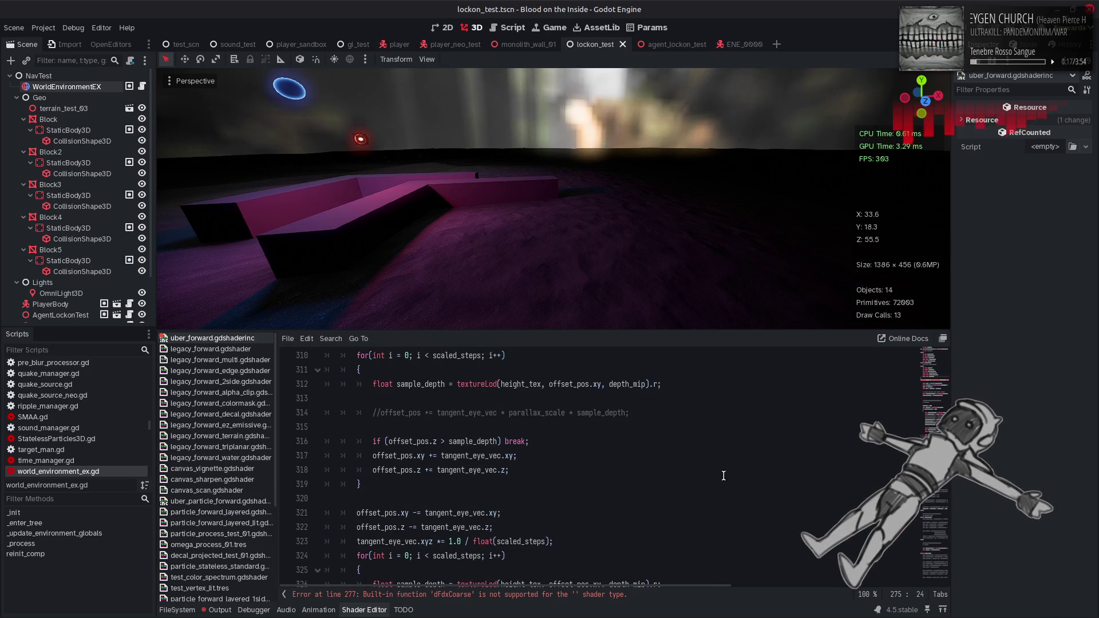
pyautogui.click(934, 566)
pyautogui.scroll(15, 497, 509)
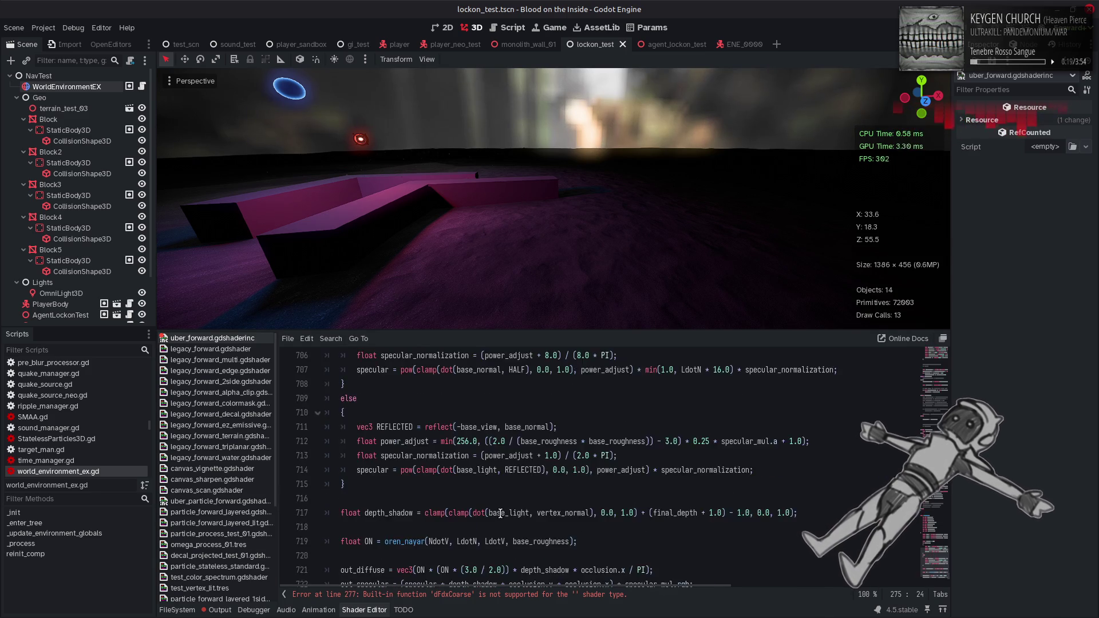
pyautogui.scroll(2, 497, 509)
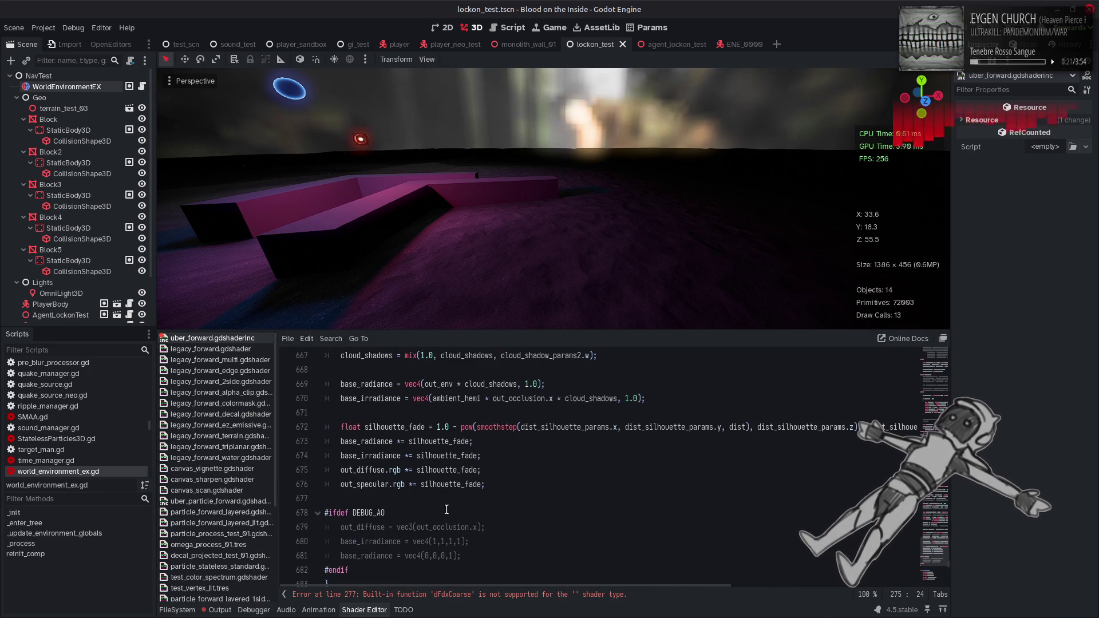
# - Insert base_fog = vec4(1.0, 0.0, 0.0, 0.1); below the silhouette fade lines on line 678
pyautogui.click(493, 488)
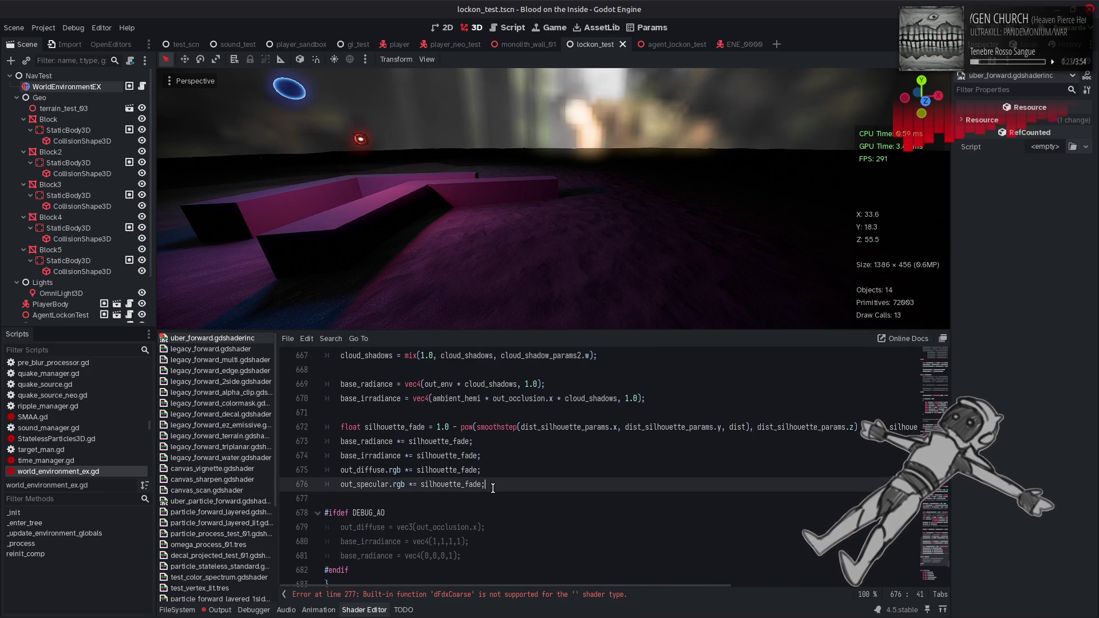
pyautogui.press('Return')
pyautogui.press('Return')
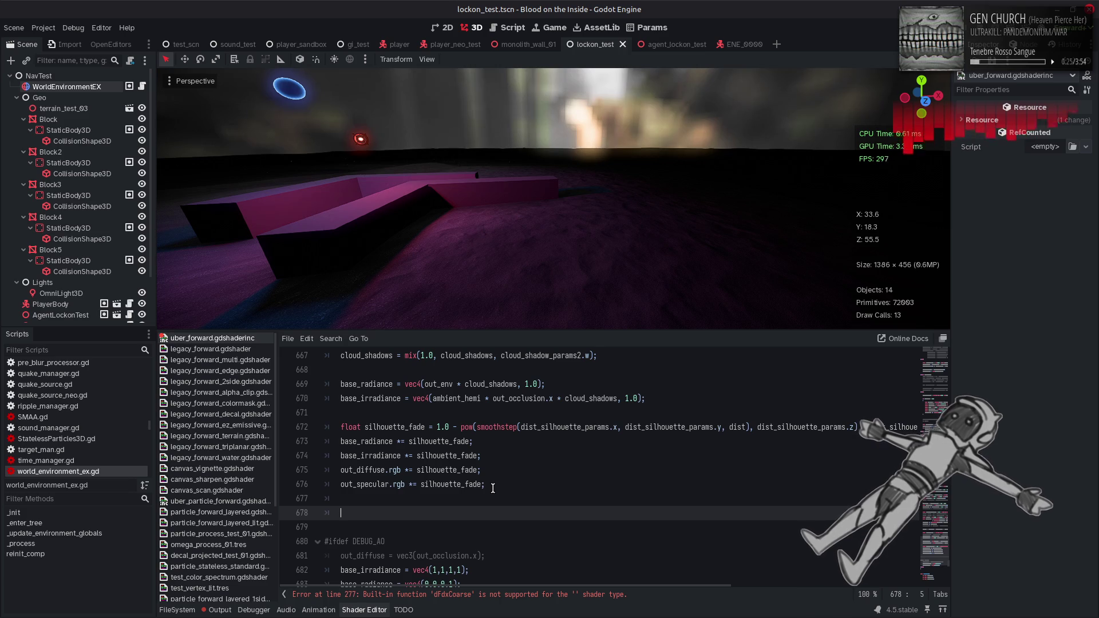
pyautogui.write('base_fog')
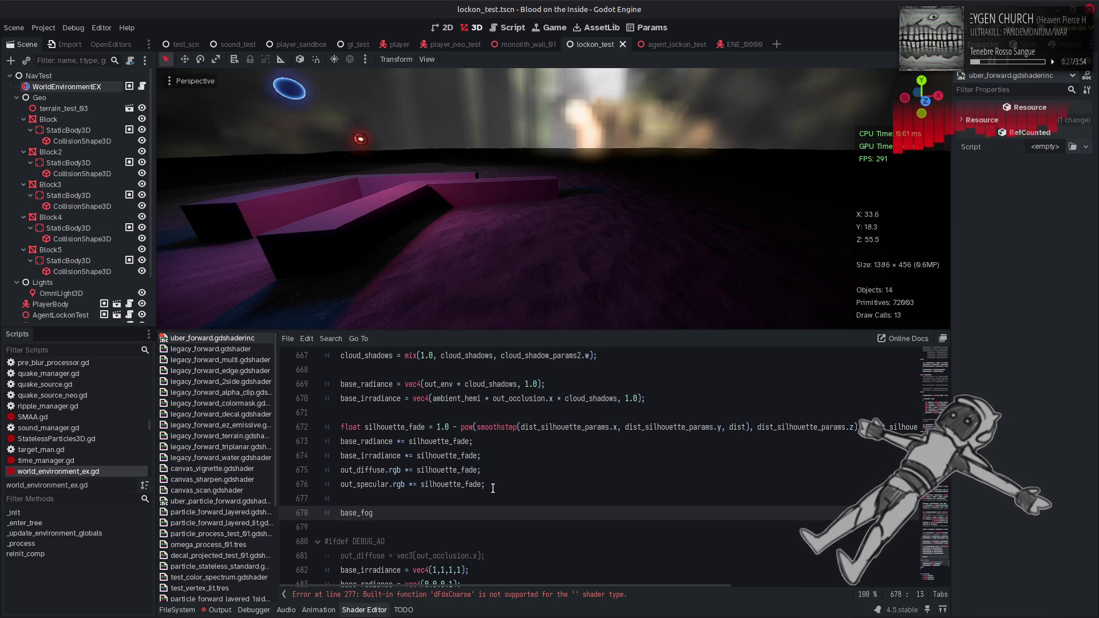
pyautogui.write(' = vec4(1.0)')
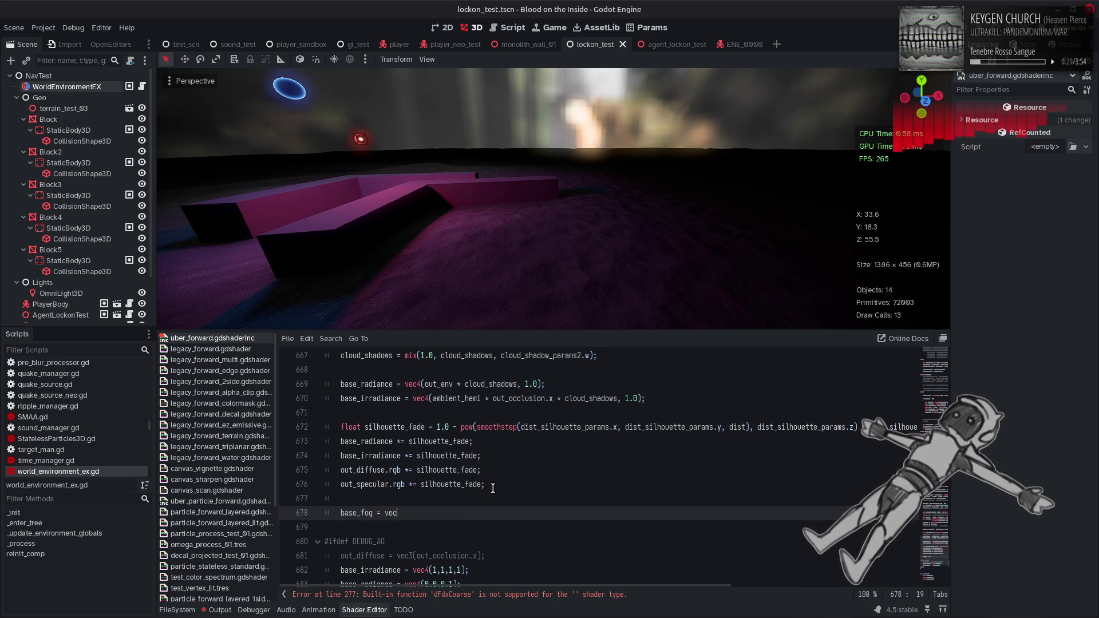
pyautogui.write(';')
pyautogui.press('Left')
pyautogui.press('Left')
pyautogui.write('1.0, 0.0, 0')
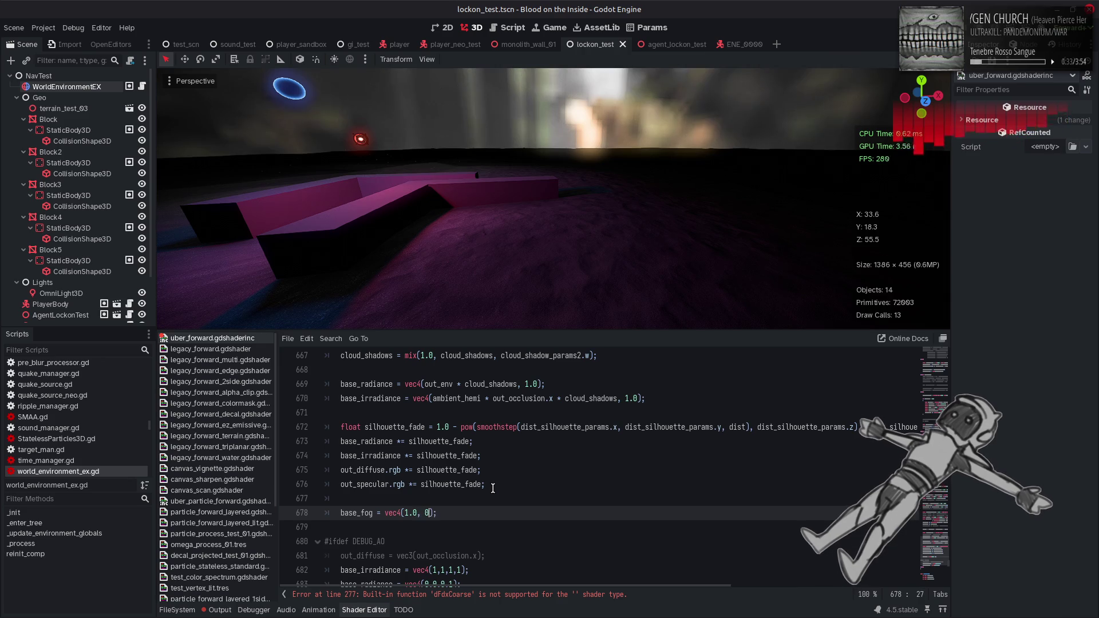
pyautogui.write('.0, 0.1')
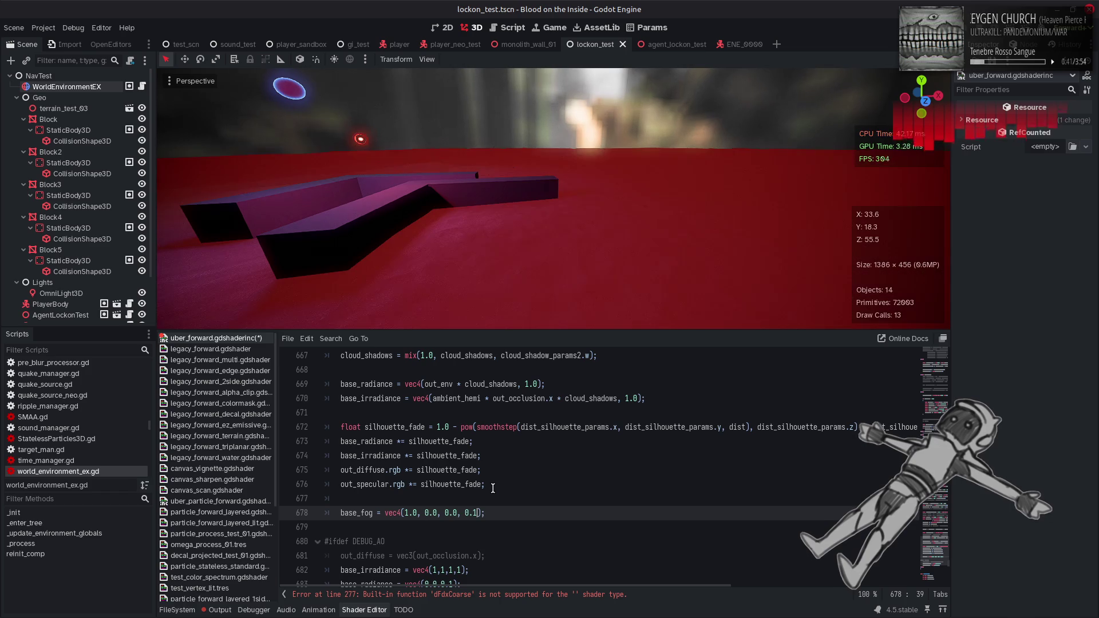
pyautogui.click(498, 485)
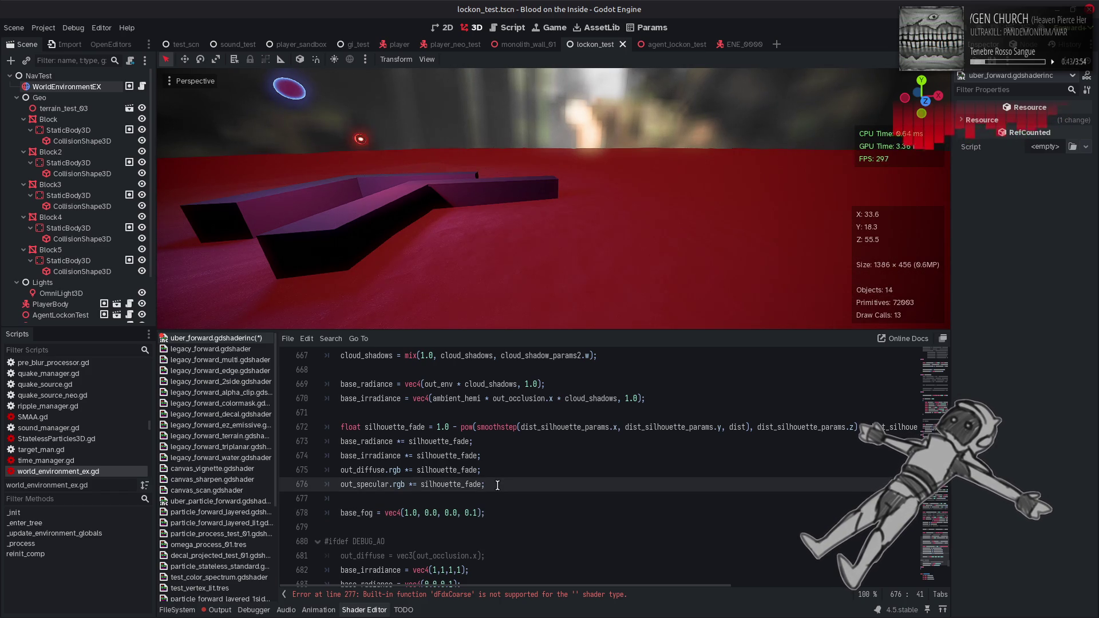
# - Save the include containing the red base_fog line and check the reflect call's view input
pyautogui.hotkey('ctrl', 's')
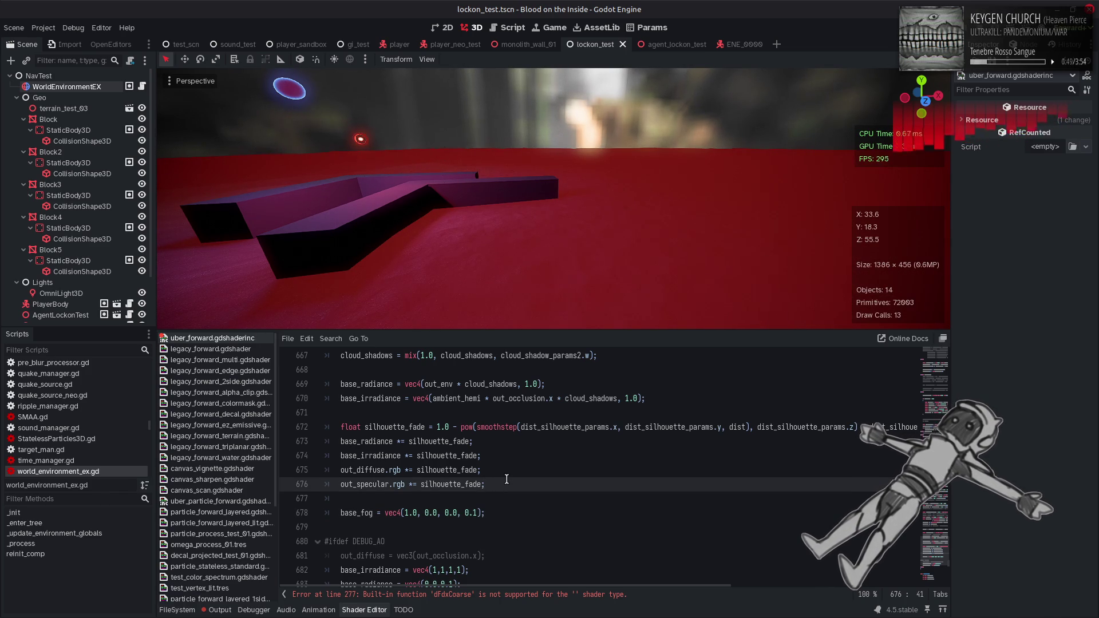
pyautogui.scroll(2, 506, 479)
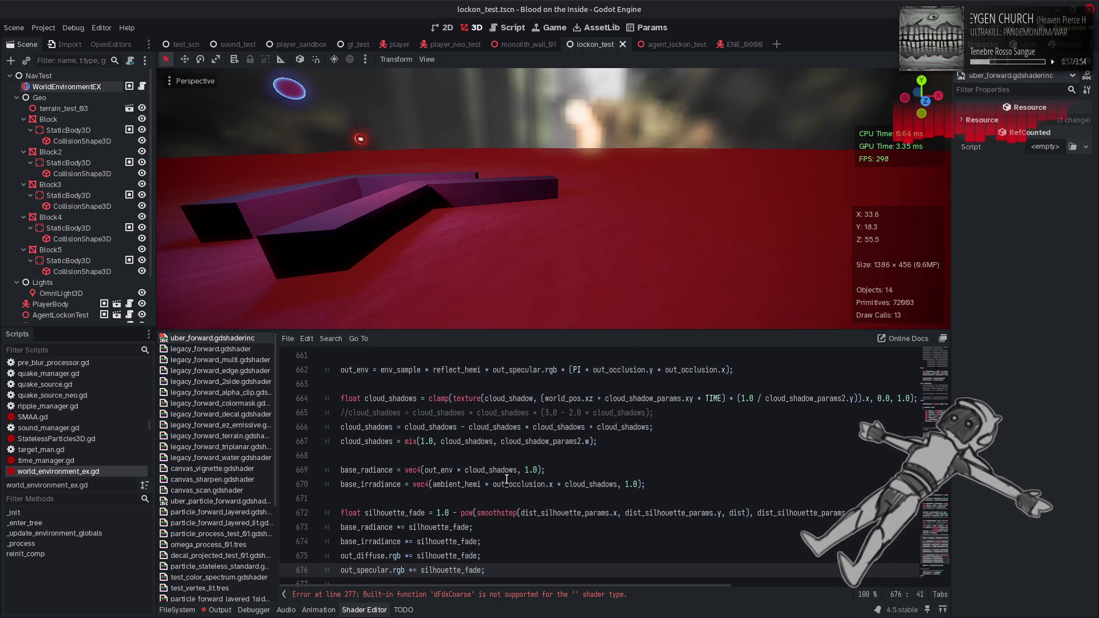
pyautogui.scroll(5, 507, 479)
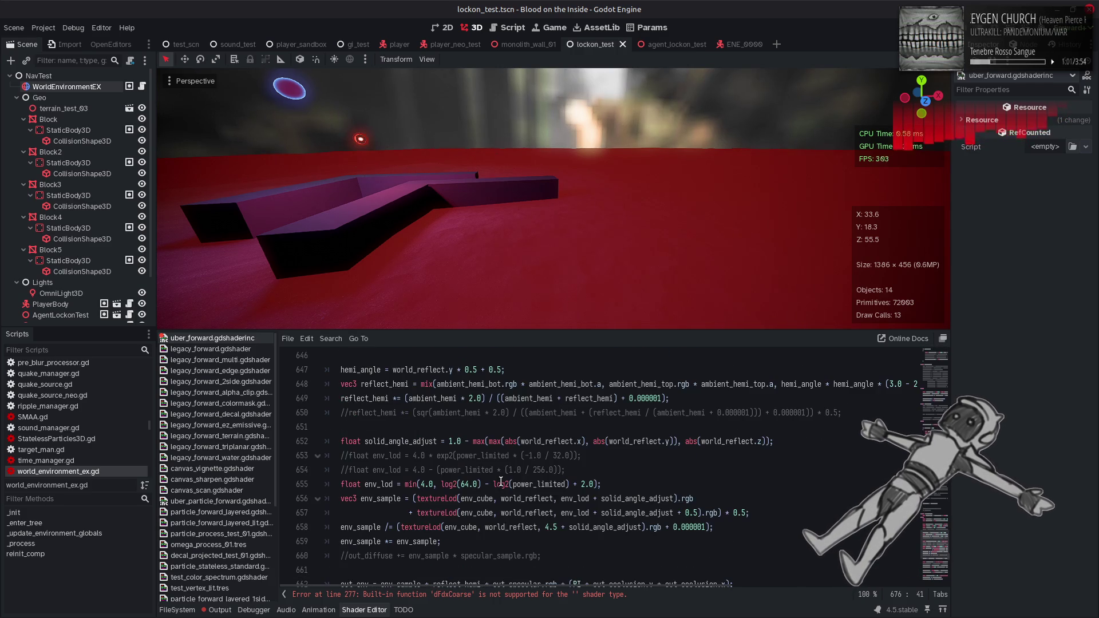
pyautogui.scroll(1, 501, 482)
pyautogui.scroll(4, 501, 482)
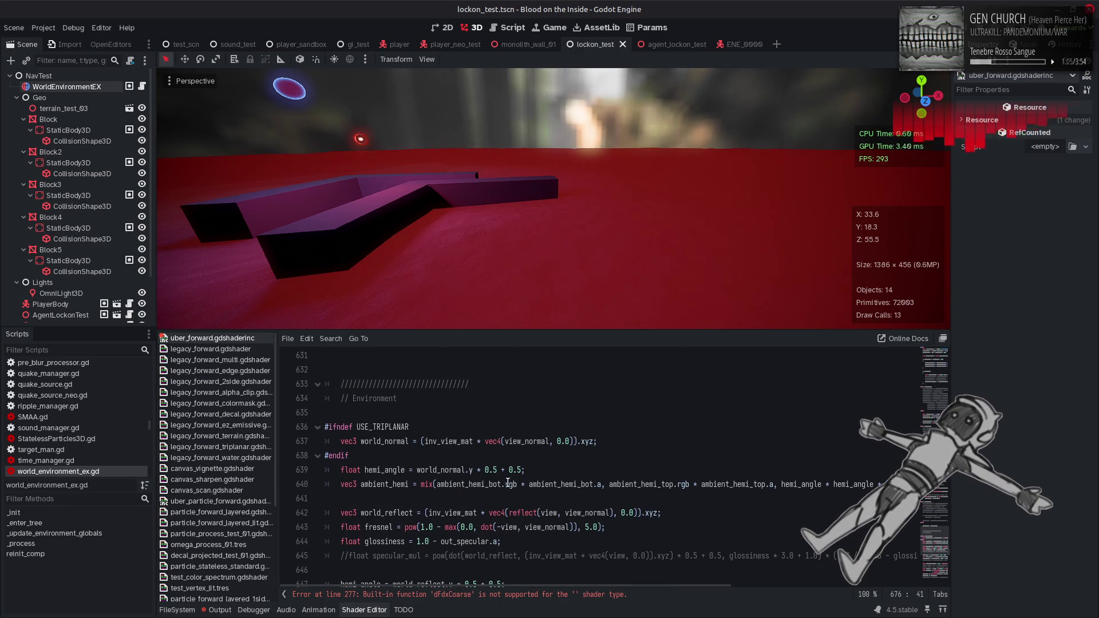
pyautogui.doubleClick(553, 513)
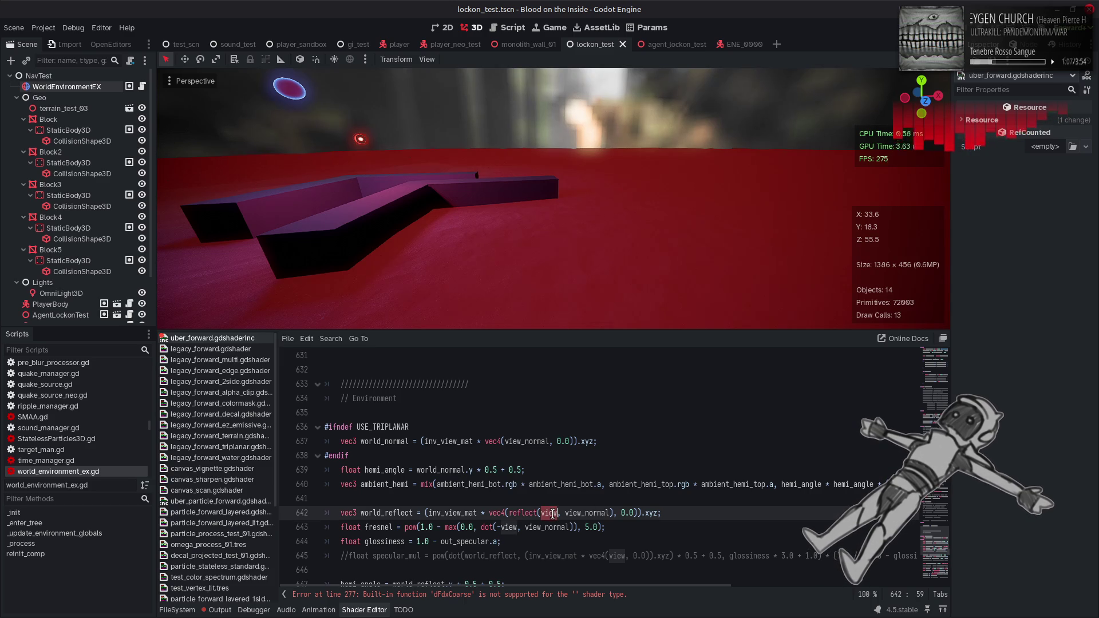
# - Inspect how dist is computed on line 279, then jump back to the base_fog line
pyautogui.scroll(10, 553, 514)
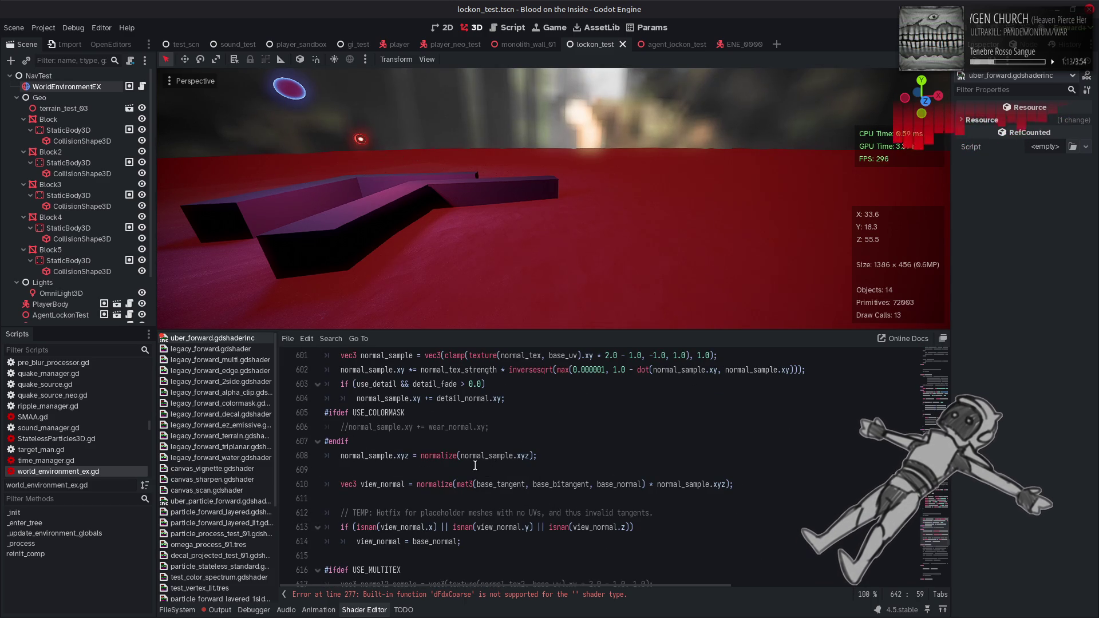
pyautogui.scroll(3, 486, 461)
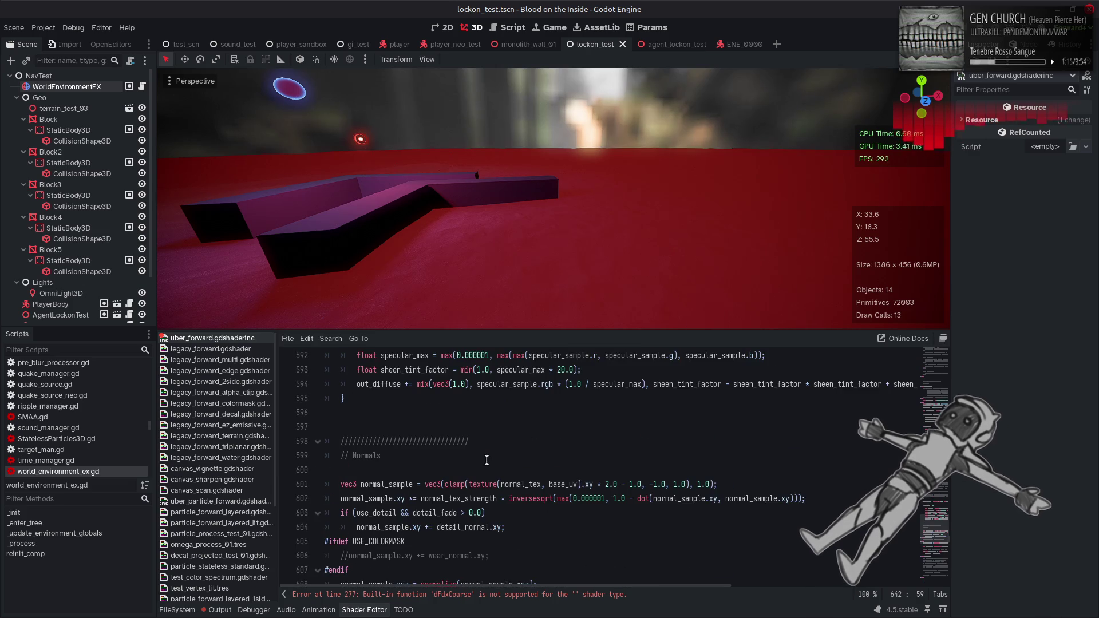
pyautogui.scroll(11, 486, 461)
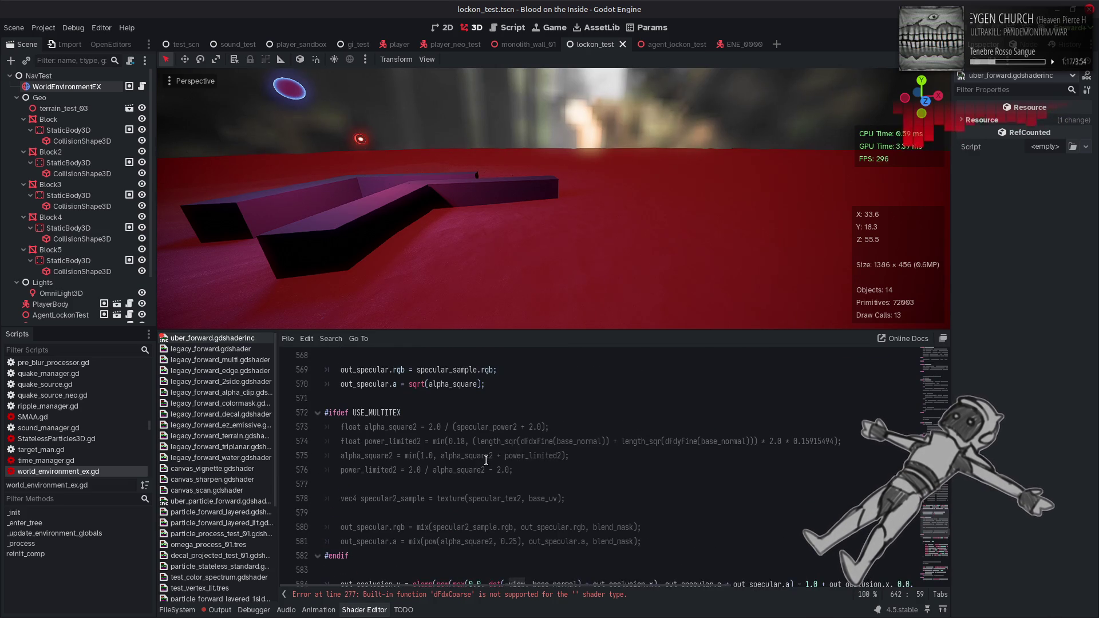
pyautogui.scroll(12, 486, 460)
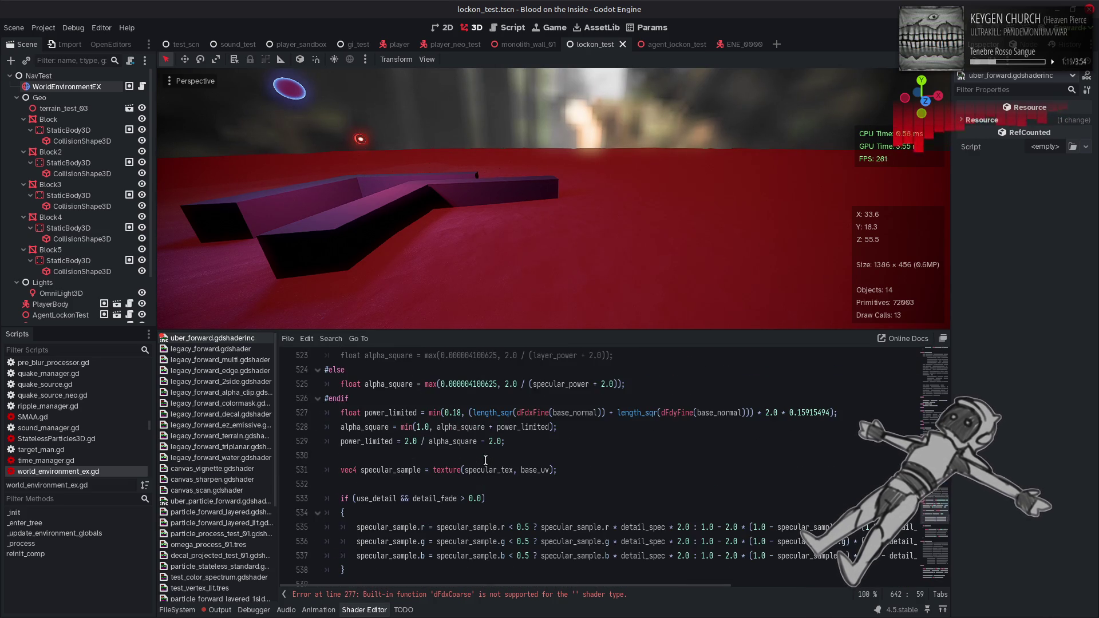
pyautogui.scroll(4, 486, 461)
pyautogui.scroll(16, 486, 461)
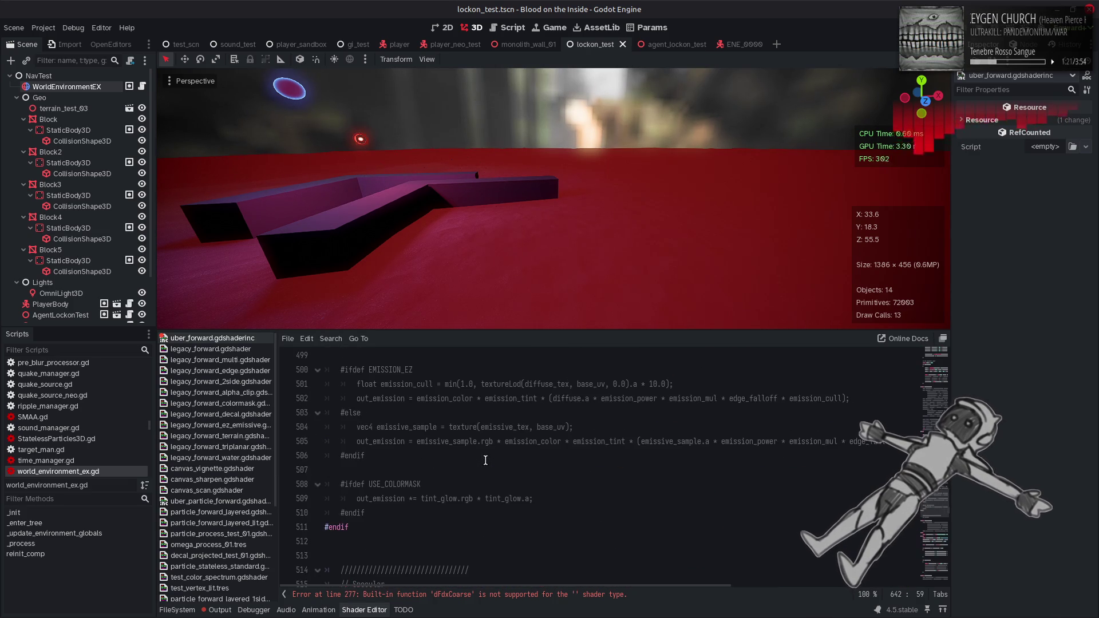
pyautogui.scroll(17, 486, 461)
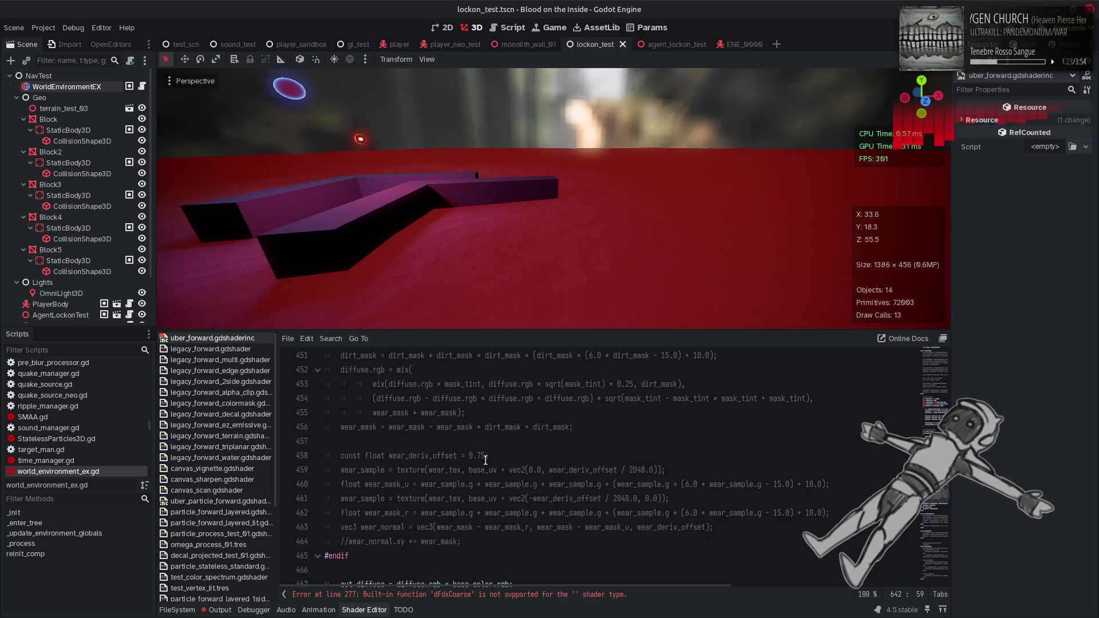
pyautogui.scroll(18, 486, 461)
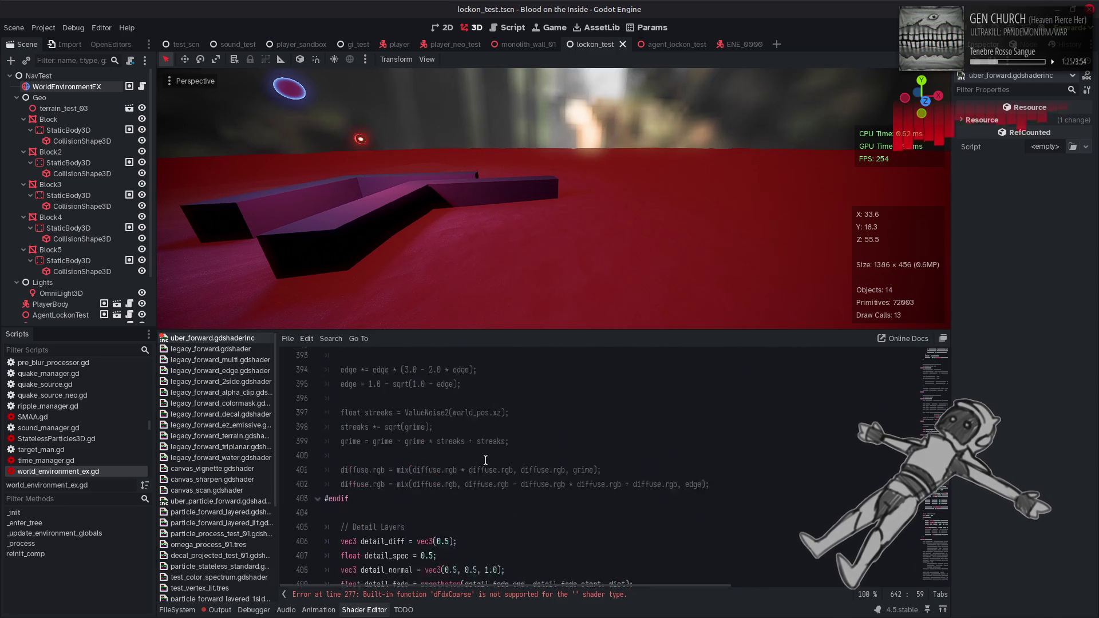
pyautogui.scroll(14, 486, 461)
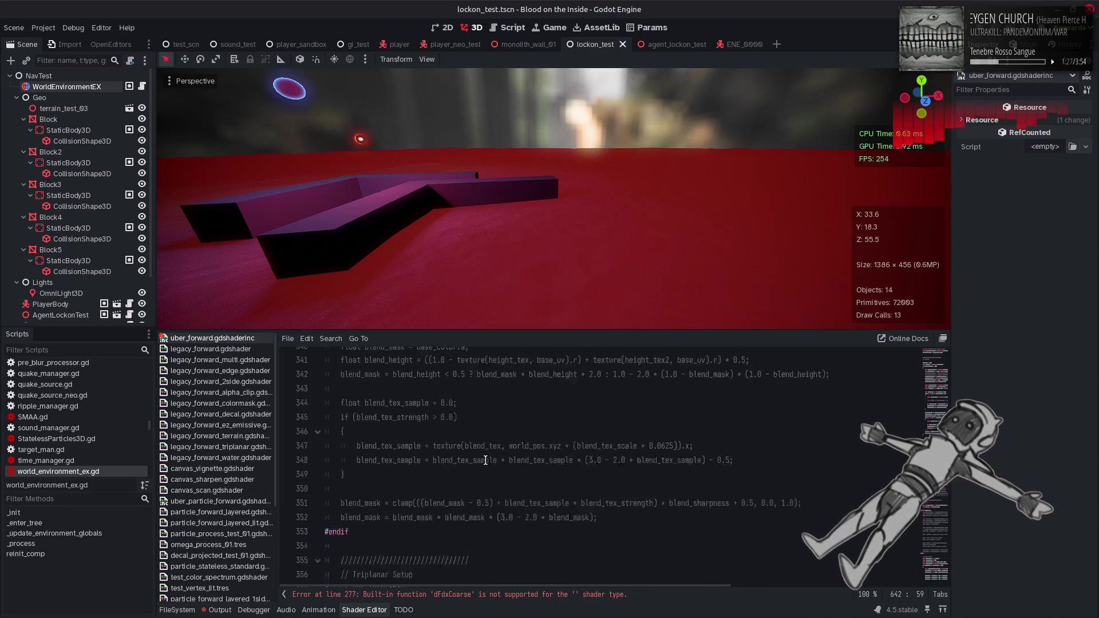
pyautogui.scroll(15, 486, 461)
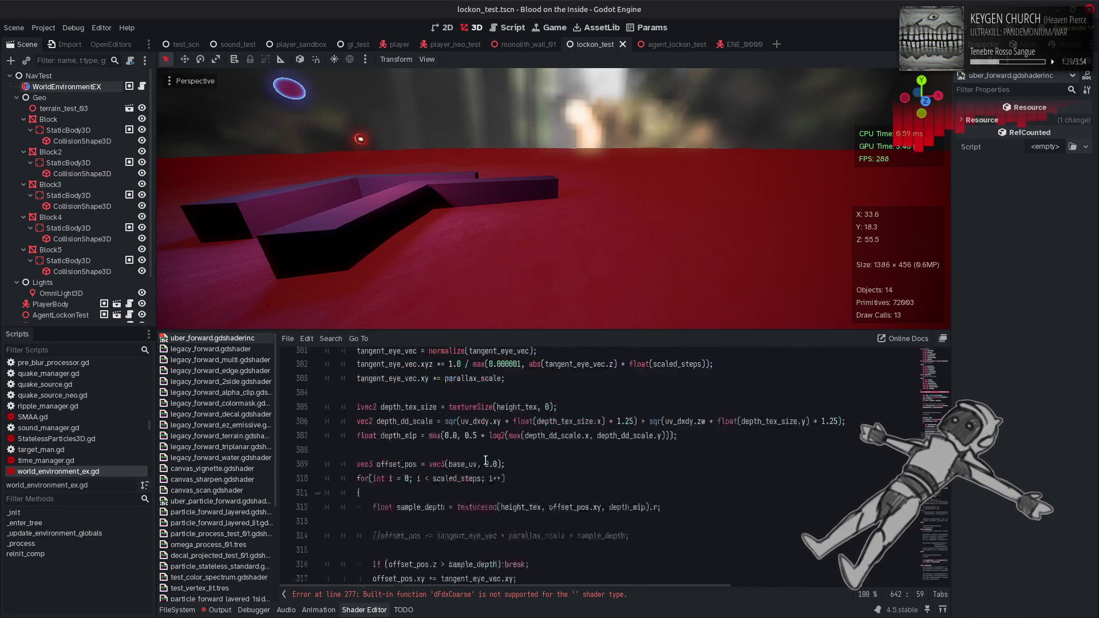
pyautogui.scroll(1, 486, 460)
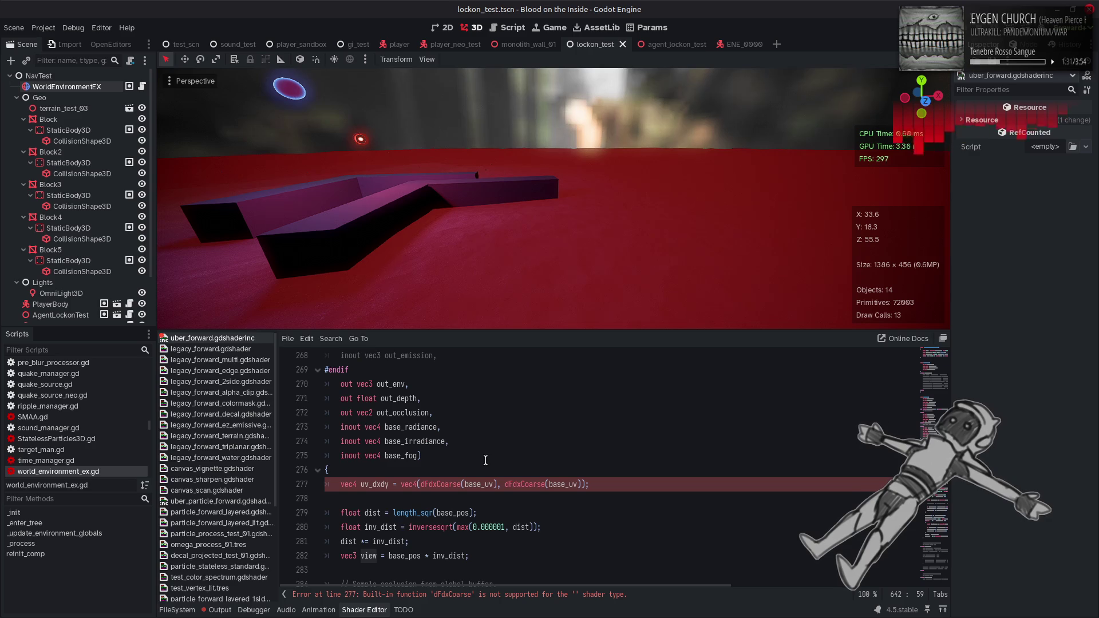
pyautogui.scroll(-1, 486, 461)
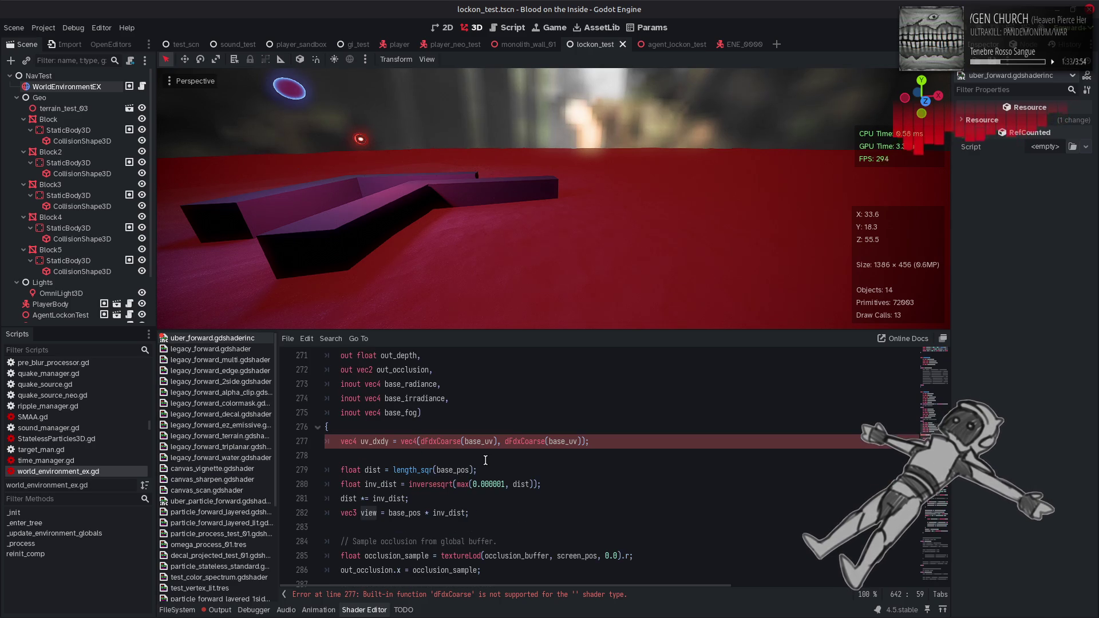
pyautogui.click(379, 470)
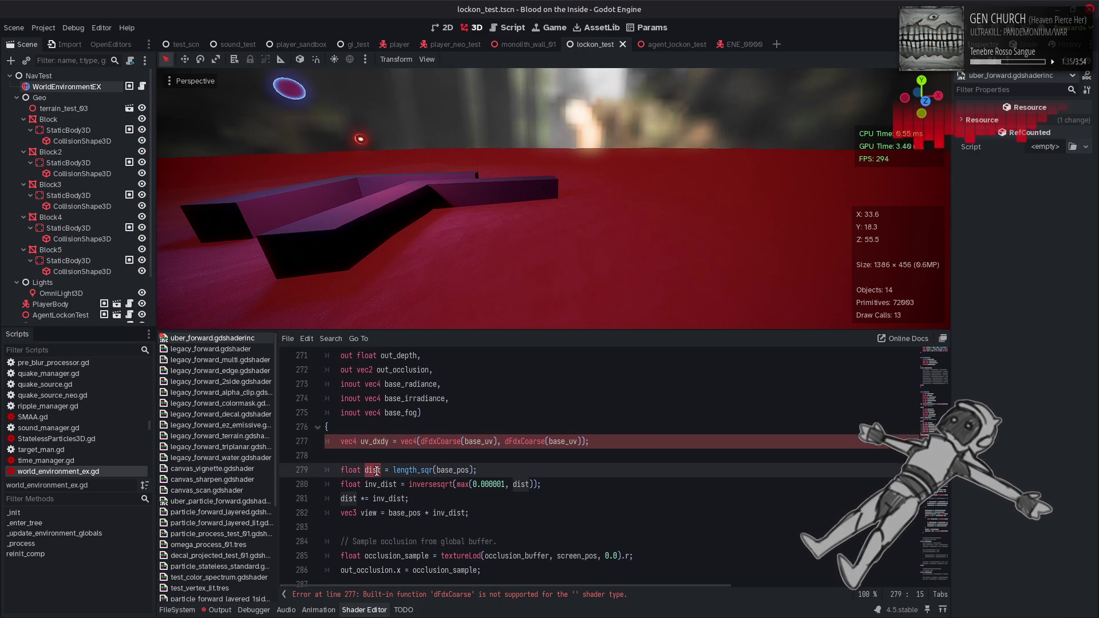
pyautogui.scroll(-1, 484, 456)
pyautogui.click(494, 456)
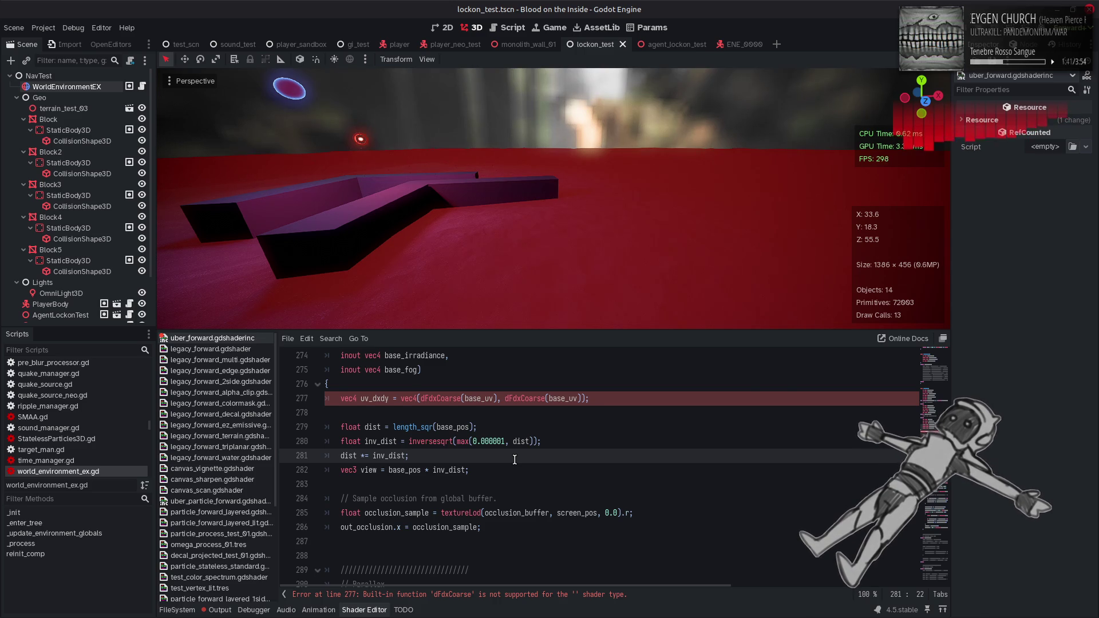
pyautogui.hotkey('alt', 'Left')
pyautogui.hotkey('alt', 'Left')
# - Add a line 'float fog_alpha = dist * fog_params.x;' above the base_fog line
pyautogui.click(418, 428)
pyautogui.press('Return')
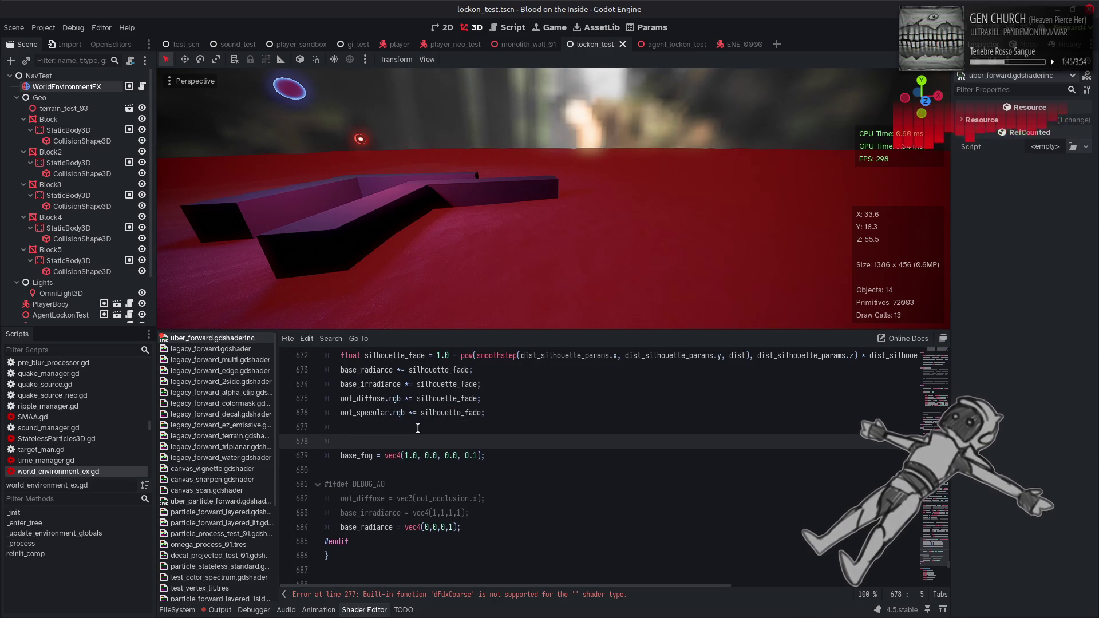
pyautogui.write('fl')
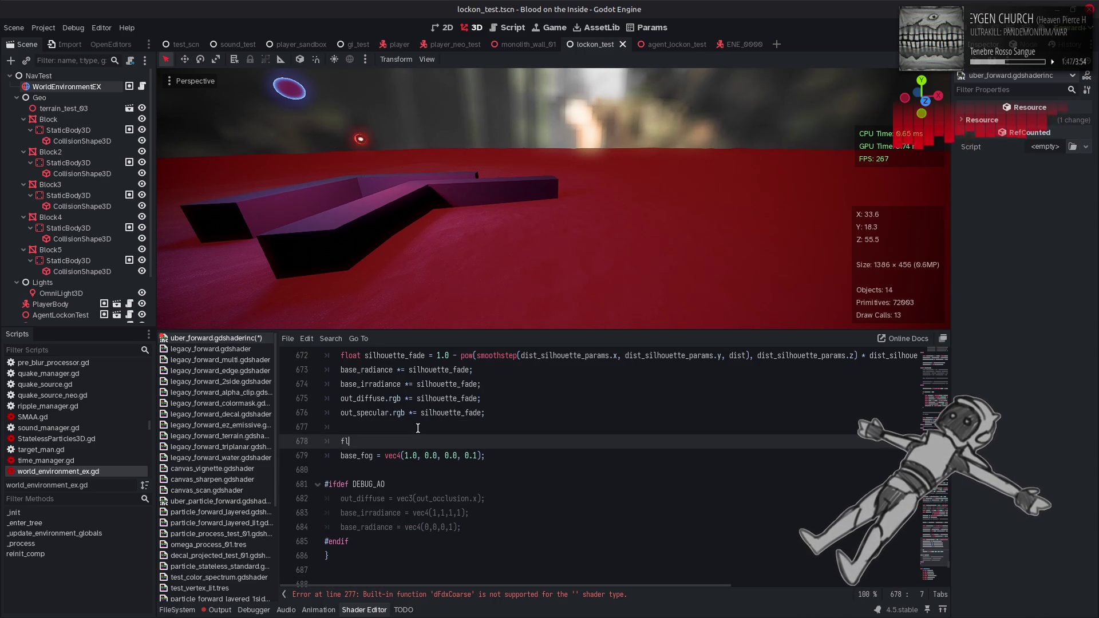
pyautogui.write('oat fog_alpha = ')
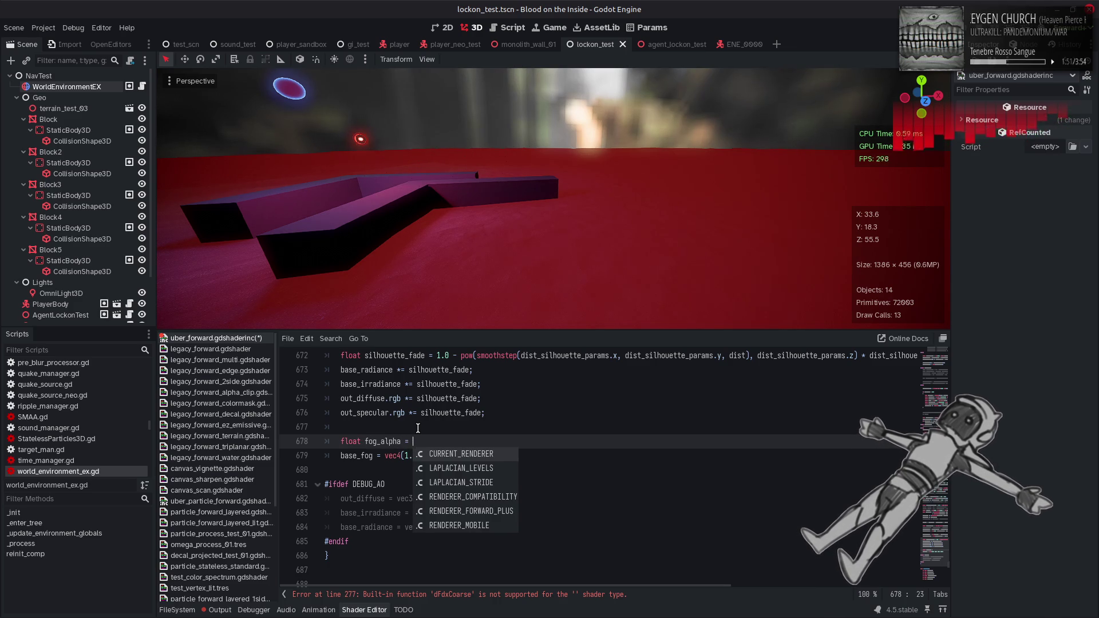
pyautogui.write('dist;')
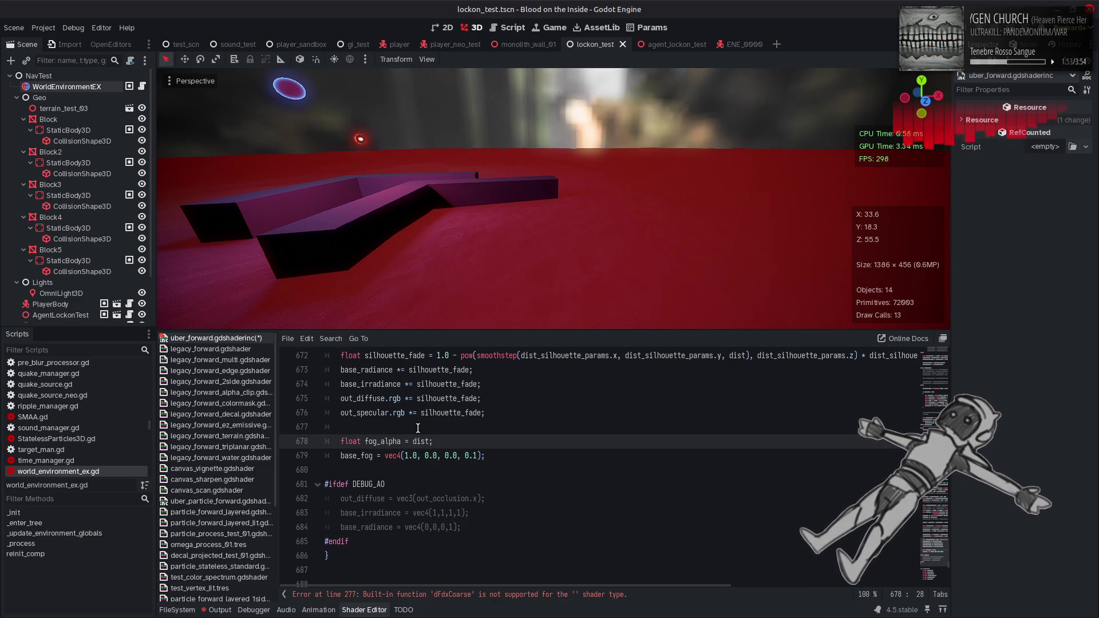
pyautogui.press('Left')
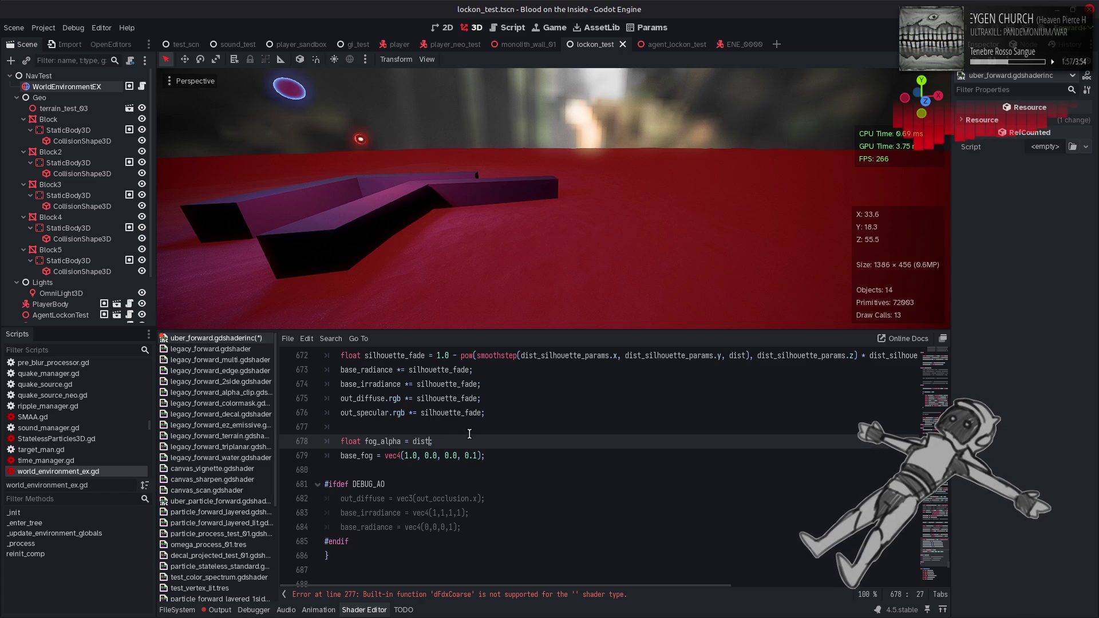
pyautogui.hotkey('ctrl', 'BackSpace')
pyautogui.hotkey('ctrl', 'BackSpace')
pyautogui.hotkey('ctrl', 'BackSpace')
pyautogui.hotkey('ctrl', 'z')
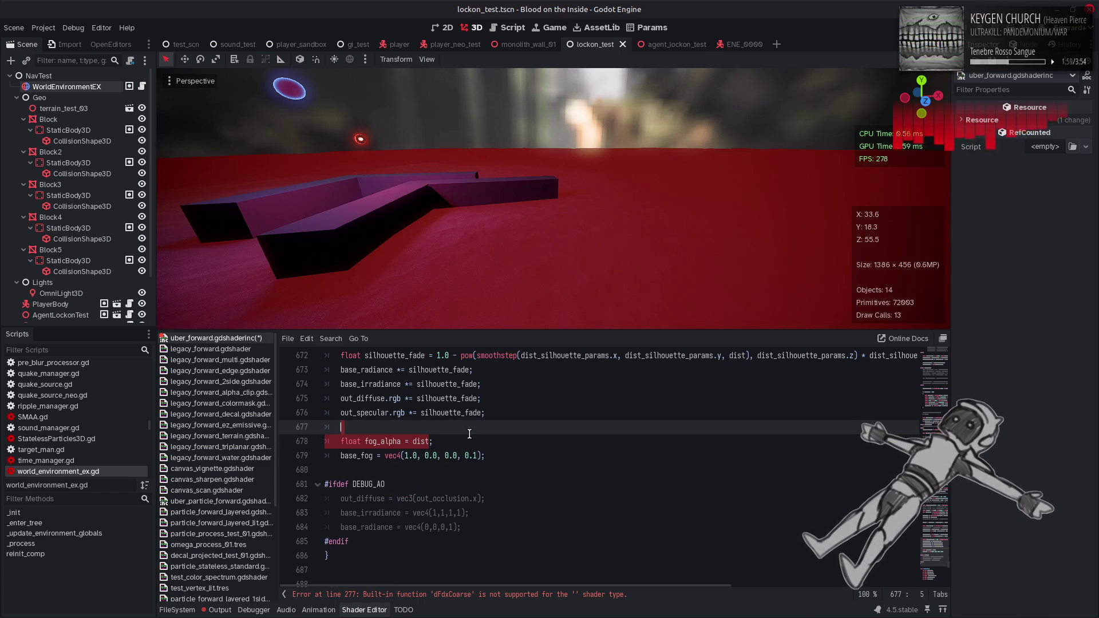
pyautogui.write('* fog_params.x')
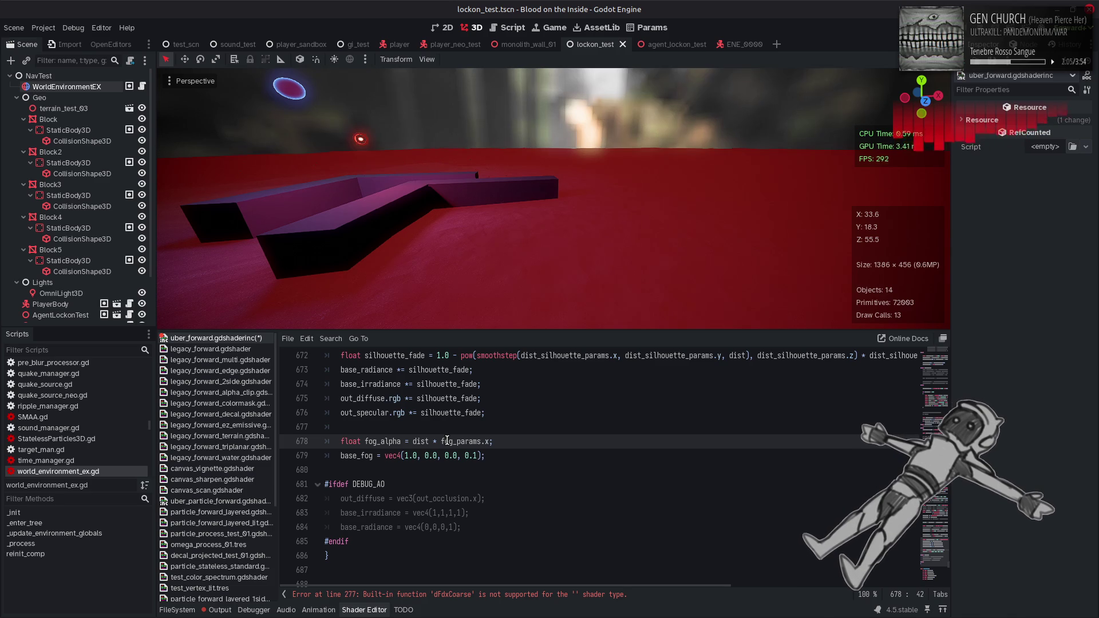
# - Rewrite the fog_alpha expression as (1.0 - exp(dist * fog_params.x)) * fog_color.a
pyautogui.click(413, 441)
pyautogui.write('exp')
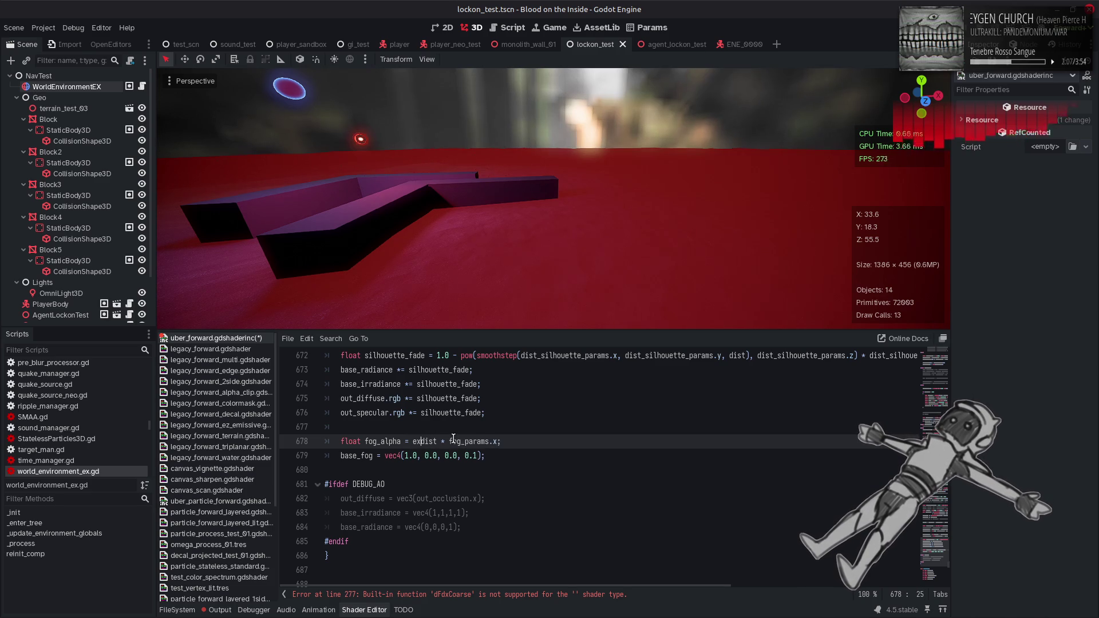
pyautogui.write('(')
pyautogui.click(505, 441)
pyautogui.write(')')
pyautogui.click(414, 441)
pyautogui.write('1.0')
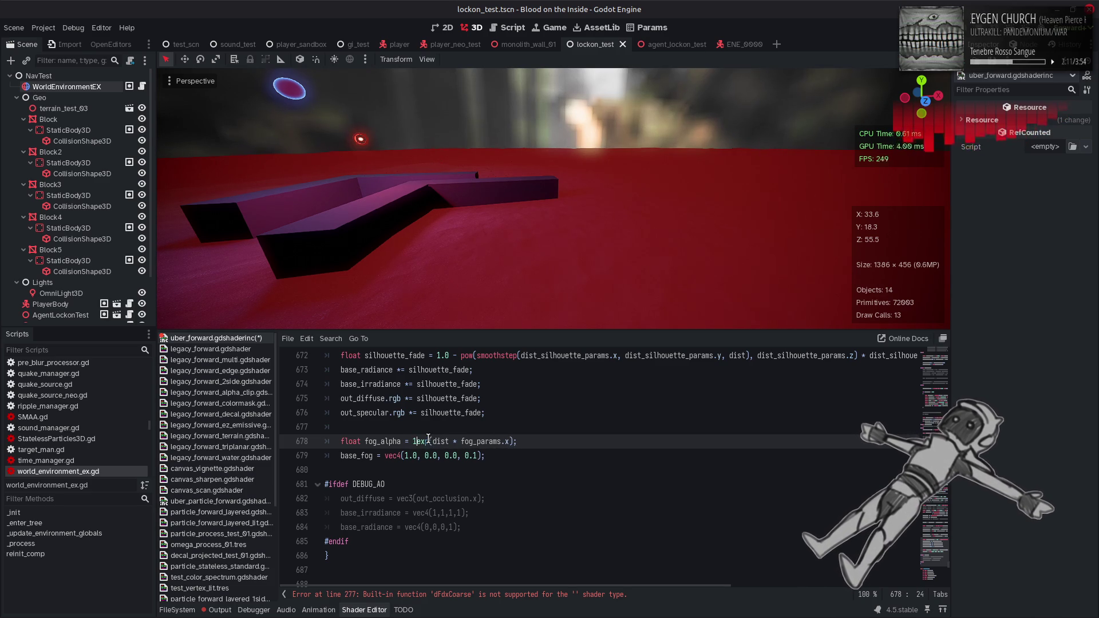
pyautogui.write(' -')
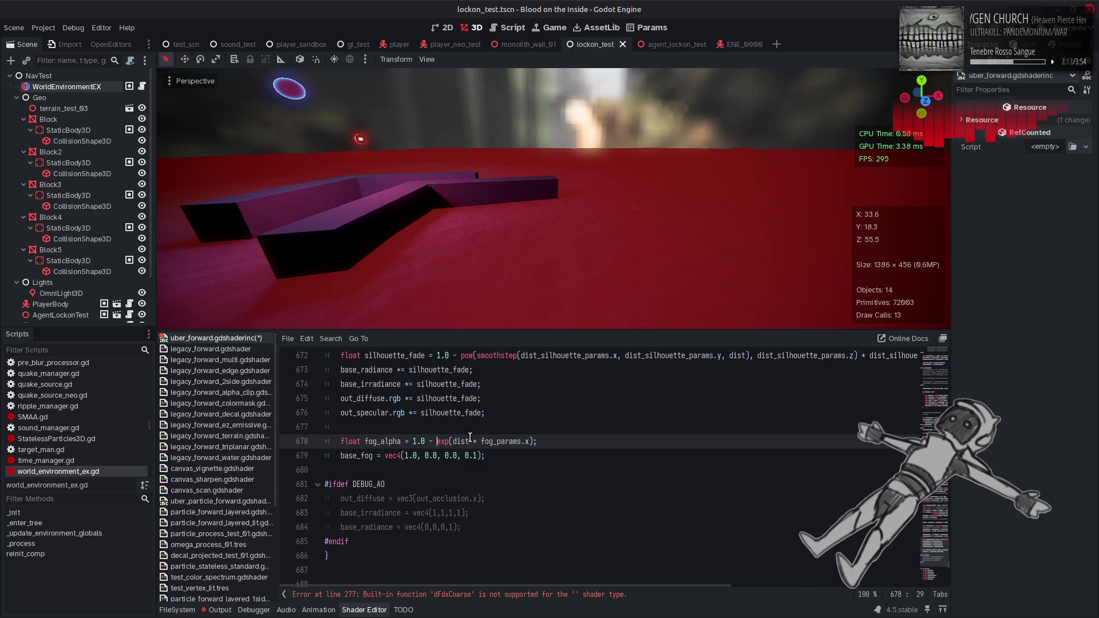
pyautogui.click(531, 441)
pyautogui.write(') *')
pyautogui.write(' fog')
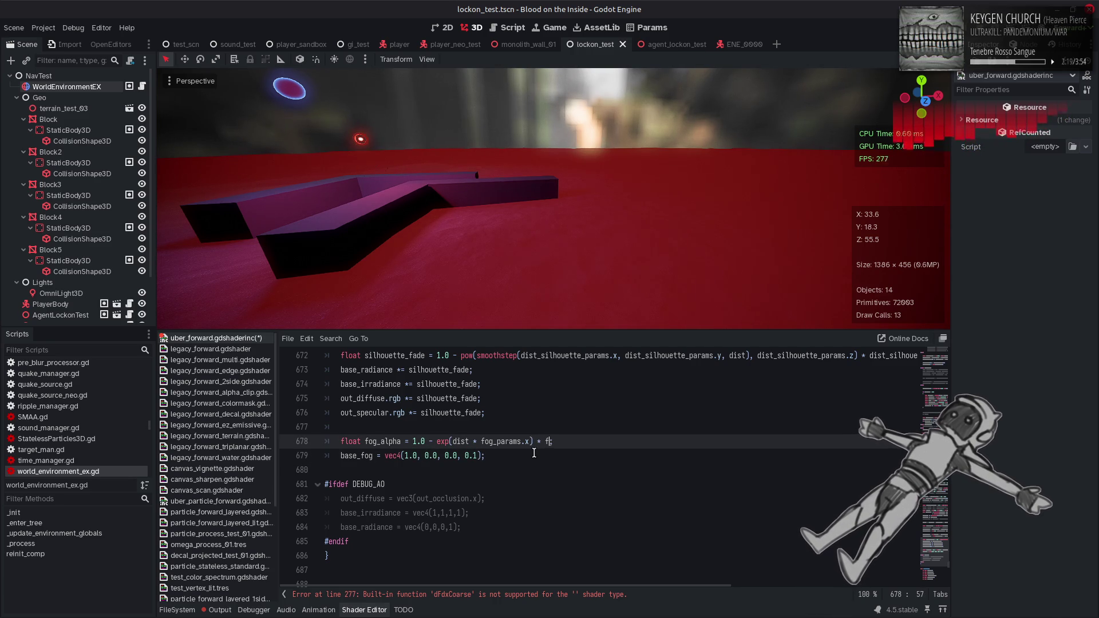
pyautogui.write('_color.a')
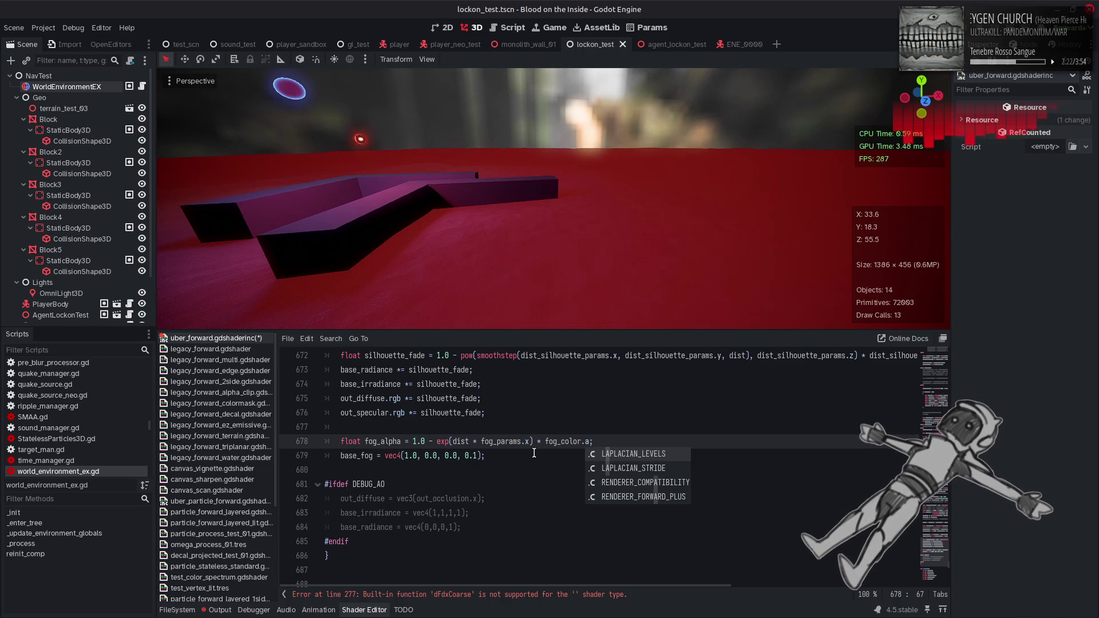
pyautogui.click(532, 440)
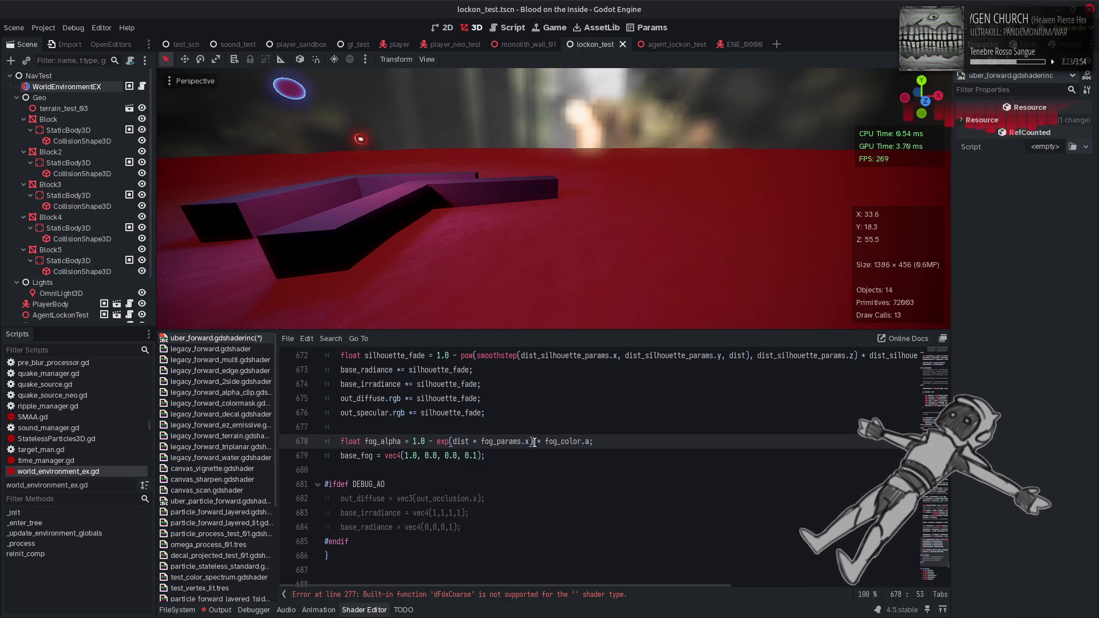
pyautogui.write(')')
pyautogui.click(412, 442)
pyautogui.write('(')
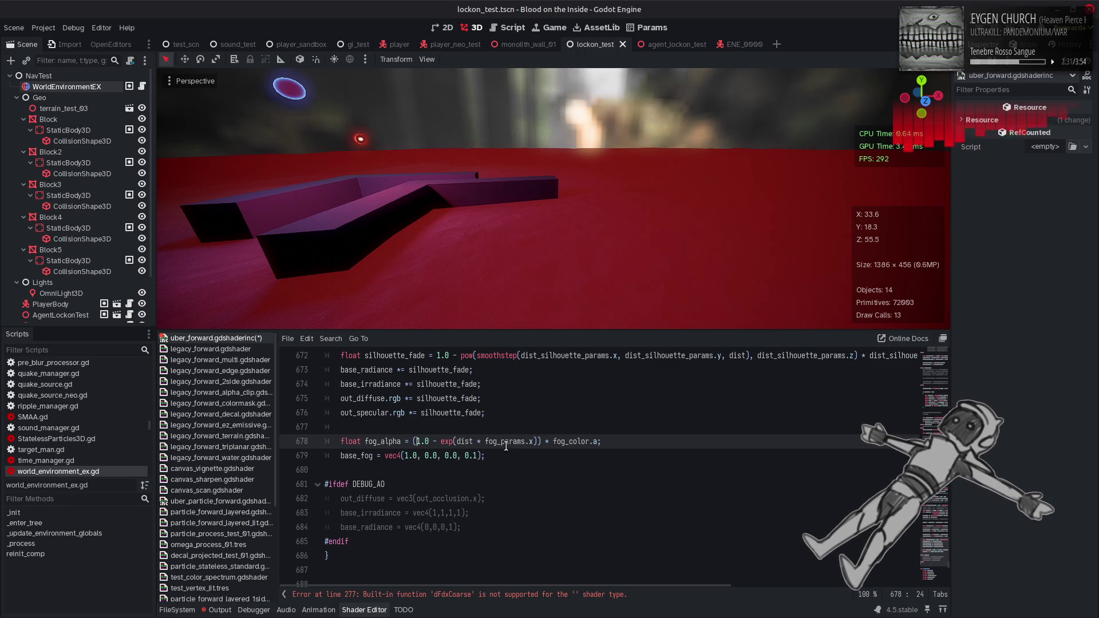
# - Replace base_fog's 0.1 alpha value with fog_alpha
pyautogui.doubleClick(384, 441)
pyautogui.hotkey('ctrl', 'c')
pyautogui.click(466, 456)
pyautogui.moveTo(466, 455); pyautogui.dragTo(478, 455)
pyautogui.hotkey('ctrl', 'v')
# - Replace base_fog's 1.0, 0.0, 0.0 colour with fog_color.rgb and save the shader
pyautogui.click(536, 453)
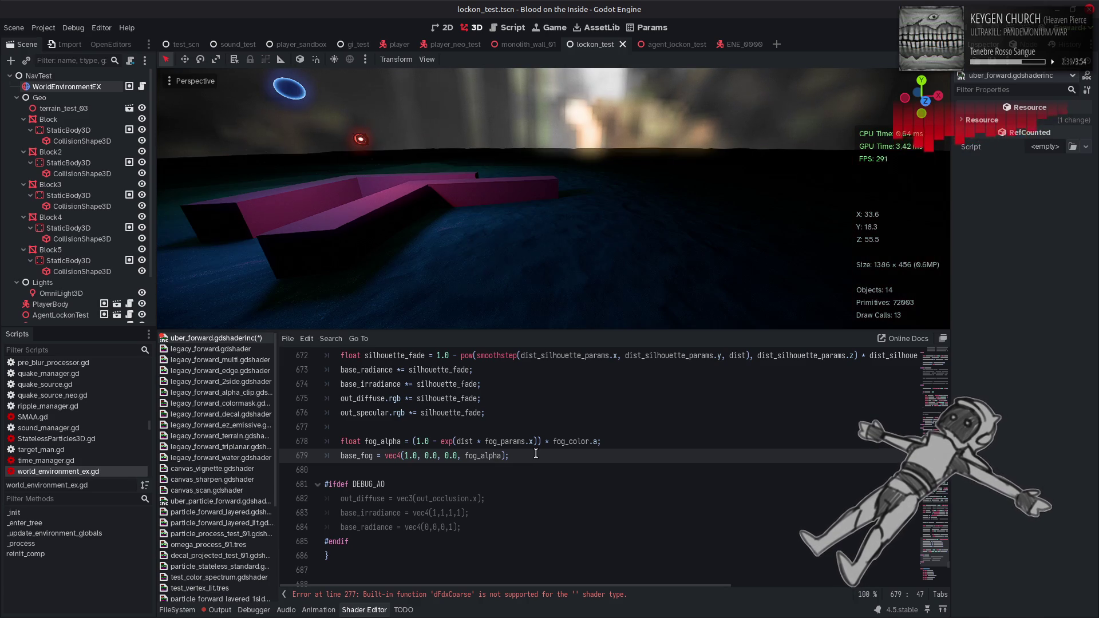
pyautogui.doubleClick(570, 442)
pyautogui.hotkey('ctrl', 'c')
pyautogui.moveTo(458, 456); pyautogui.dragTo(405, 455)
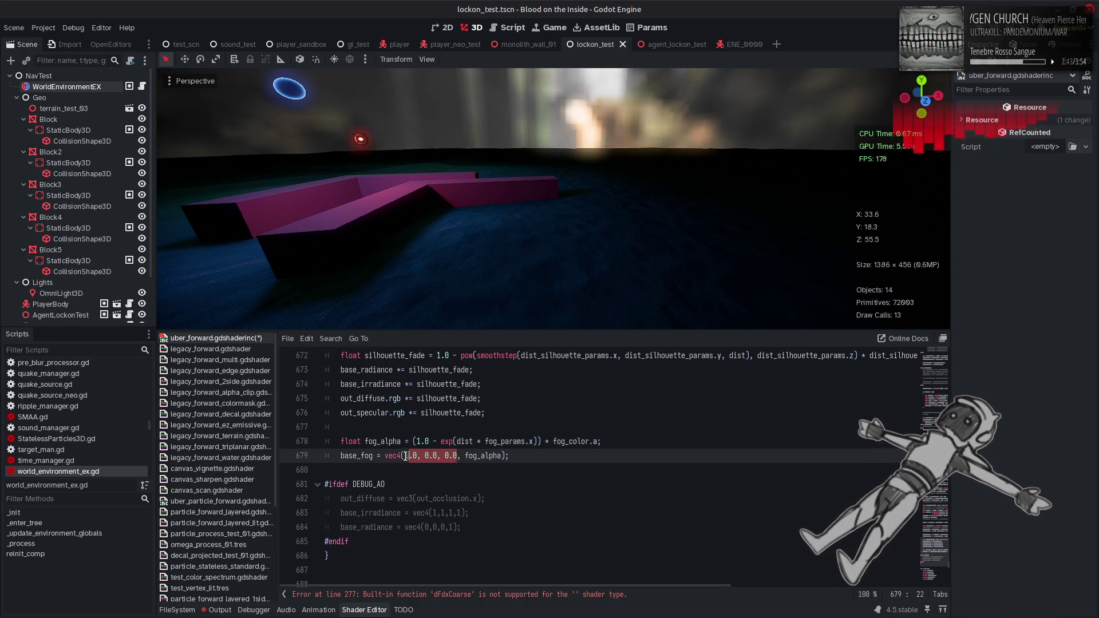
pyautogui.hotkey('ctrl', 'v')
pyautogui.write('.rgb')
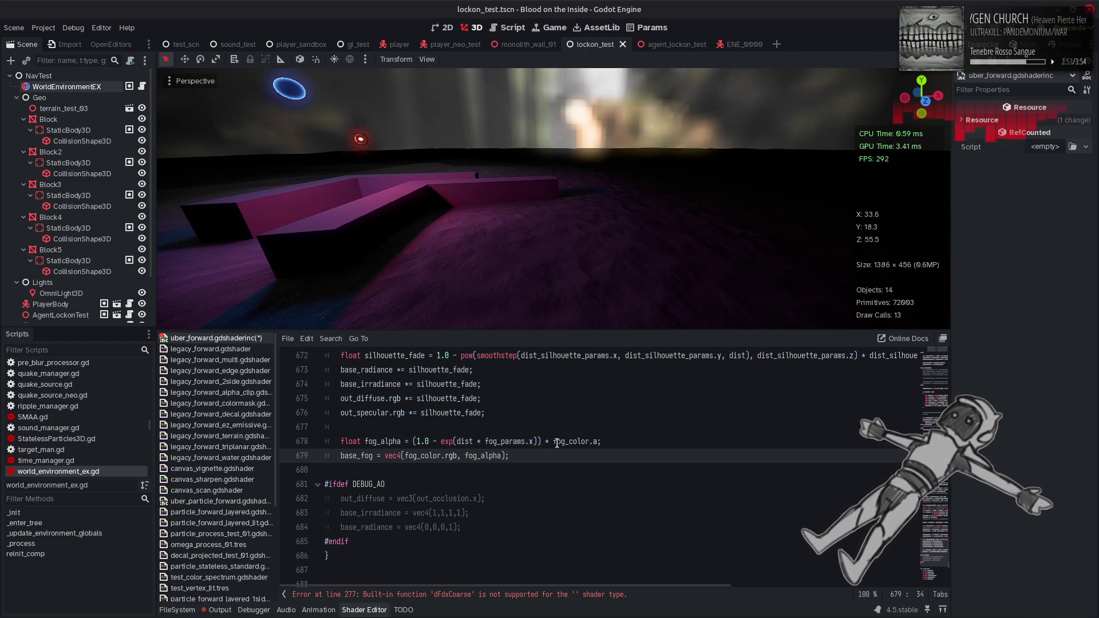
pyautogui.click(556, 442)
pyautogui.hotkey('ctrl', 's')
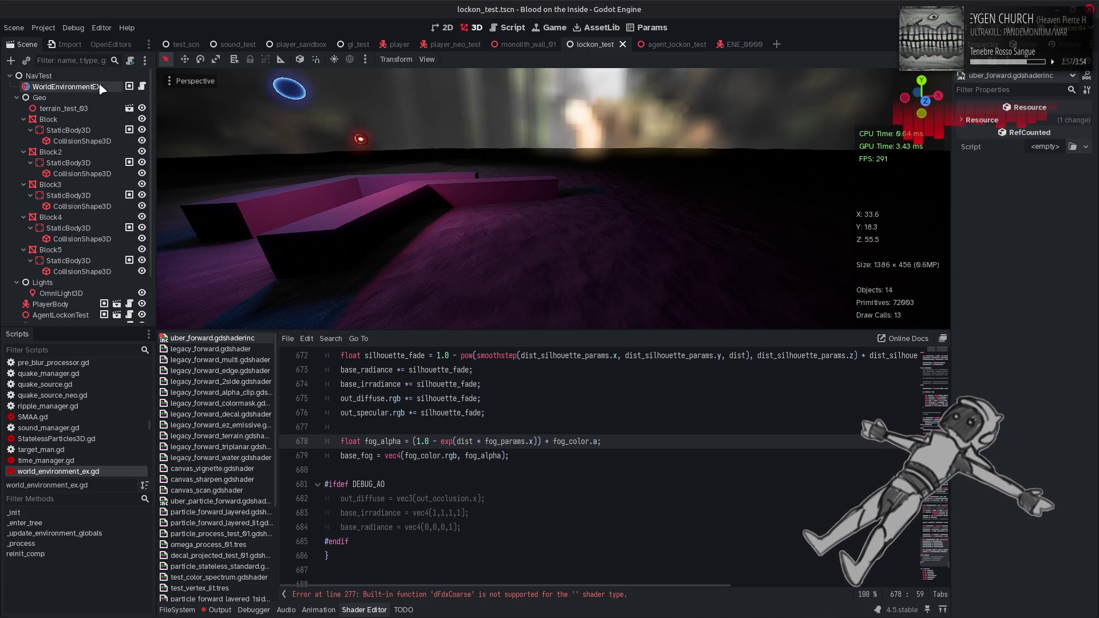
# - Raise WorldEnvironmentEX's fog density to 0.116 and save lockon_test.tscn
pyautogui.click(66, 87)
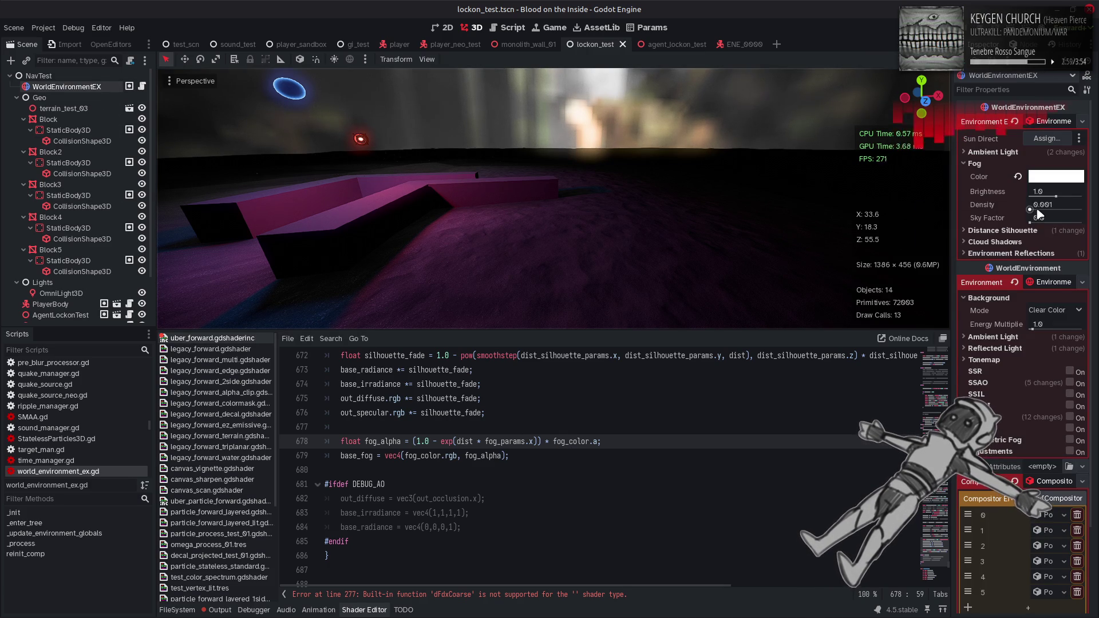
pyautogui.moveTo(1028, 211); pyautogui.dragTo(1035, 212)
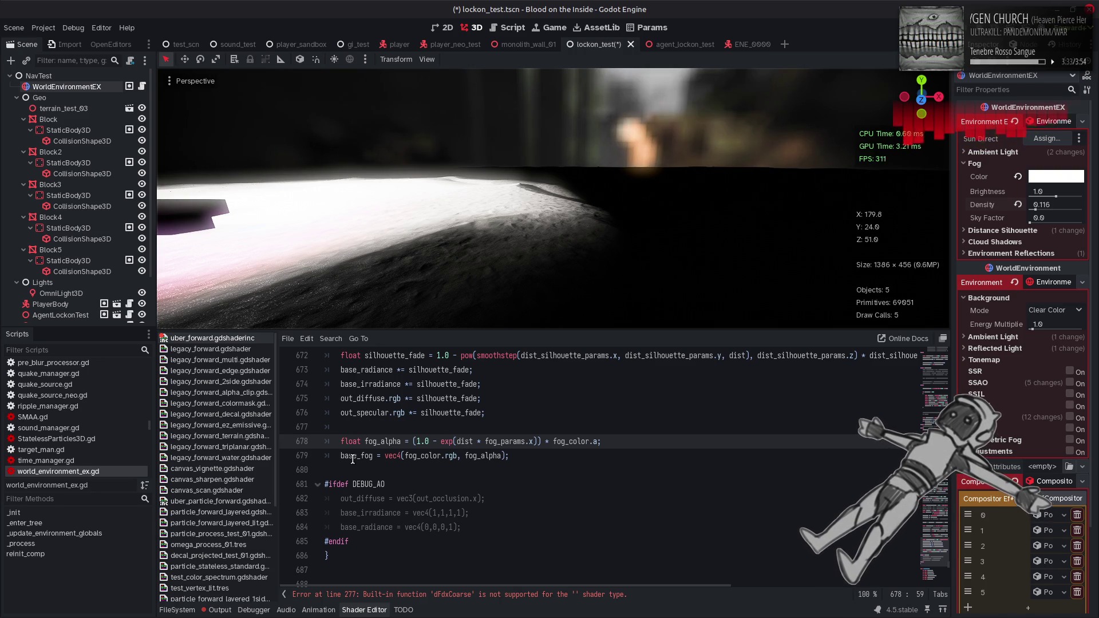
pyautogui.hotkey('ctrl', 's')
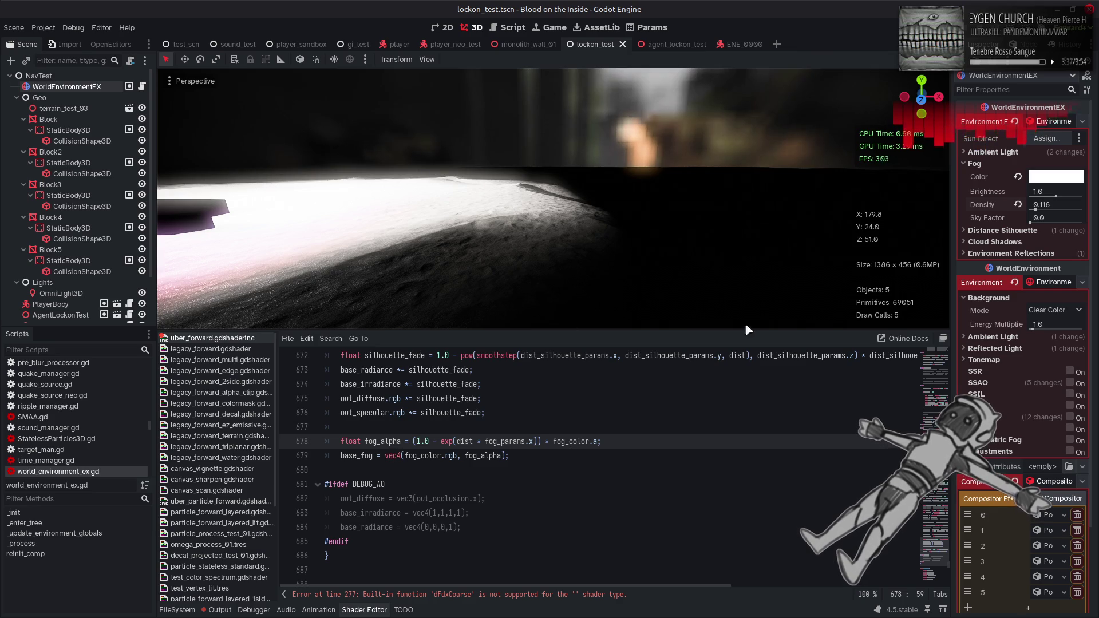
pyautogui.moveTo(959, 265)
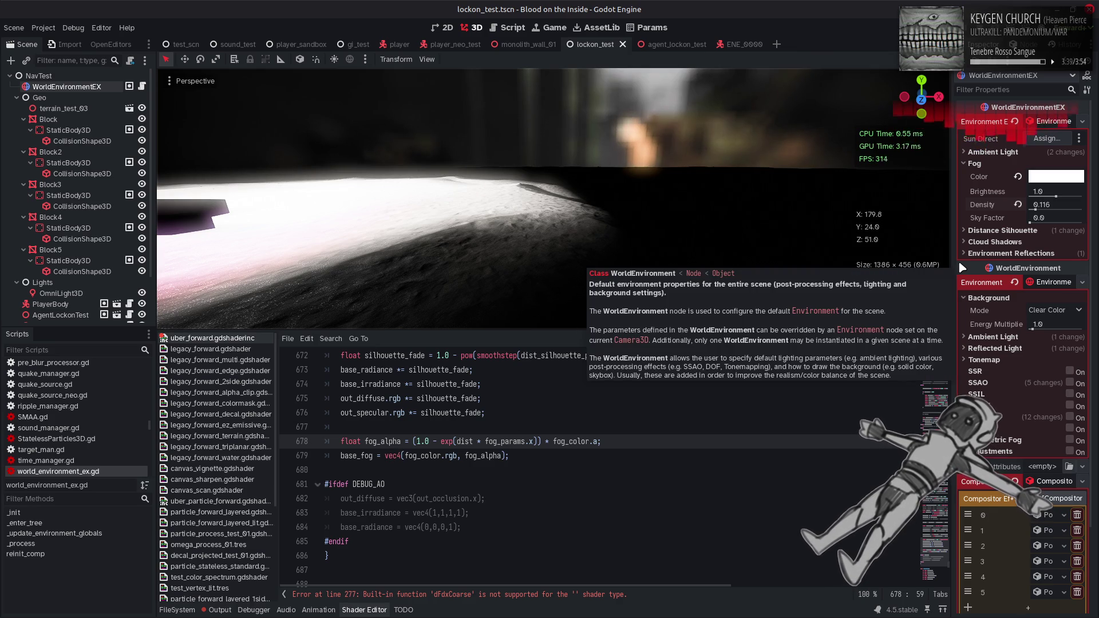
pyautogui.click(457, 441)
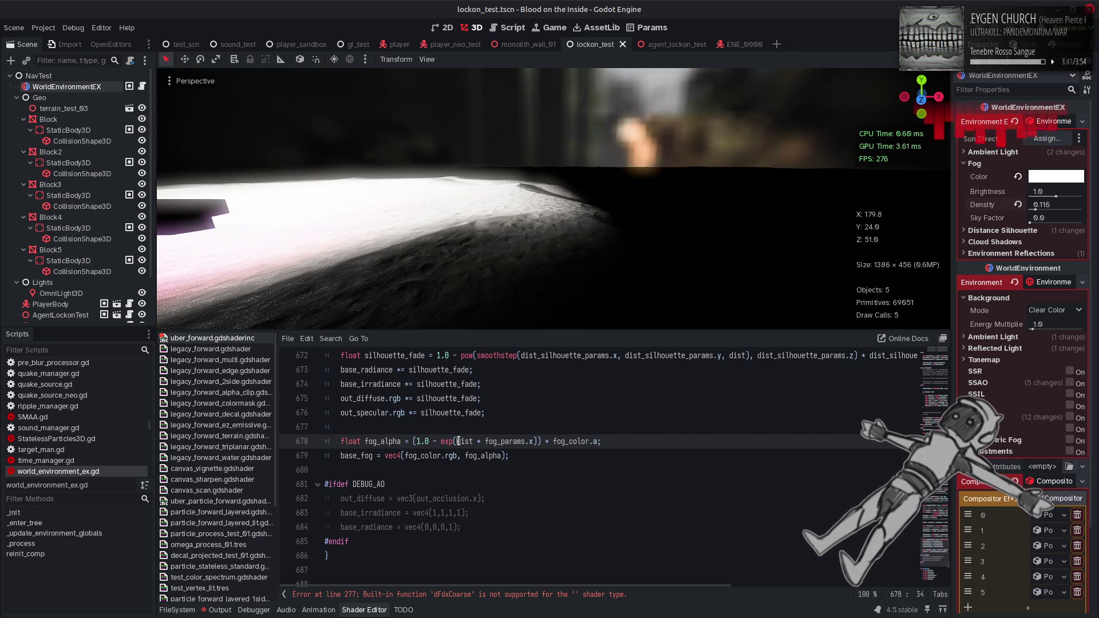
# - Negate the exponent to exp(-dist * fog_params.x) and save the shader
pyautogui.write('-')
pyautogui.click(526, 455)
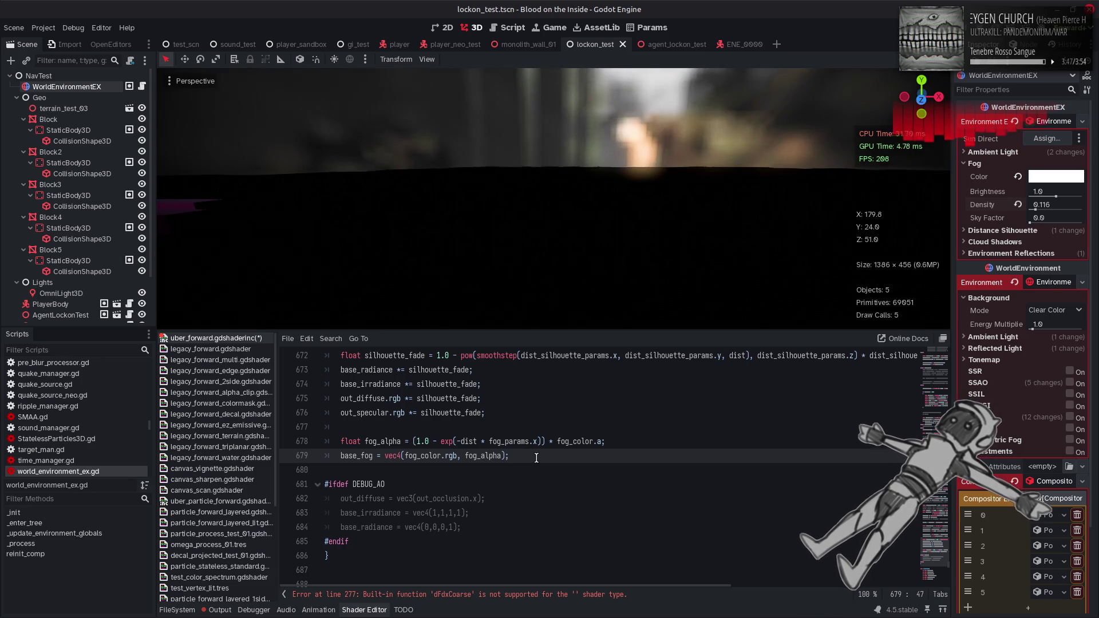
pyautogui.hotkey('ctrl', 's')
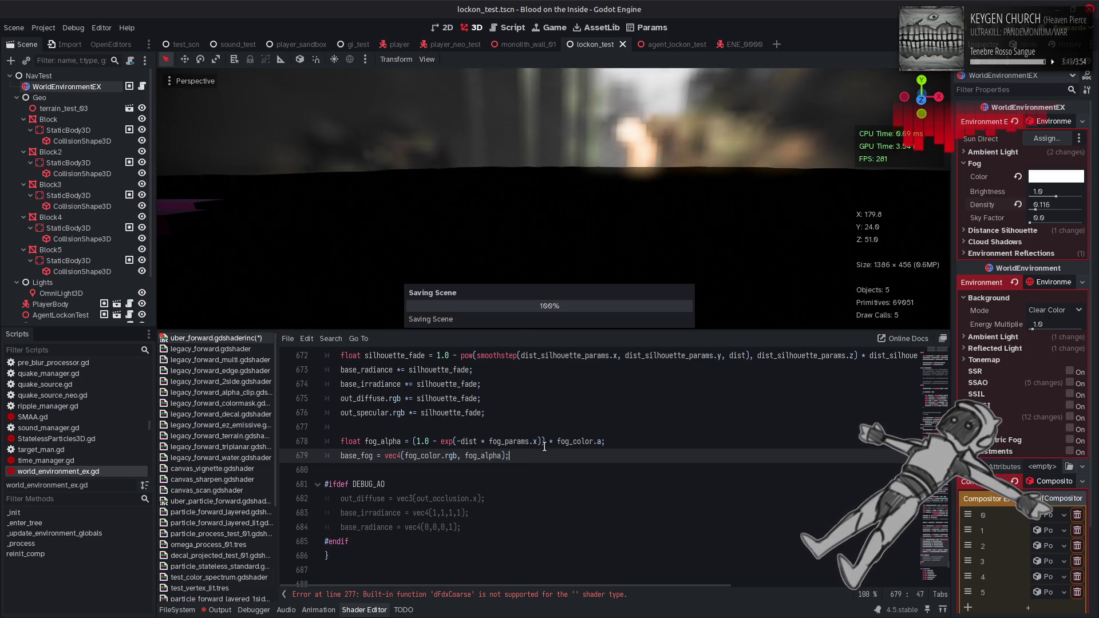
# - Reset the fog colour to default with full 255 alpha and inspect the fog in the viewport
pyautogui.click(1048, 177)
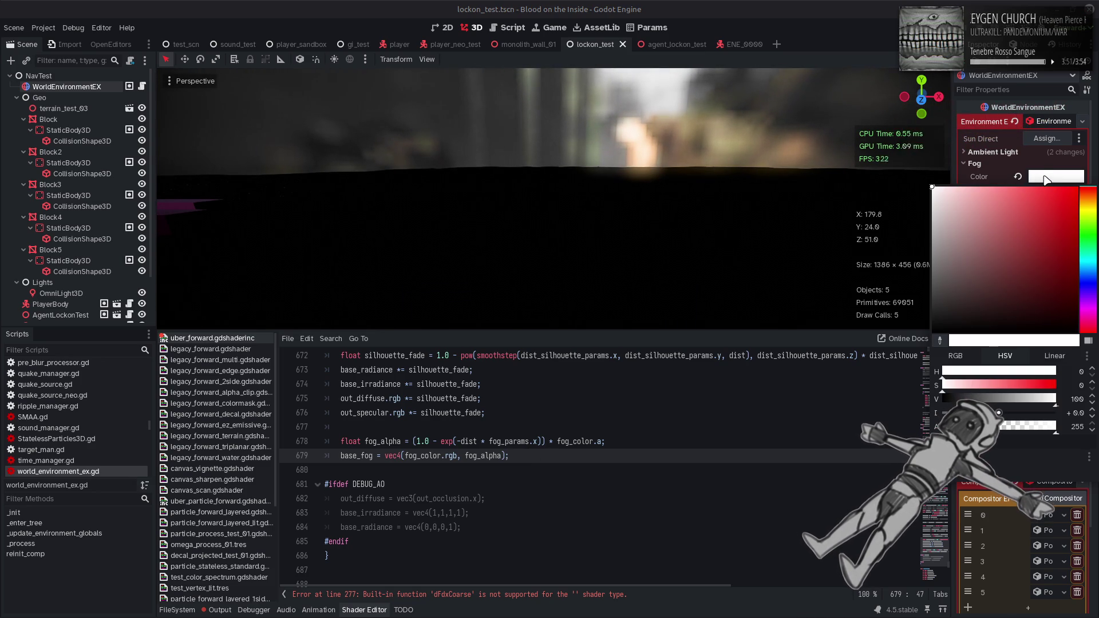
pyautogui.click(1018, 177)
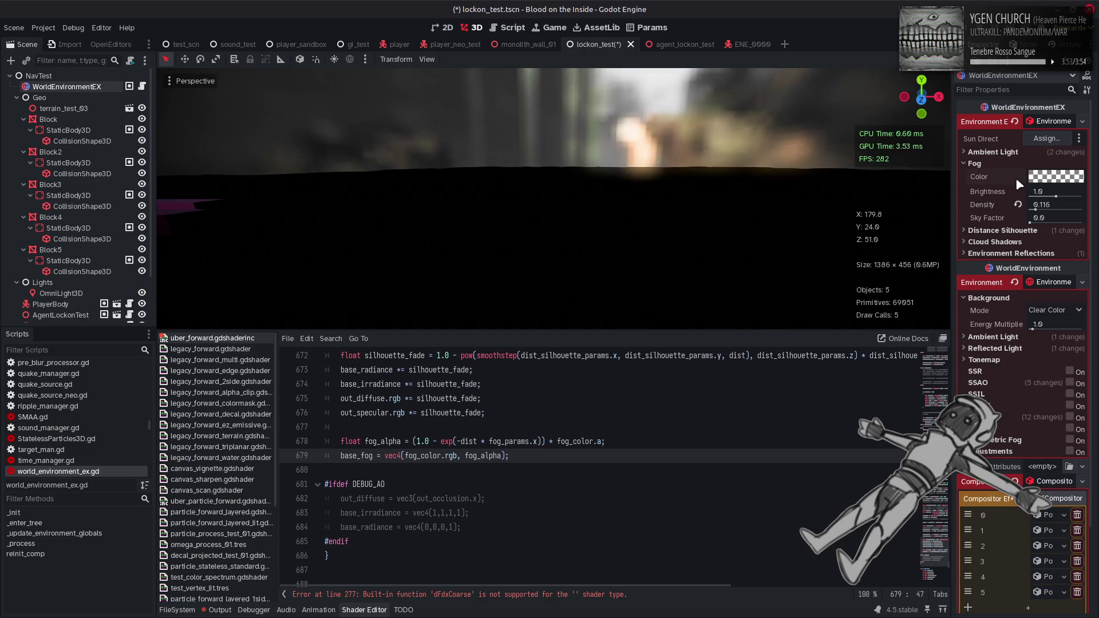
pyautogui.click(1056, 176)
pyautogui.moveTo(1013, 431); pyautogui.dragTo(1056, 429)
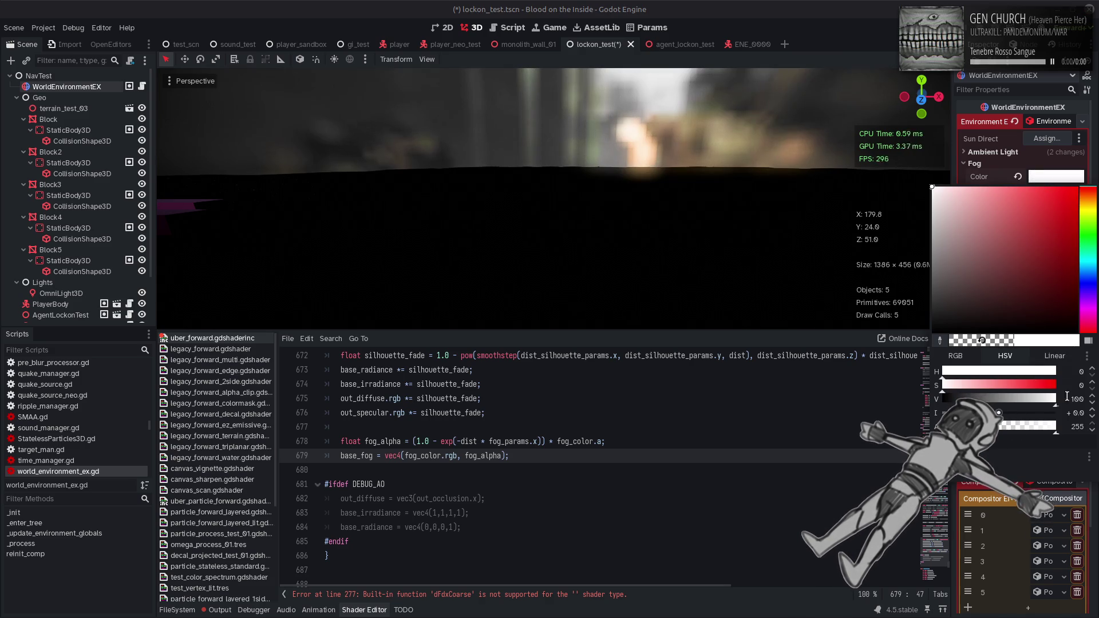
pyautogui.rightClick(553, 198)
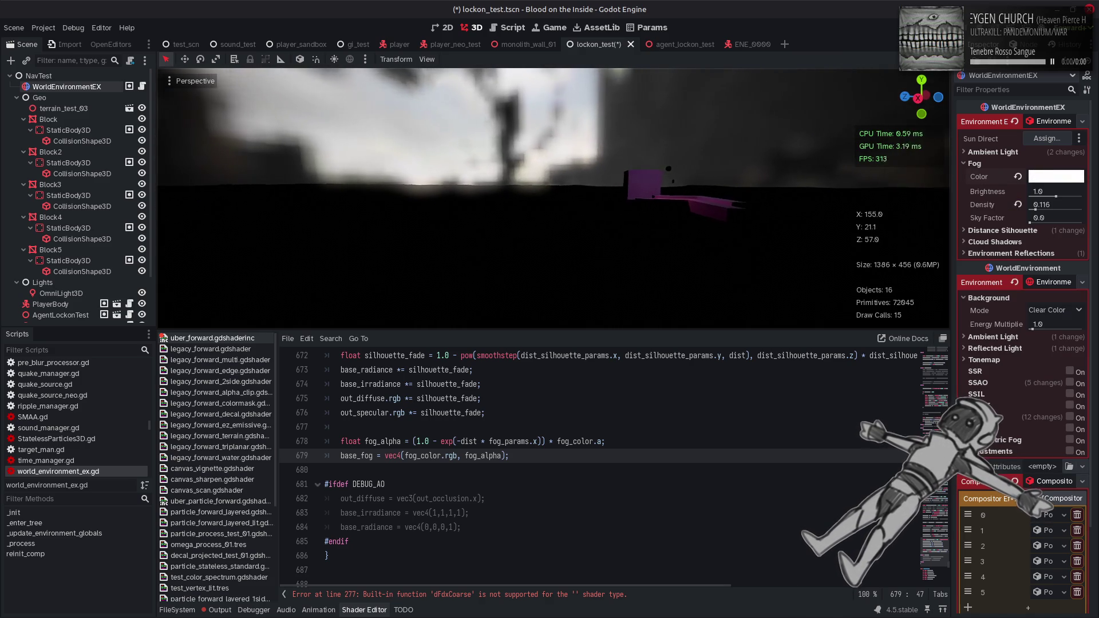
pyautogui.press('w')
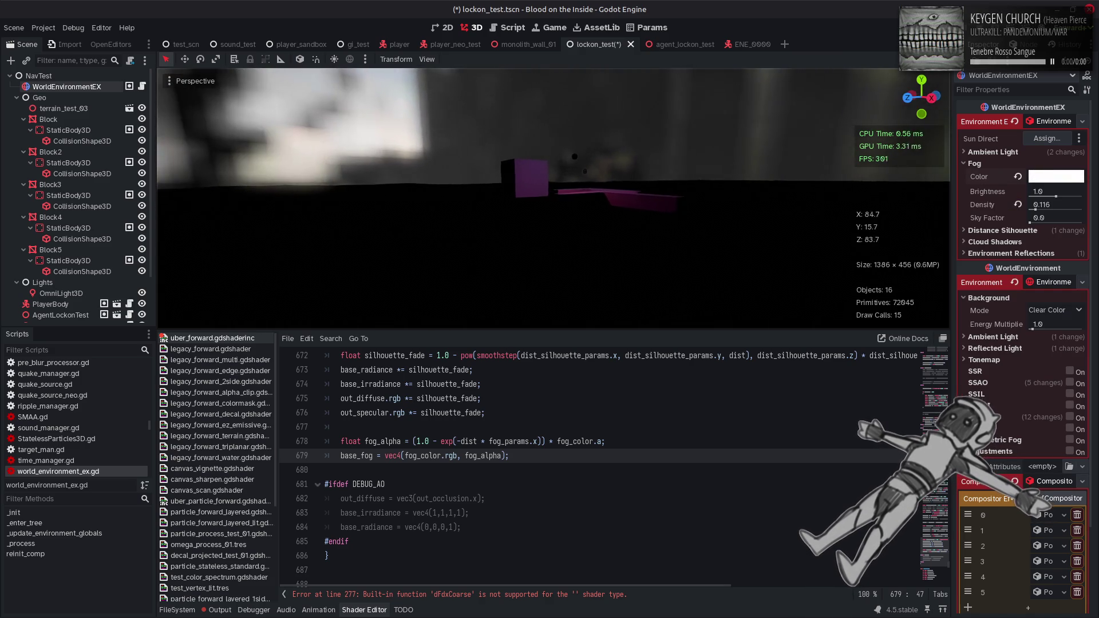
pyautogui.press('w')
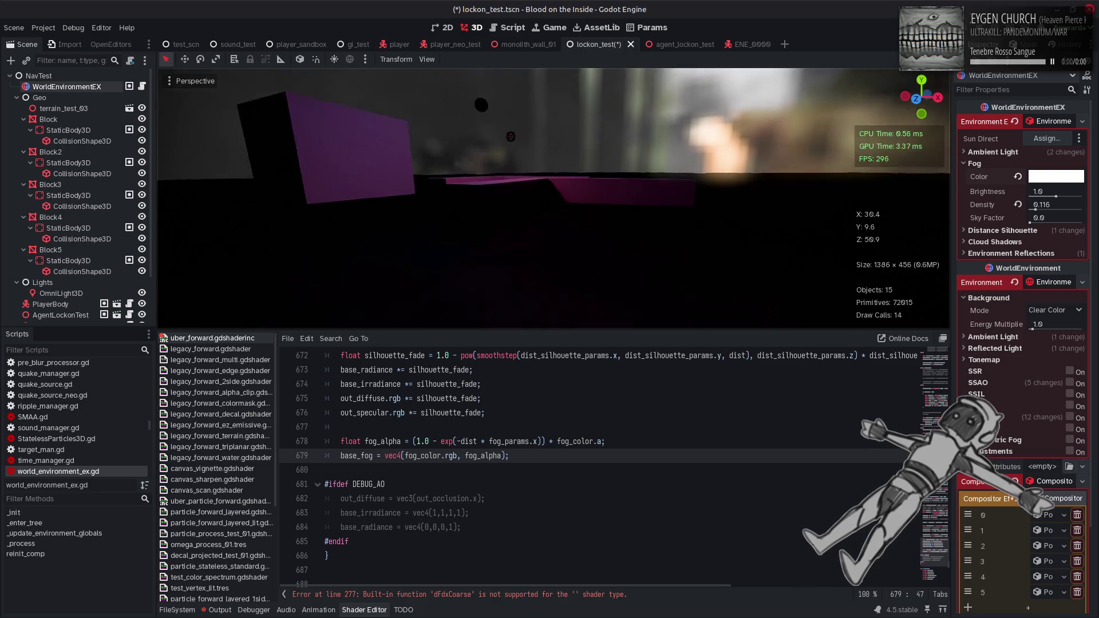
pyautogui.press('w')
pyautogui.press('s')
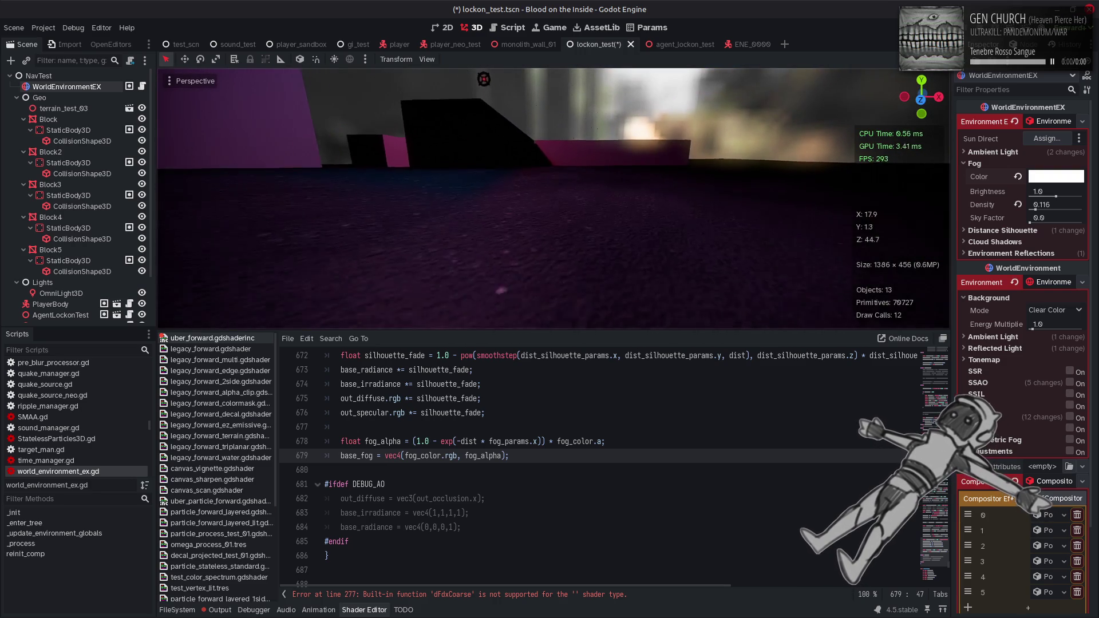
pyautogui.press('w')
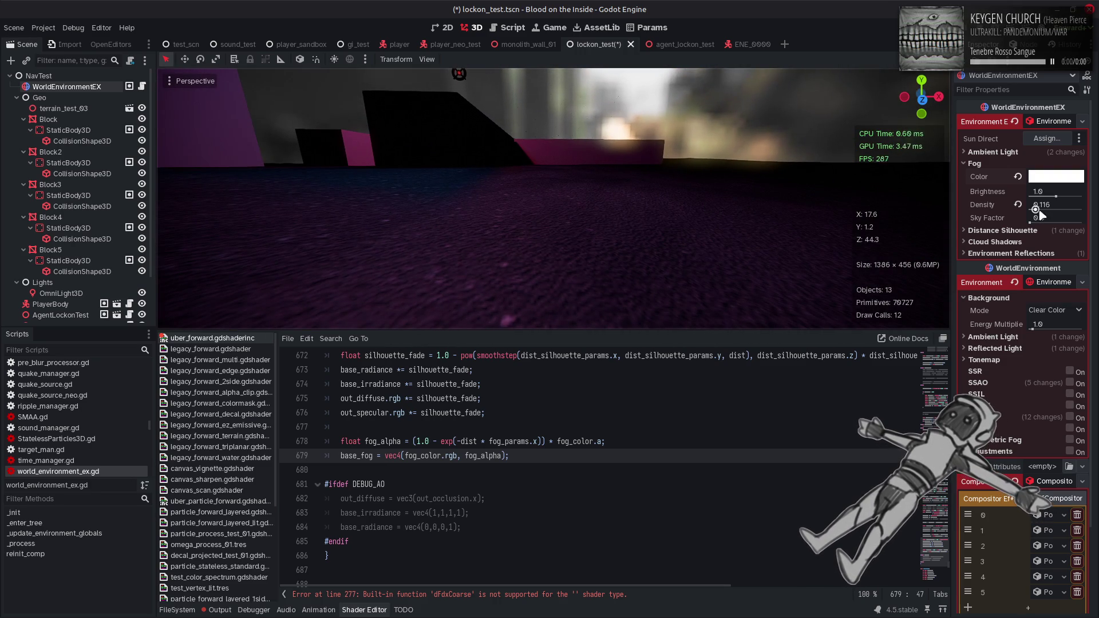
# - Try another fog brightness, restore it to 1.0, save the scene and show the Output log
pyautogui.moveTo(1056, 196)
pyautogui.mouseDown()
pyautogui.moveTo(960, 192)
pyautogui.moveTo(1083, 196)
pyautogui.mouseUp()
pyautogui.click(1018, 192)
pyautogui.hotkey('ctrl', 's')
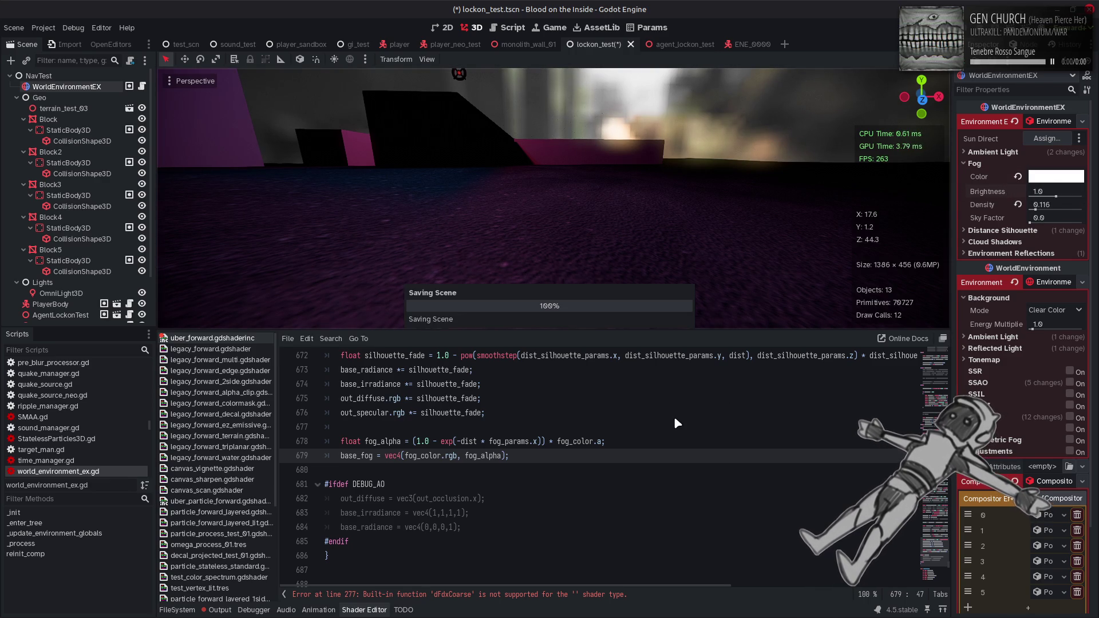
pyautogui.click(229, 610)
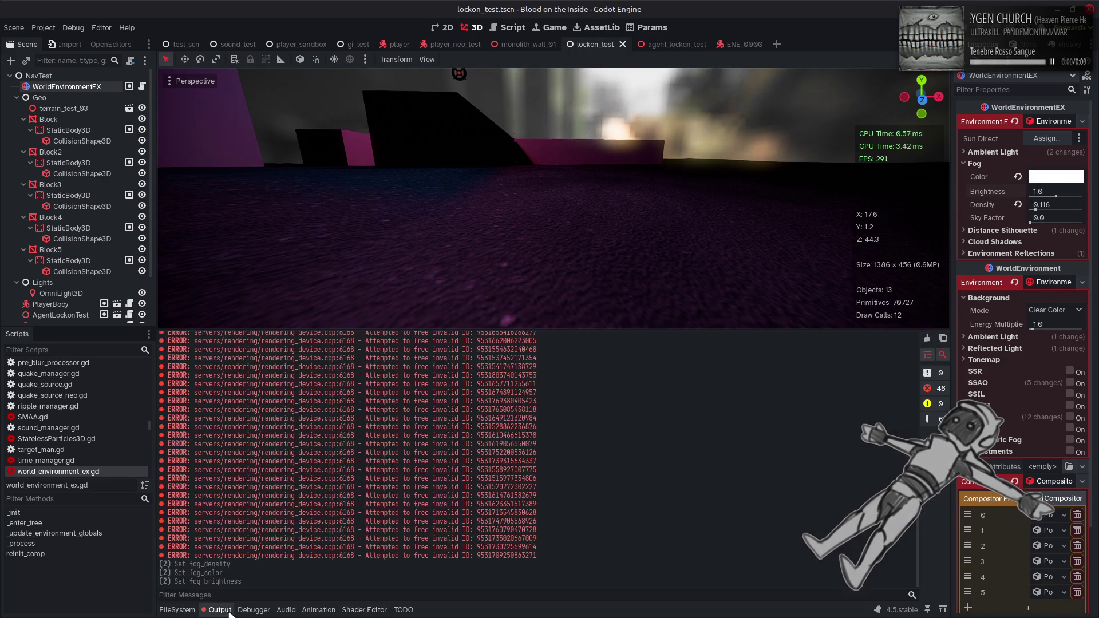
# - Clear and close the output log and bring the shader code back into view
pyautogui.click(927, 337)
pyautogui.click(224, 610)
pyautogui.click(311, 610)
pyautogui.click(355, 610)
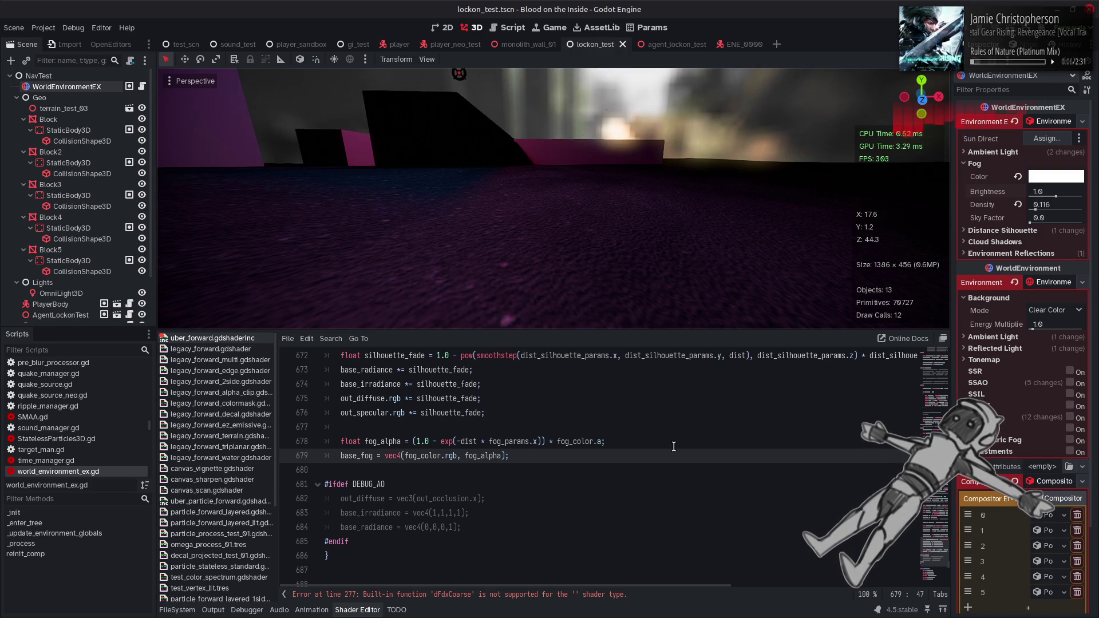
# - Search the shader for fog_color uses, including its global uniform declaration
pyautogui.doubleClick(423, 456)
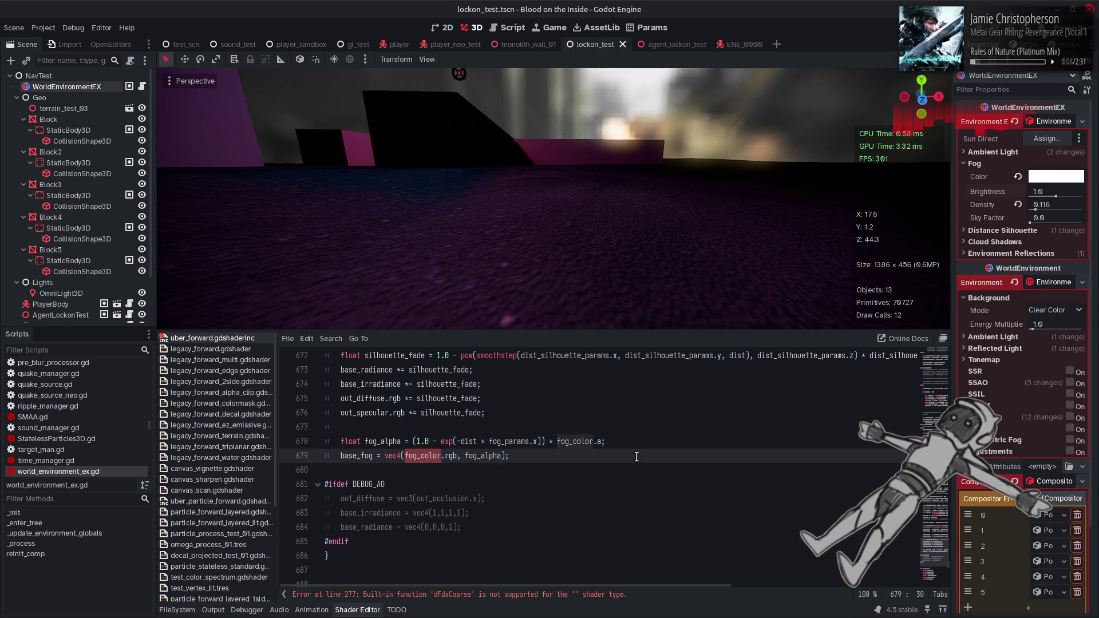
pyautogui.hotkey('ctrl', 'f')
pyautogui.click(789, 596)
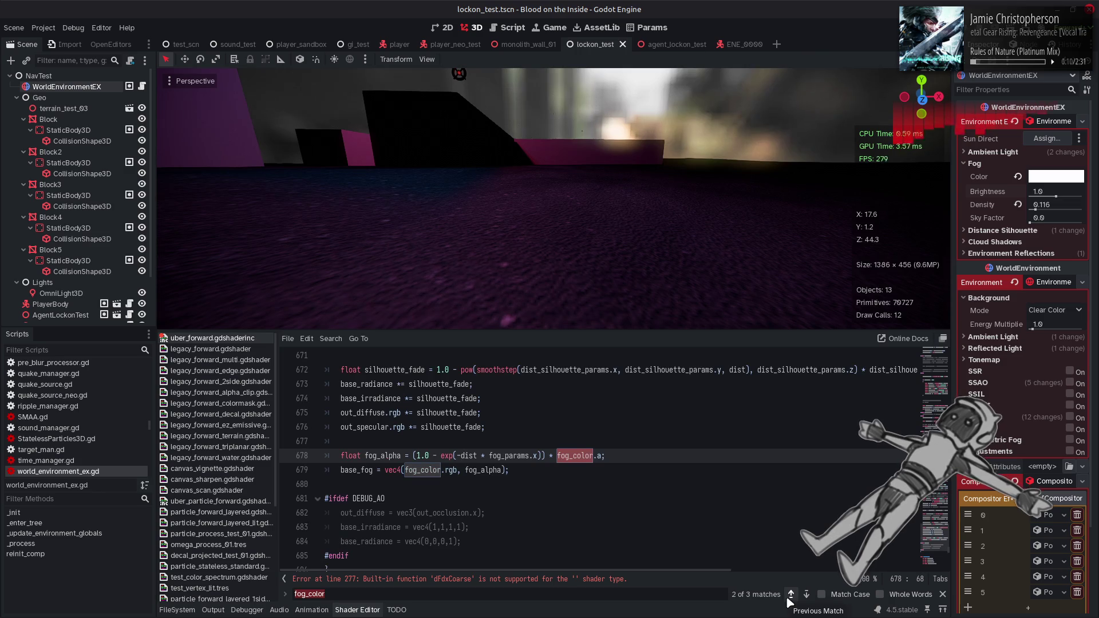
pyautogui.click(790, 595)
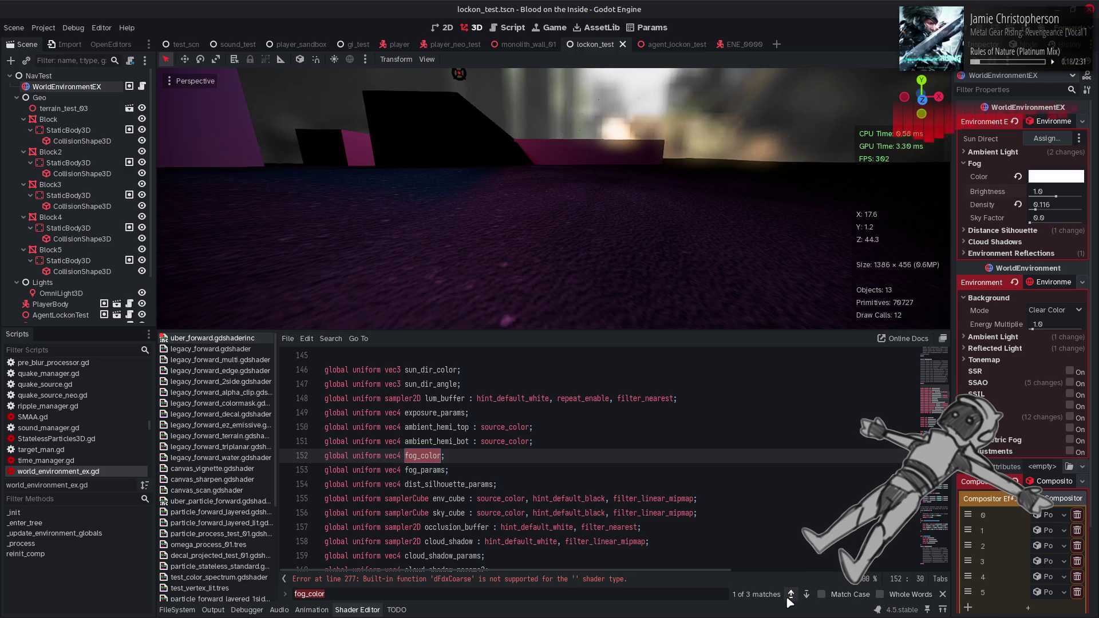
pyautogui.click(806, 595)
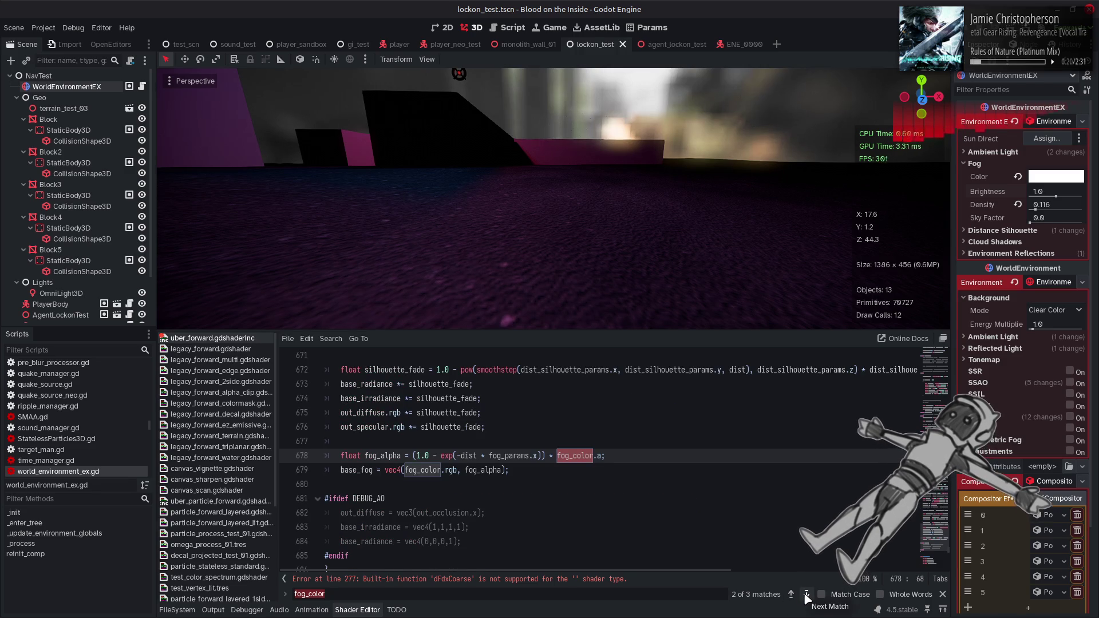
pyautogui.click(806, 594)
pyautogui.click(942, 594)
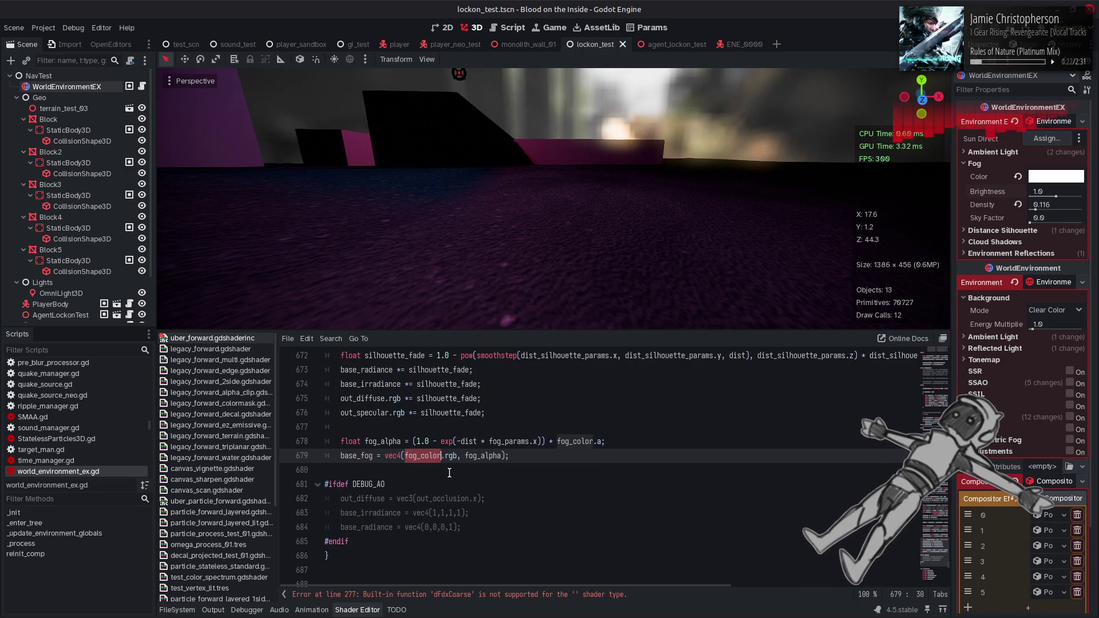
pyautogui.click(406, 475)
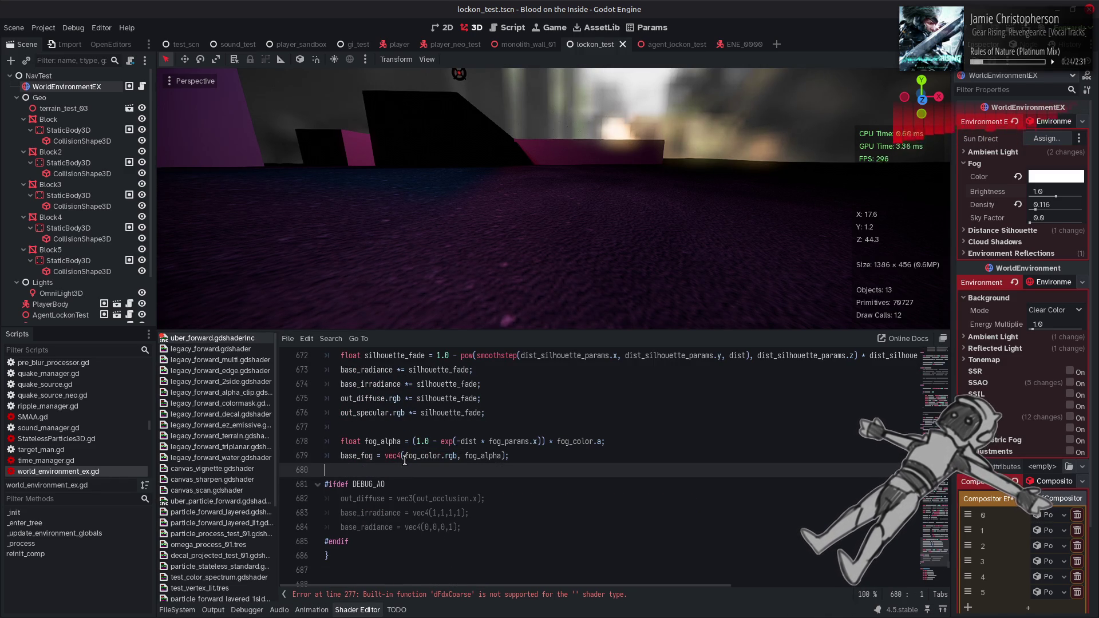
# - Replace fog_color.rgb on line 679 with 1.0, 1.0, 1.0
pyautogui.moveTo(404, 457); pyautogui.dragTo(458, 457)
pyautogui.write('1.0, 1.0, 1.0')
pyautogui.click(520, 461)
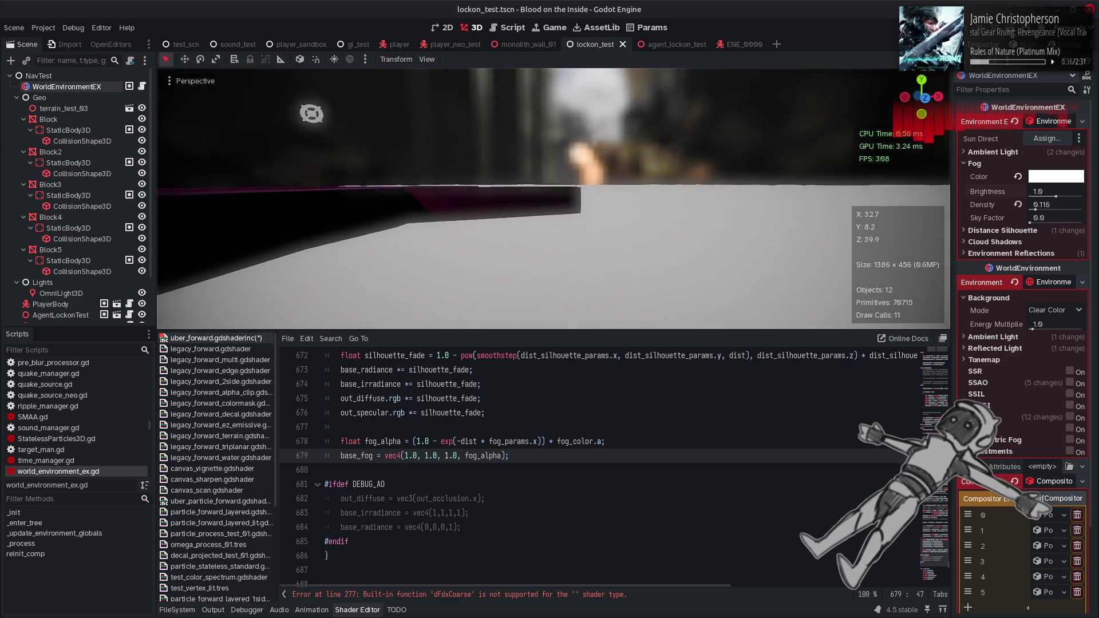
# - Undo the white fog test, restoring fog_color.rgb, and save the shader
pyautogui.hotkey('ctrl', 'z')
pyautogui.click(595, 451)
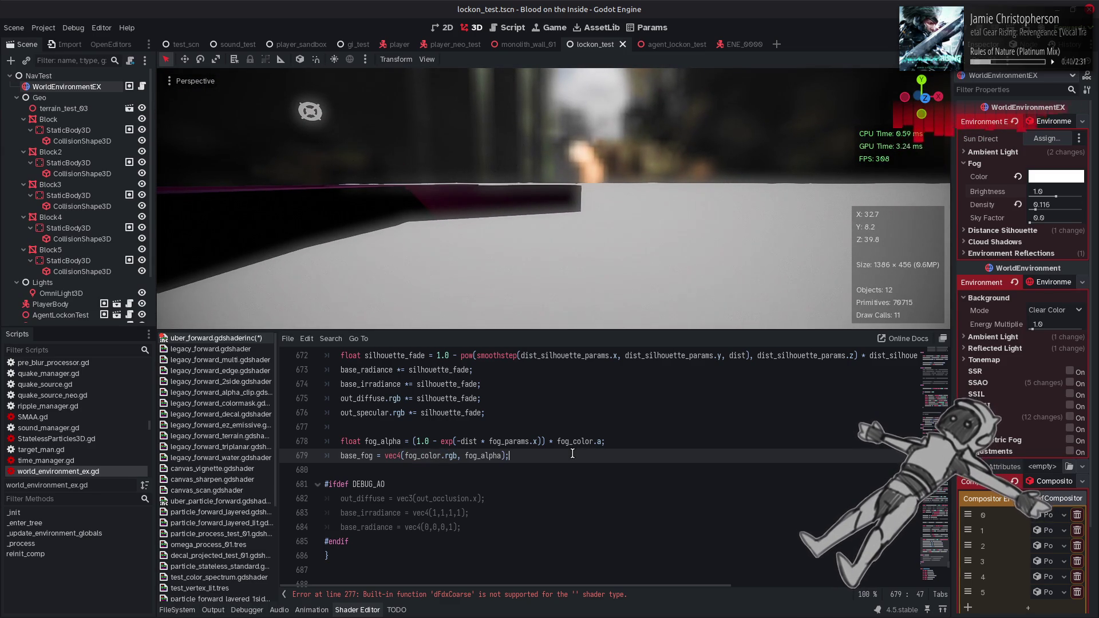
pyautogui.hotkey('ctrl', 's')
# - Move '* fog_color.a' from fog_alpha onto base_fog's alpha and remove the extra parentheses
pyautogui.click(547, 441)
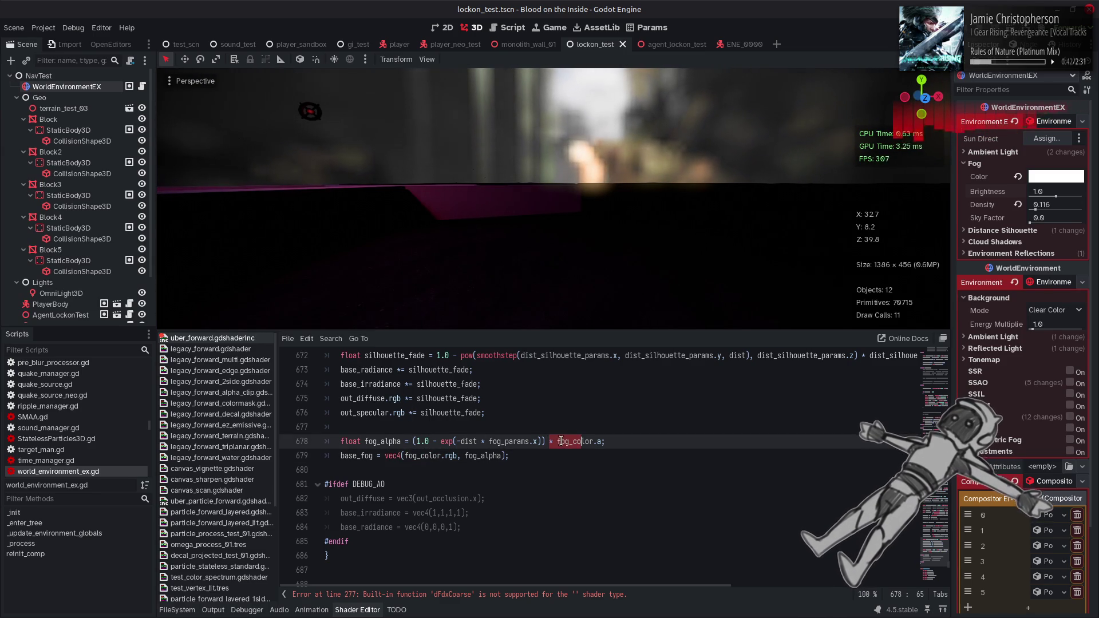
pyautogui.moveTo(547, 441); pyautogui.dragTo(601, 442)
pyautogui.hotkey('ctrl', 'c')
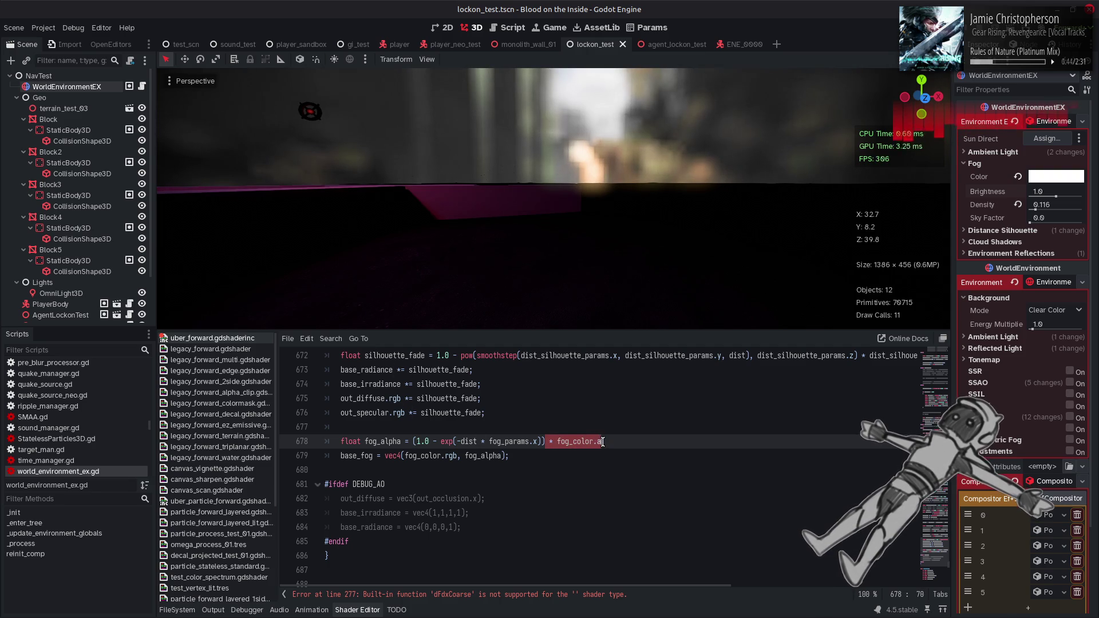
pyautogui.press('BackSpace')
pyautogui.click(503, 456)
pyautogui.hotkey('ctrl', 'v')
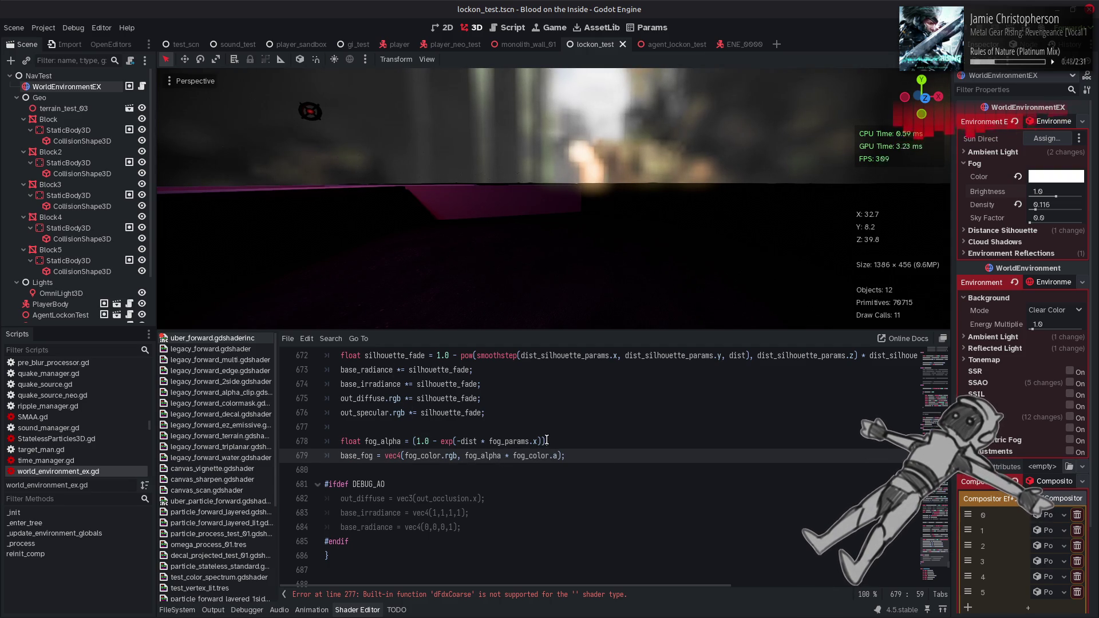
pyautogui.click(547, 441)
pyautogui.press('BackSpace')
pyautogui.click(417, 441)
pyautogui.press('BackSpace')
pyautogui.click(566, 442)
# - Lower fog density to 0.081, reset brightness to 1.0 and save lockon_test.tscn
pyautogui.moveTo(1037, 211); pyautogui.dragTo(1018, 200)
pyautogui.click(1018, 191)
pyautogui.hotkey('ctrl', 's')
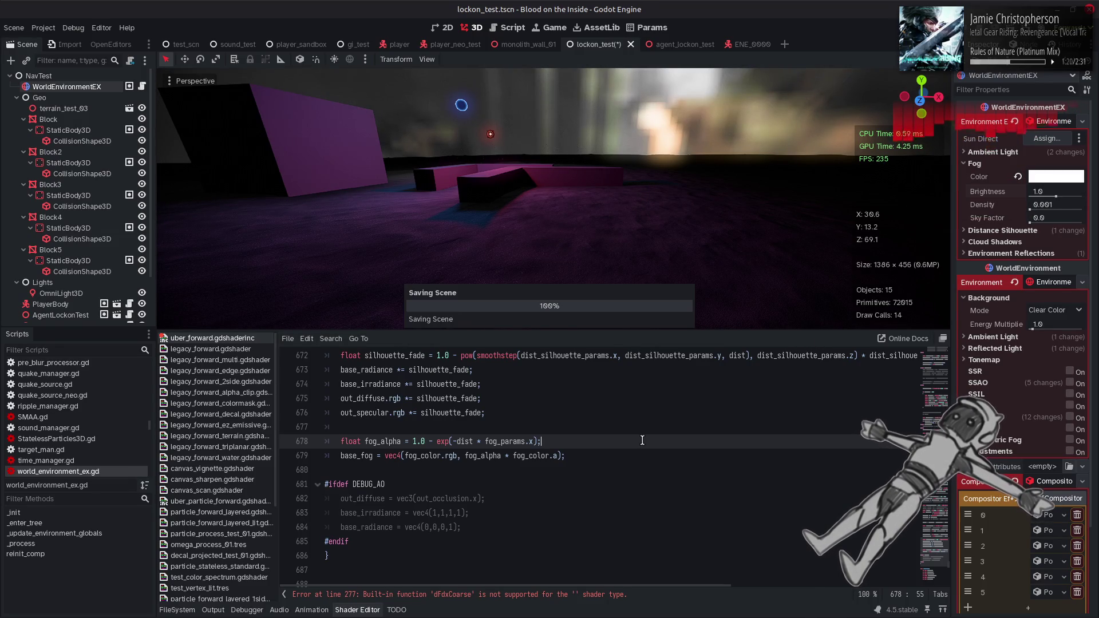
pyautogui.click(512, 29)
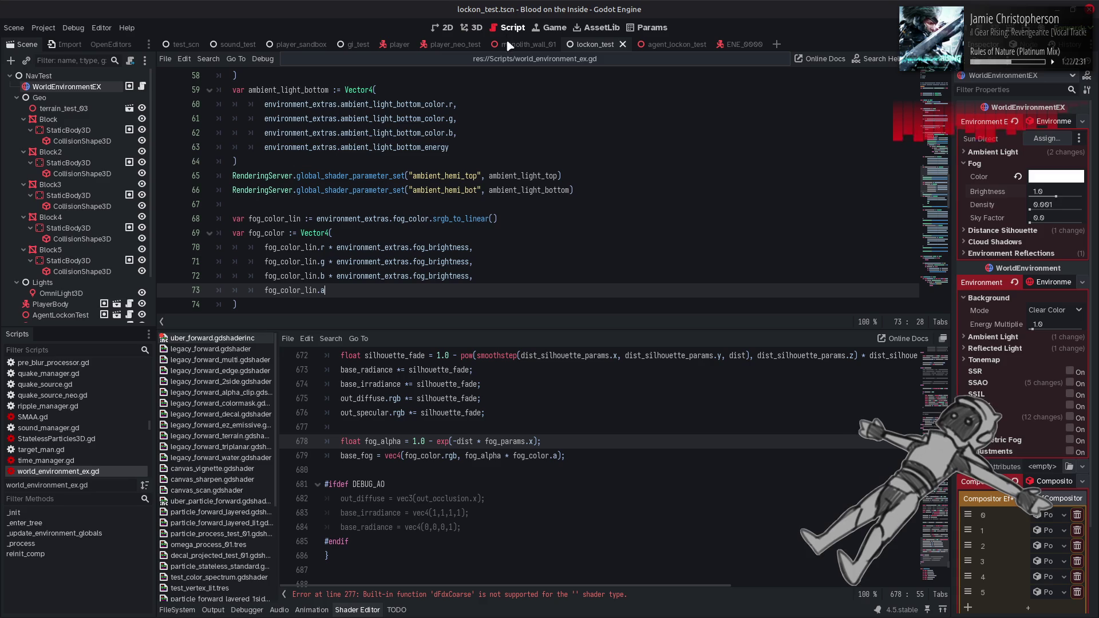
# - Collapse the Shader Editor panel and inspect the Shader Globals in Project Settings
pyautogui.click(359, 609)
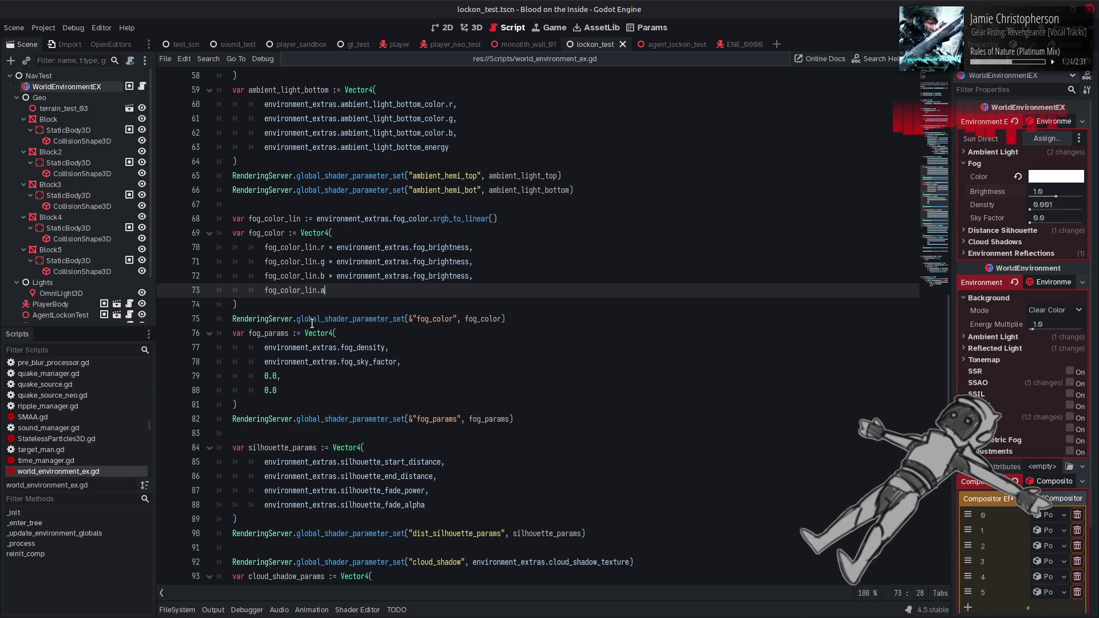
pyautogui.click(43, 28)
pyautogui.click(61, 46)
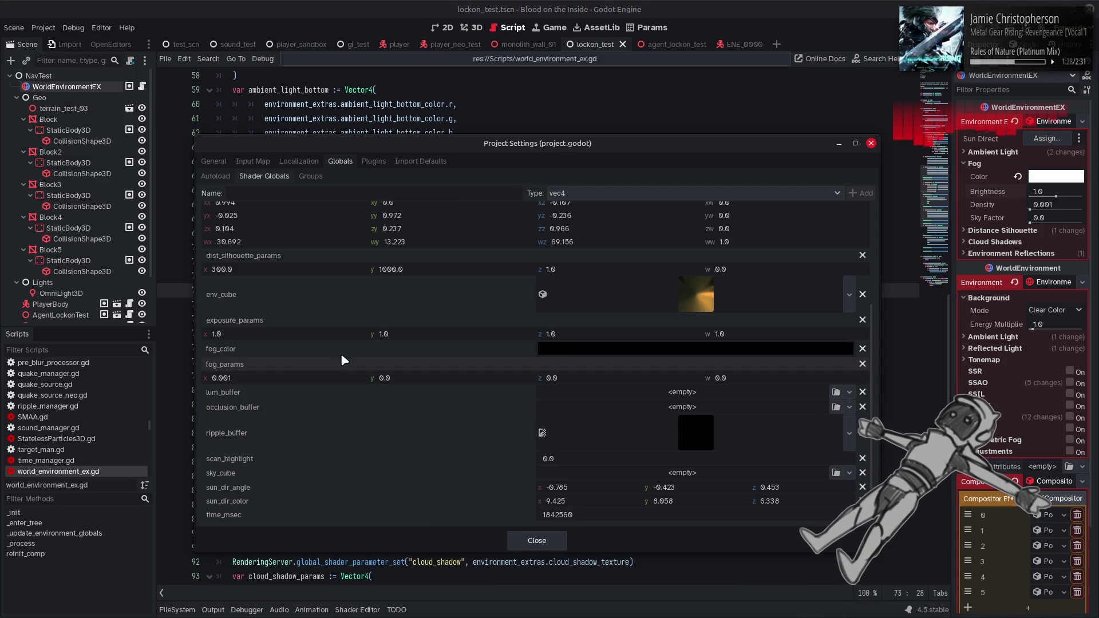
pyautogui.moveTo(560, 354)
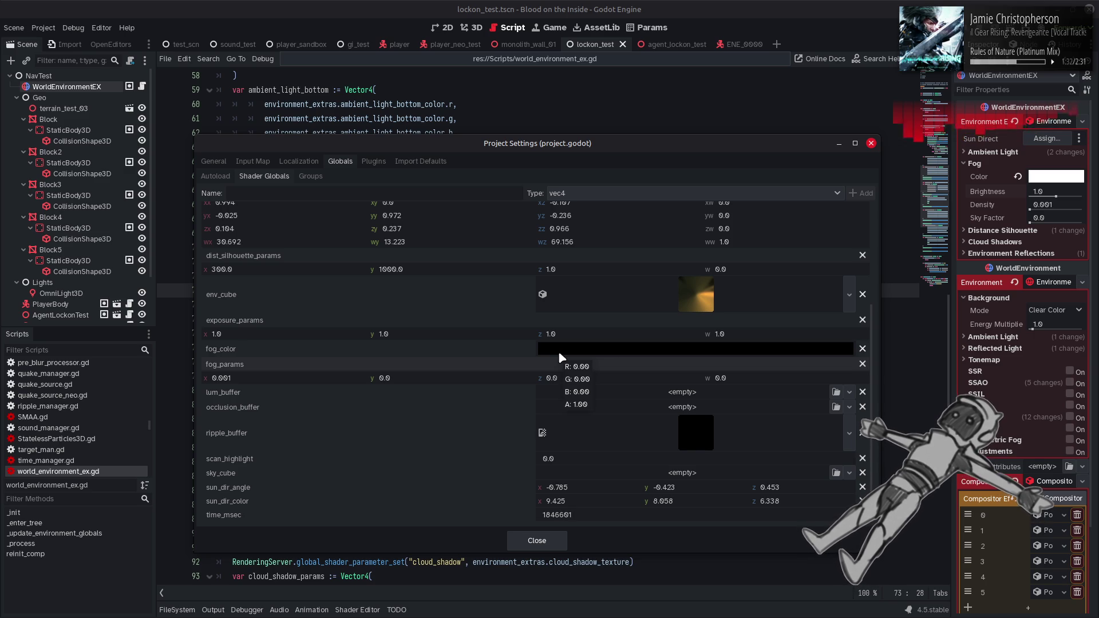
pyautogui.click(533, 539)
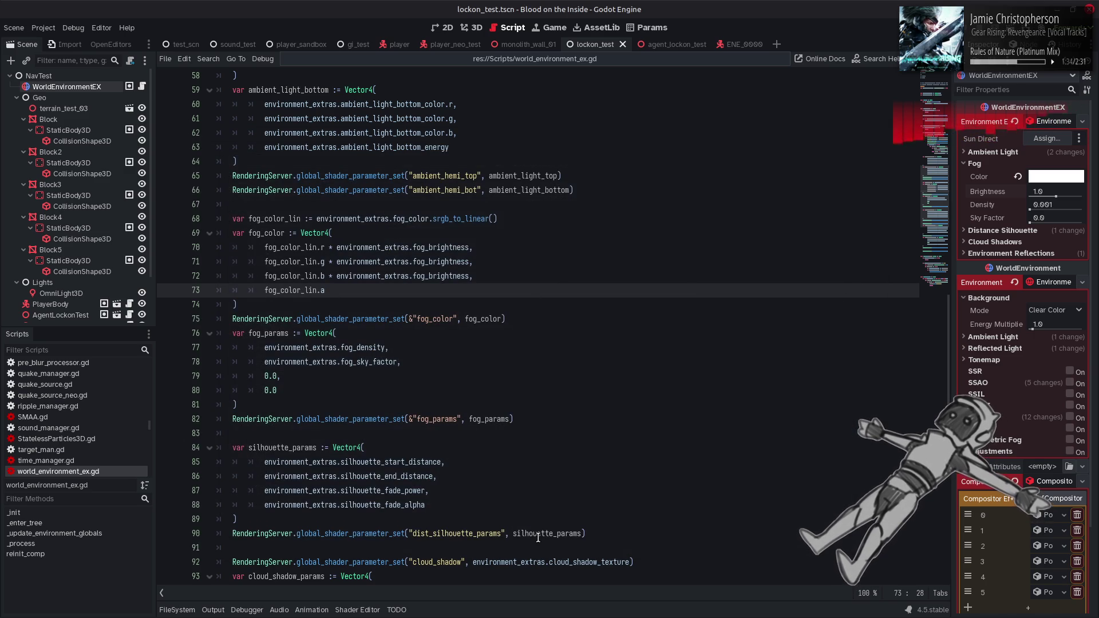
# - Review how world_environment_ex.gd builds fog_color, then recheck the fog_color shader global
pyautogui.moveTo(443, 317)
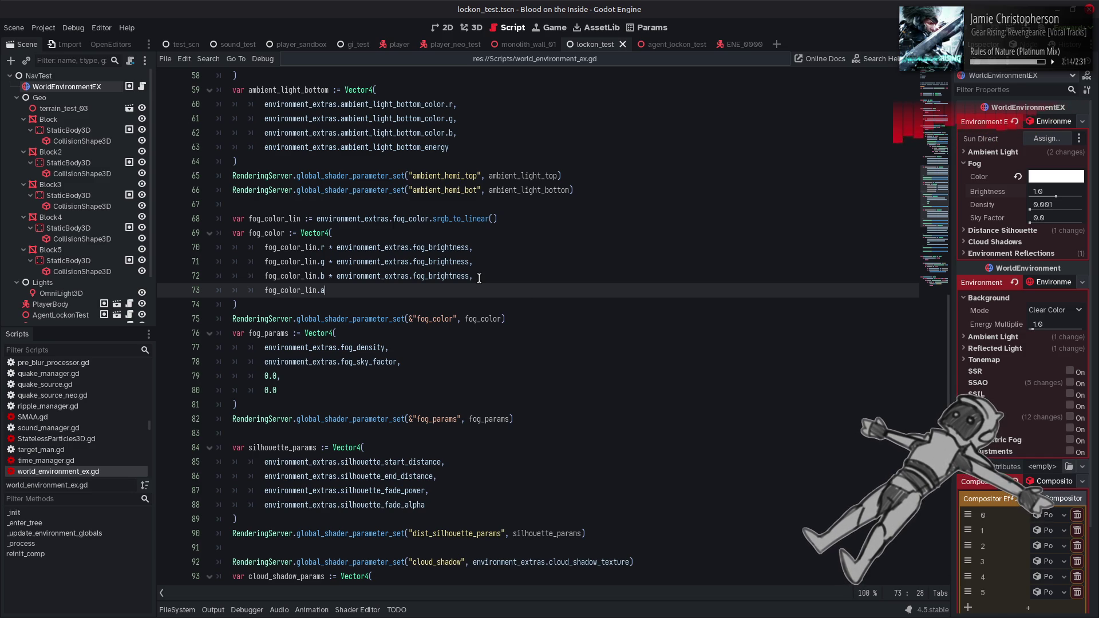
pyautogui.moveTo(408, 218)
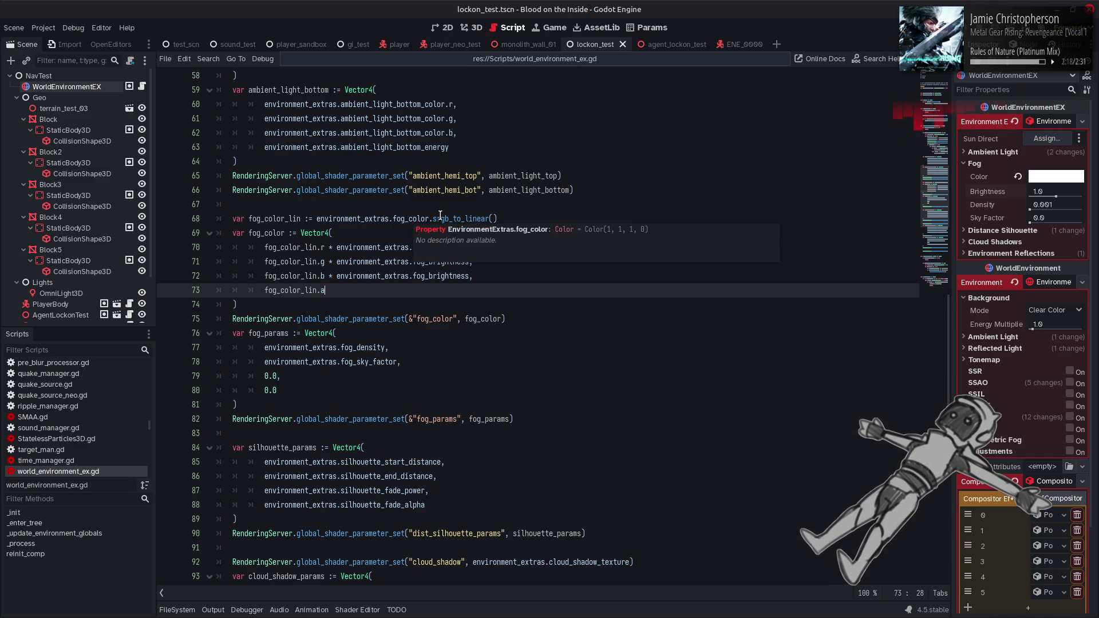
pyautogui.moveTo(453, 218)
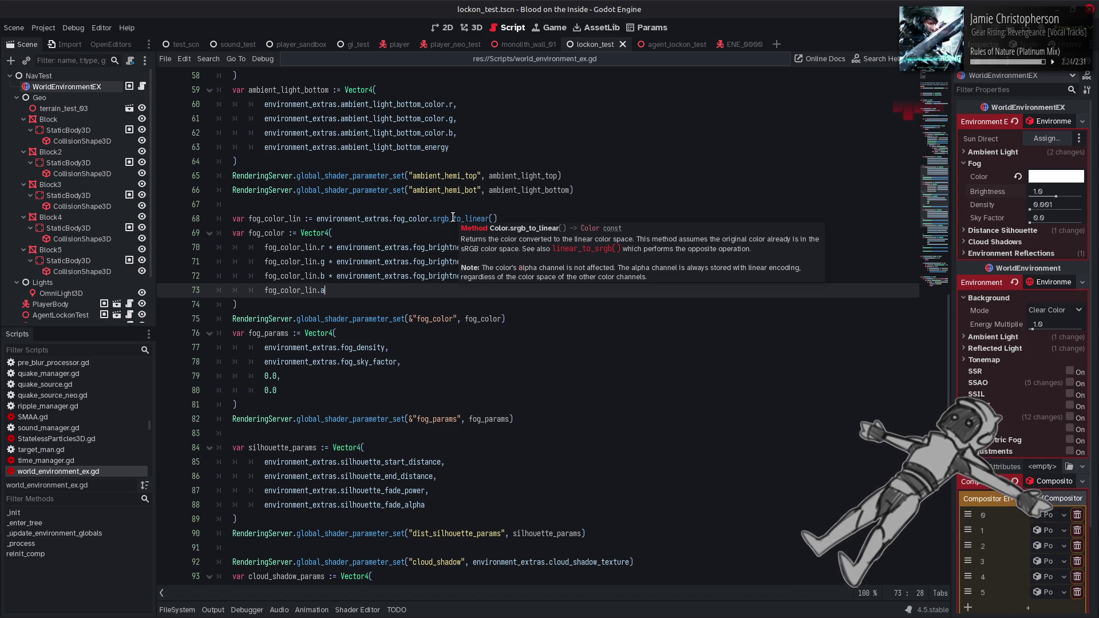
pyautogui.click(43, 27)
pyautogui.click(57, 38)
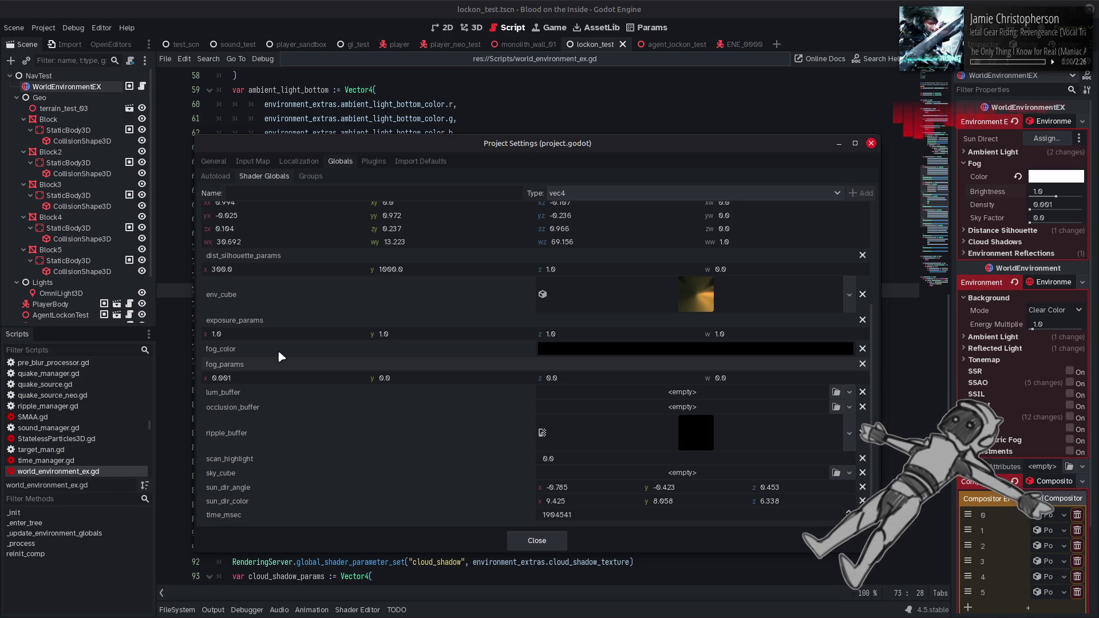
pyautogui.moveTo(612, 355)
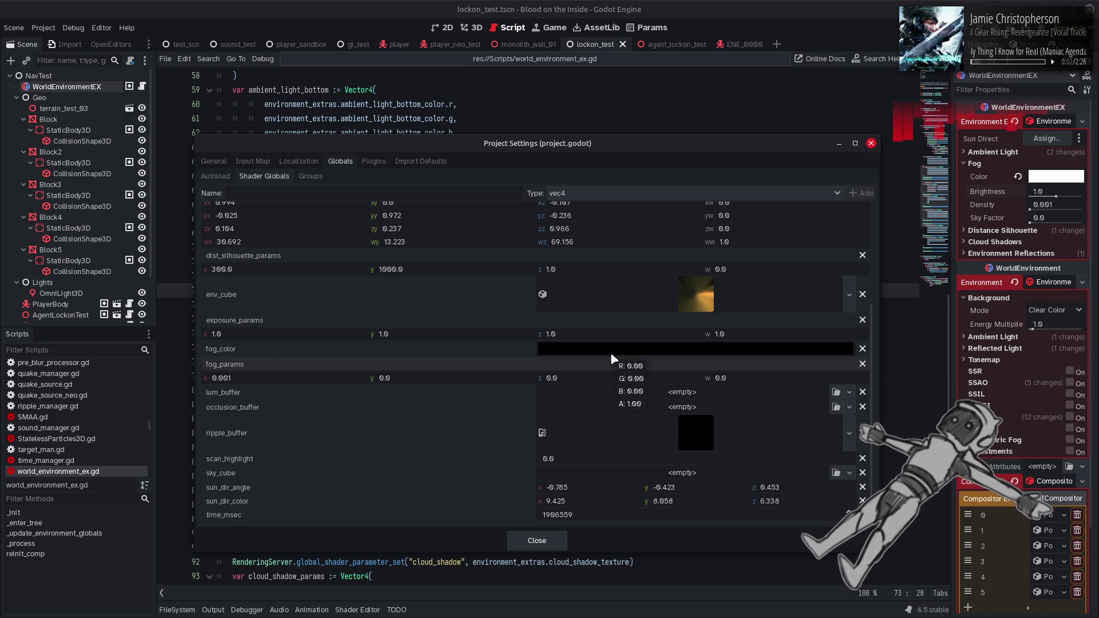
pyautogui.click(537, 540)
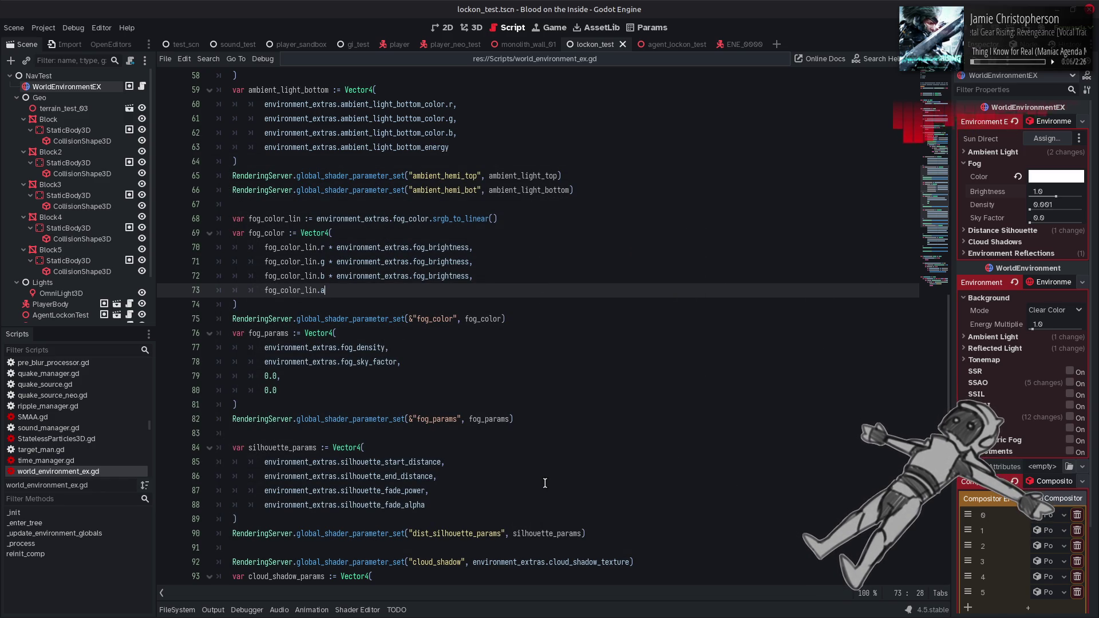
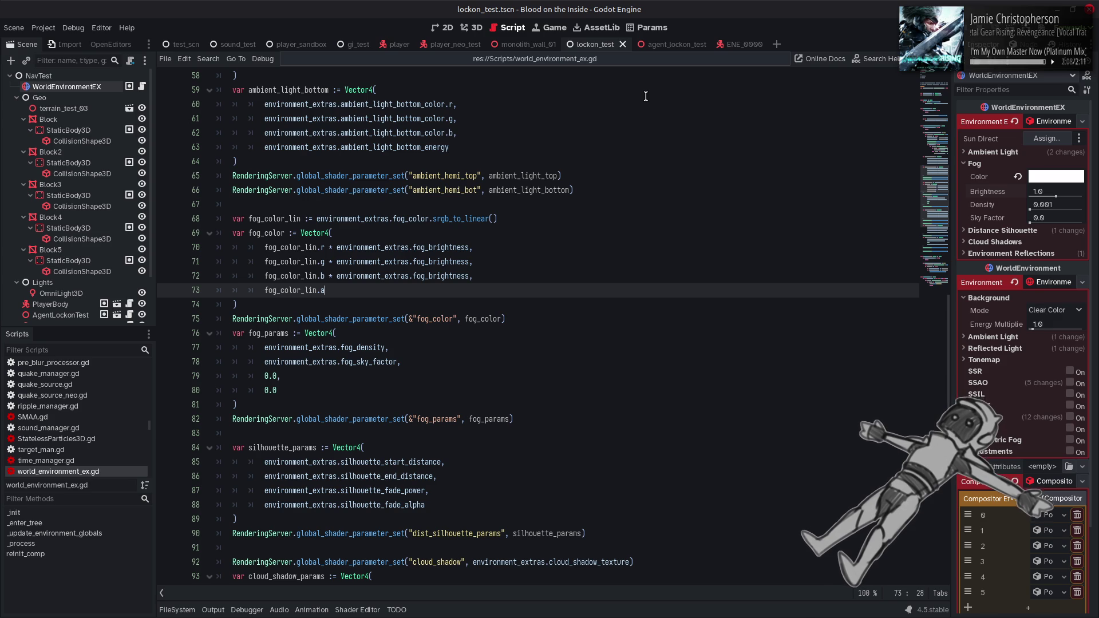
# - Change fog_color's type from Vector4 to Color in world_environment_ex.gd, save, and return to 3D
pyautogui.moveTo(513, 194)
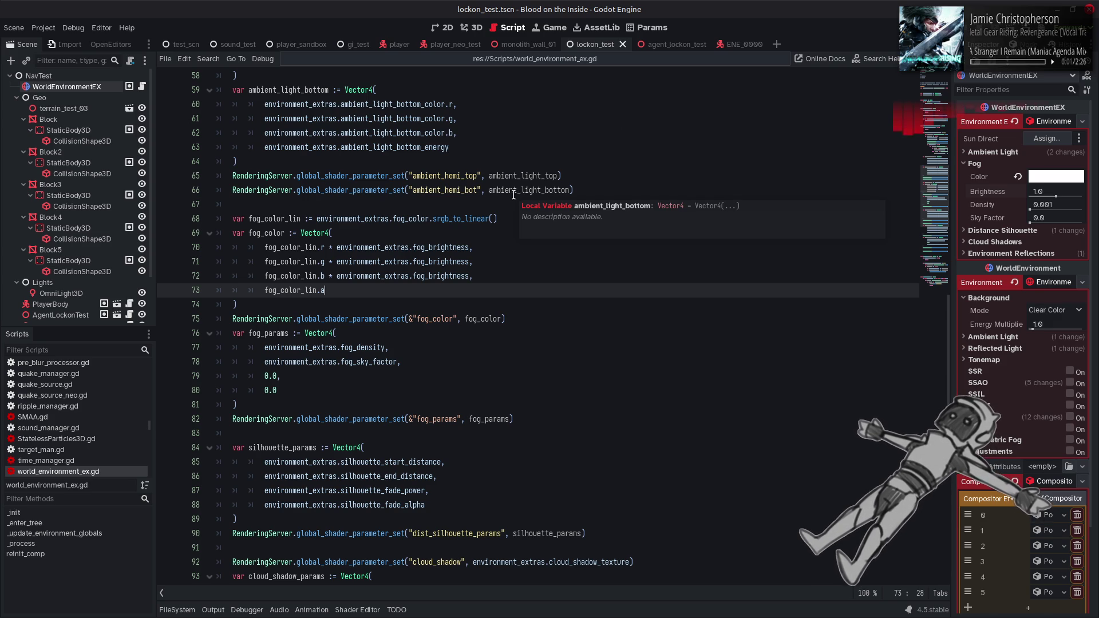
pyautogui.click(318, 235)
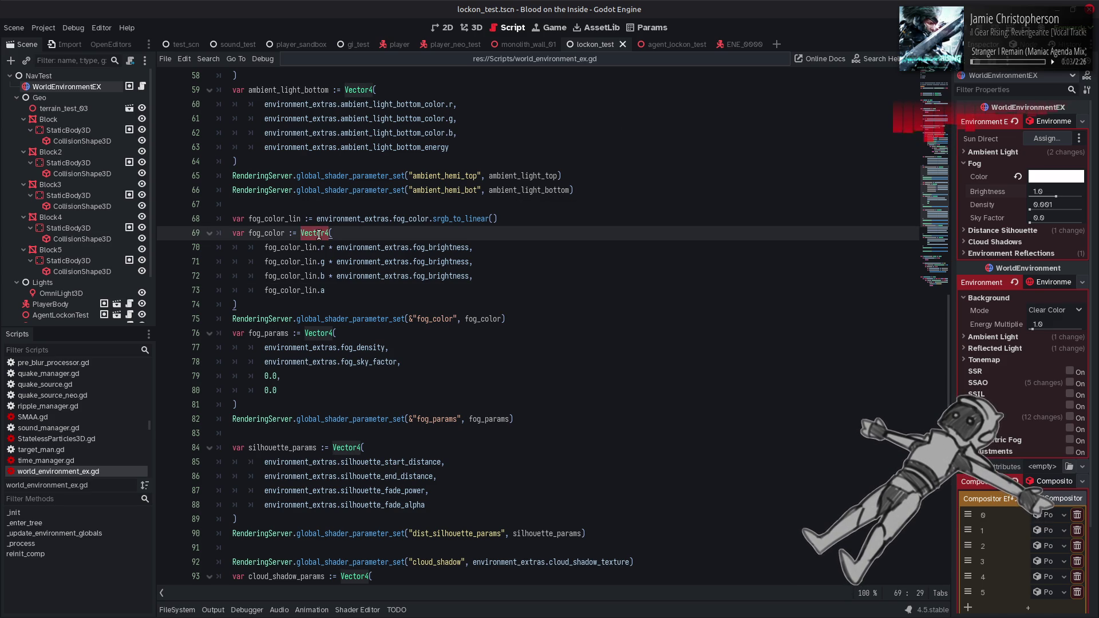
pyautogui.write('Color')
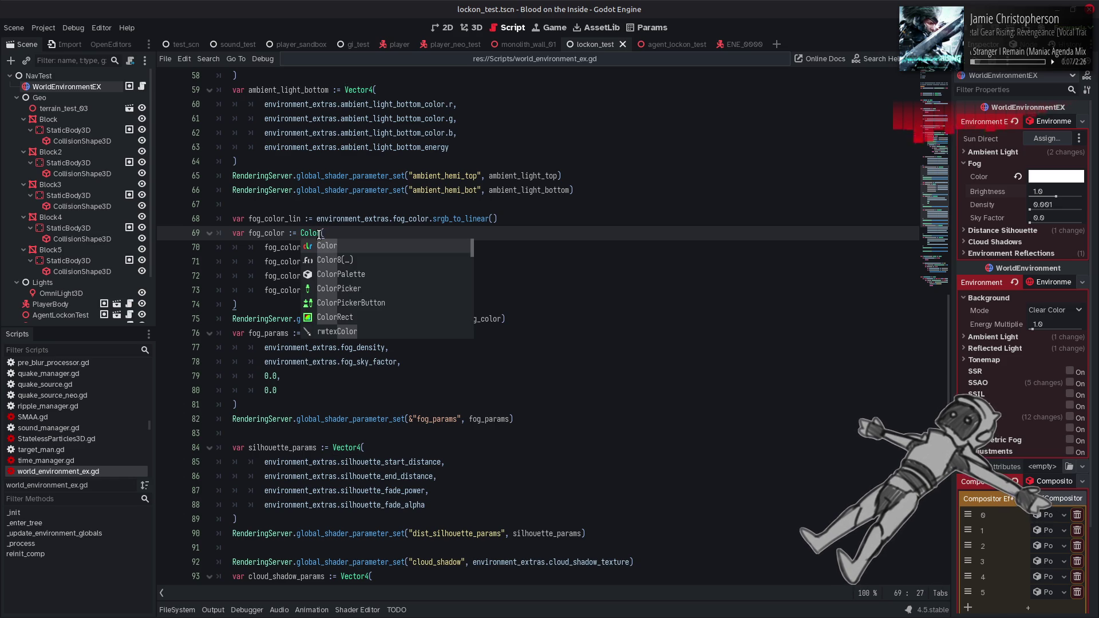
pyautogui.click(364, 230)
pyautogui.hotkey('ctrl', 's')
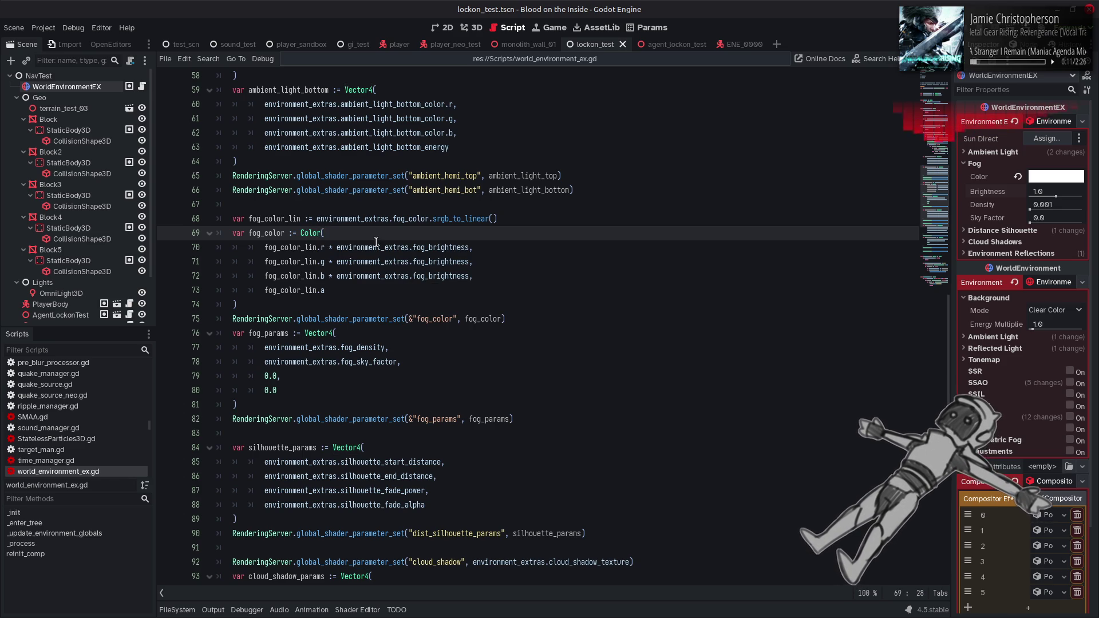
pyautogui.moveTo(383, 319)
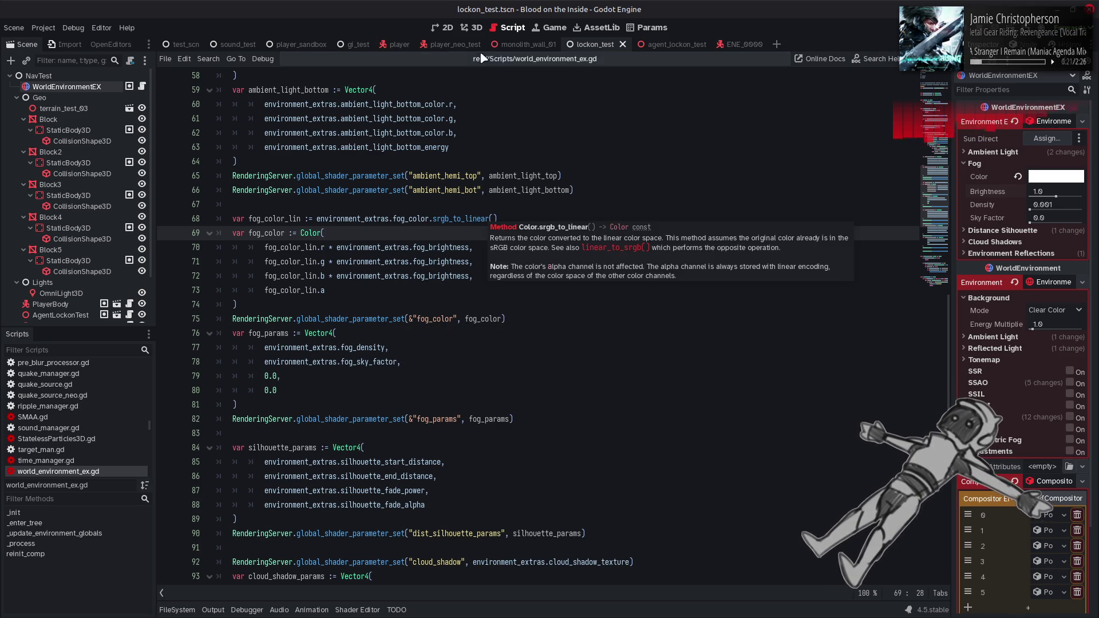
pyautogui.click(475, 30)
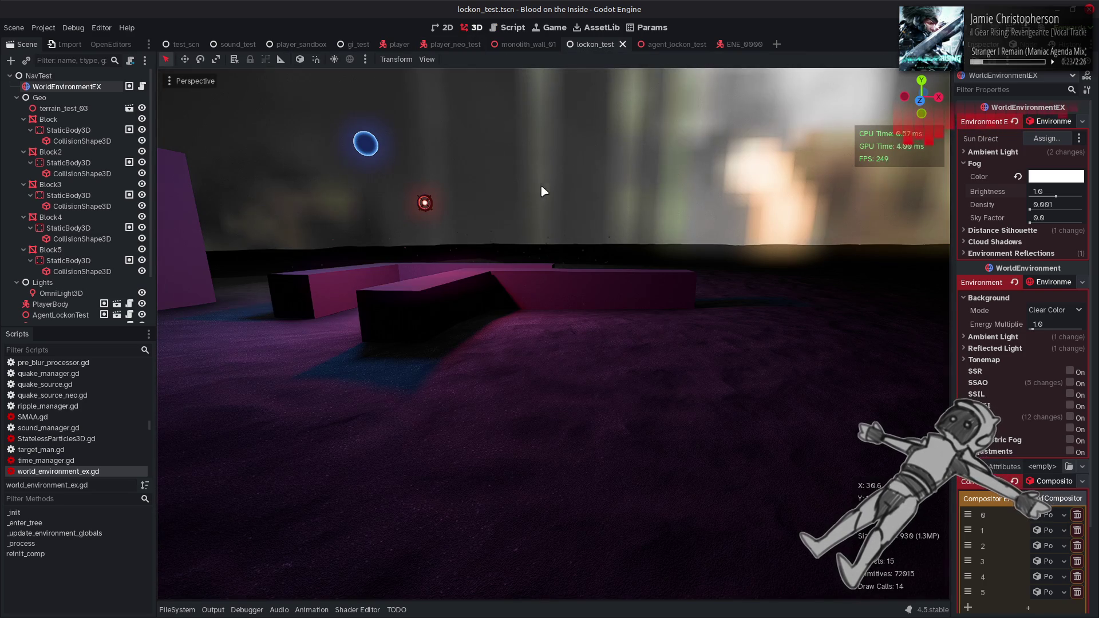
# - Raise the Fog Color alpha to full so the fog renders white, then save the scene
pyautogui.click(1018, 176)
pyautogui.click(1056, 177)
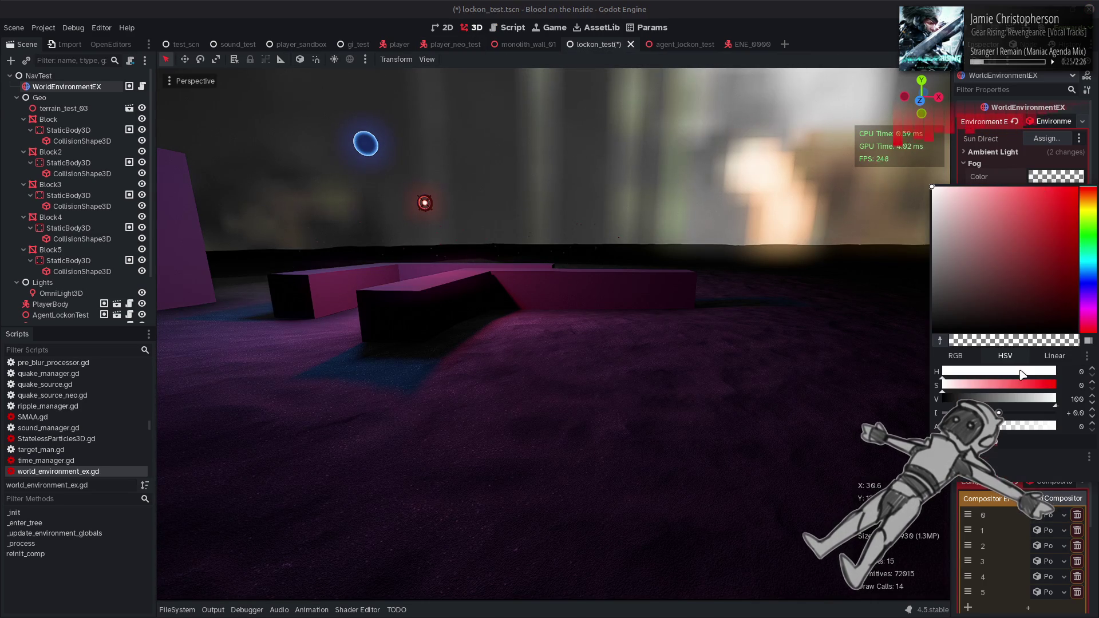
pyautogui.moveTo(945, 427); pyautogui.dragTo(1059, 429)
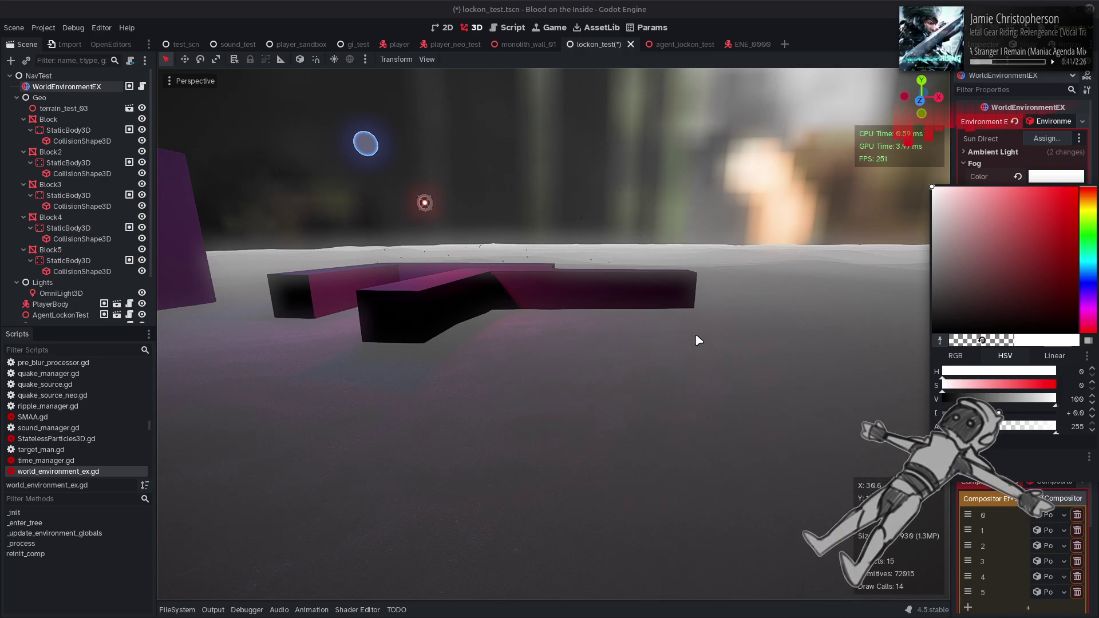
pyautogui.click(731, 5)
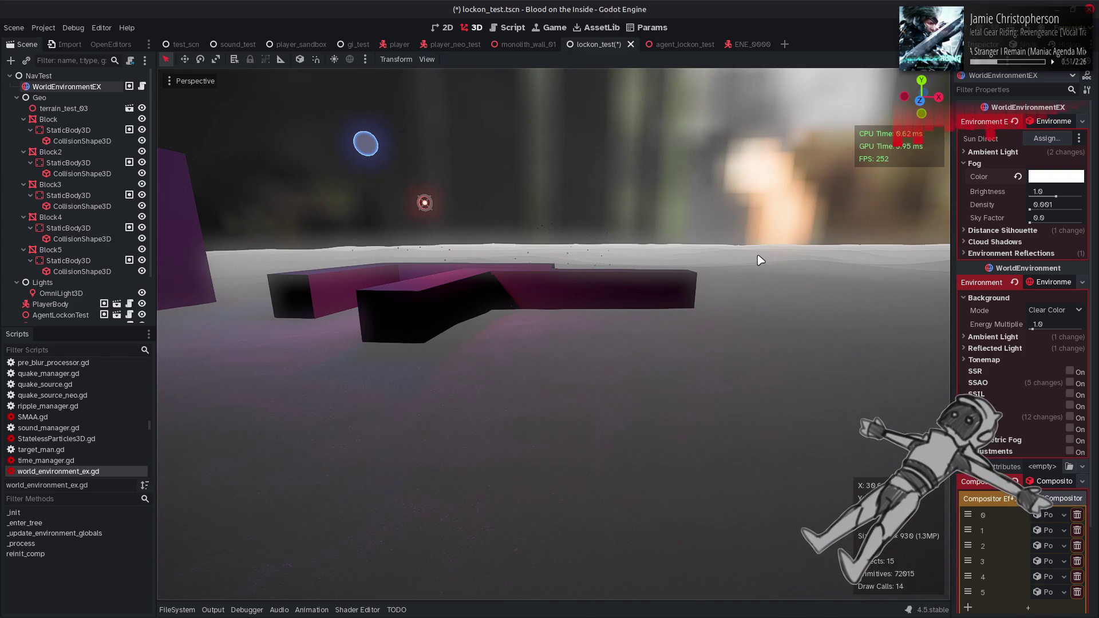
pyautogui.moveTo(760, 260); pyautogui.dragTo(751, 269)
pyautogui.hotkey('ctrl', 's')
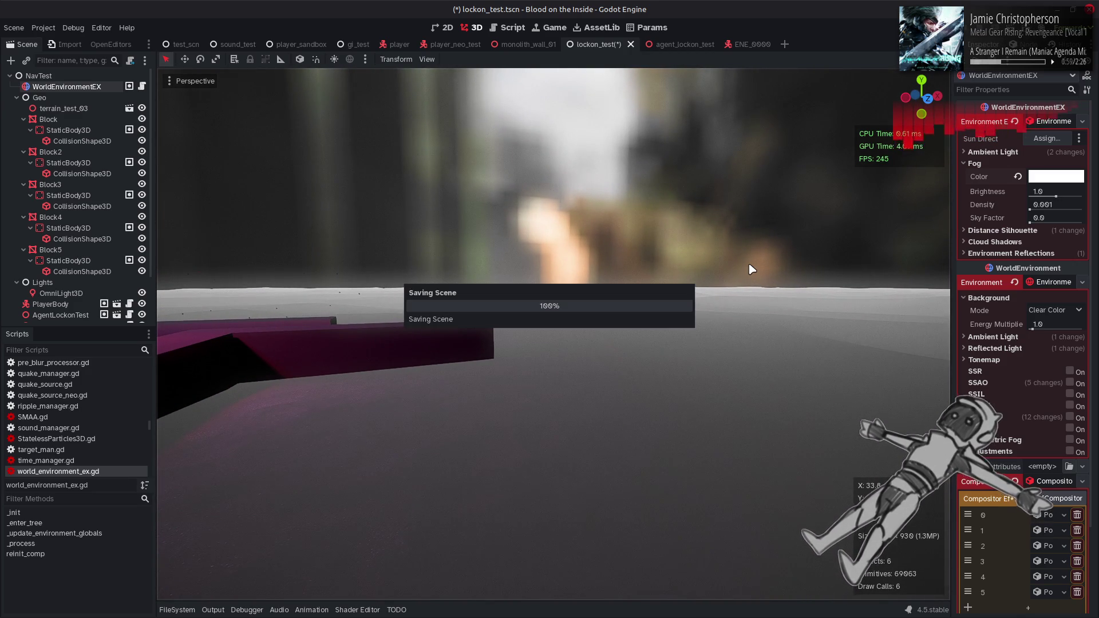
pyautogui.moveTo(752, 269); pyautogui.dragTo(726, 270)
# - Bring up and enlarge the Shader Editor panel, then browse the uber_forward shader code
pyautogui.hotkey('alt', 'Tab')
pyautogui.hotkey('alt', 'Tab')
pyautogui.click(357, 610)
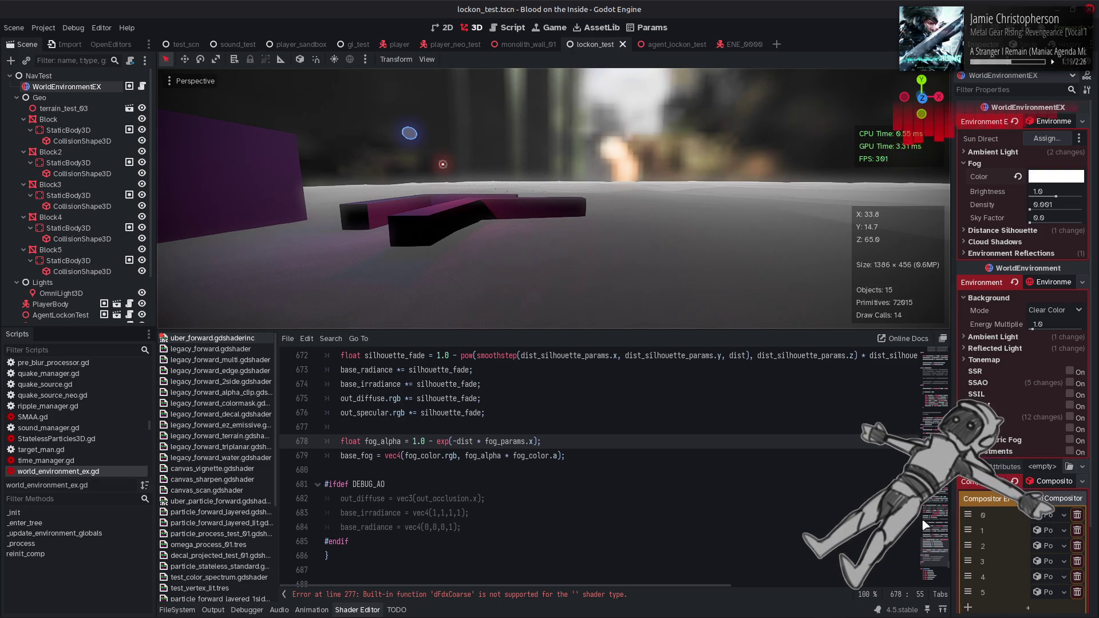
pyautogui.moveTo(937, 559); pyautogui.dragTo(925, 343)
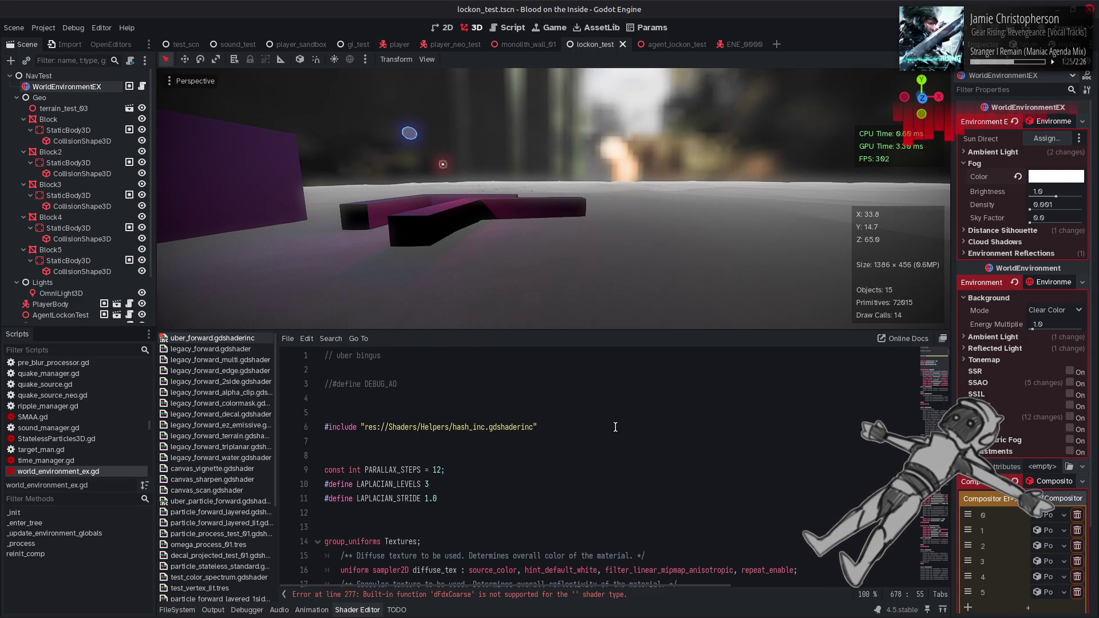
pyautogui.scroll(-4, 616, 427)
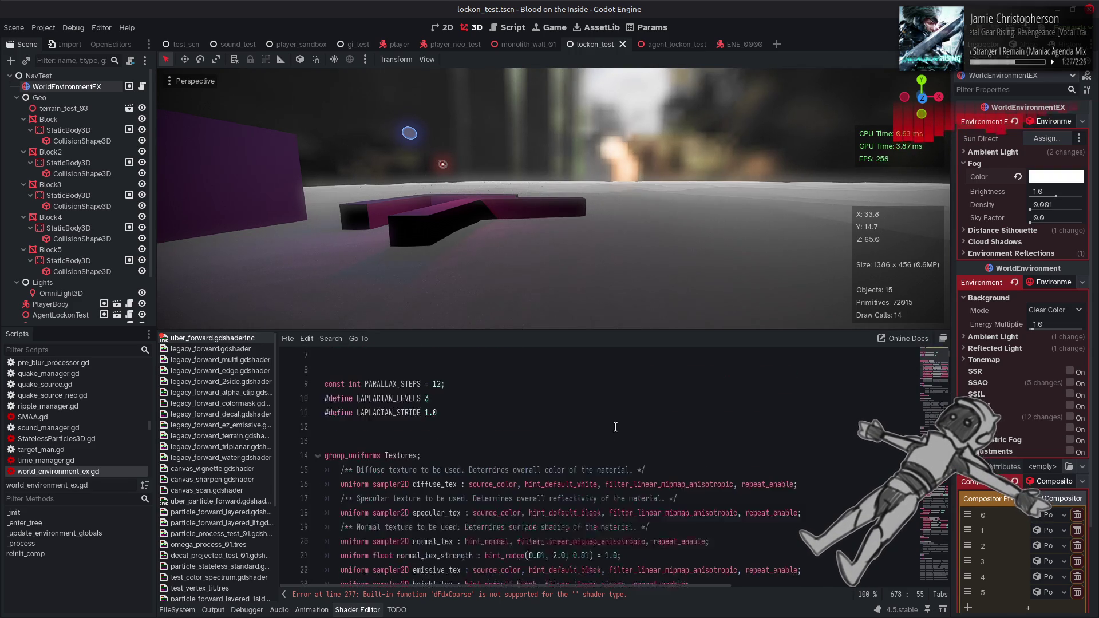
pyautogui.scroll(-20, 615, 427)
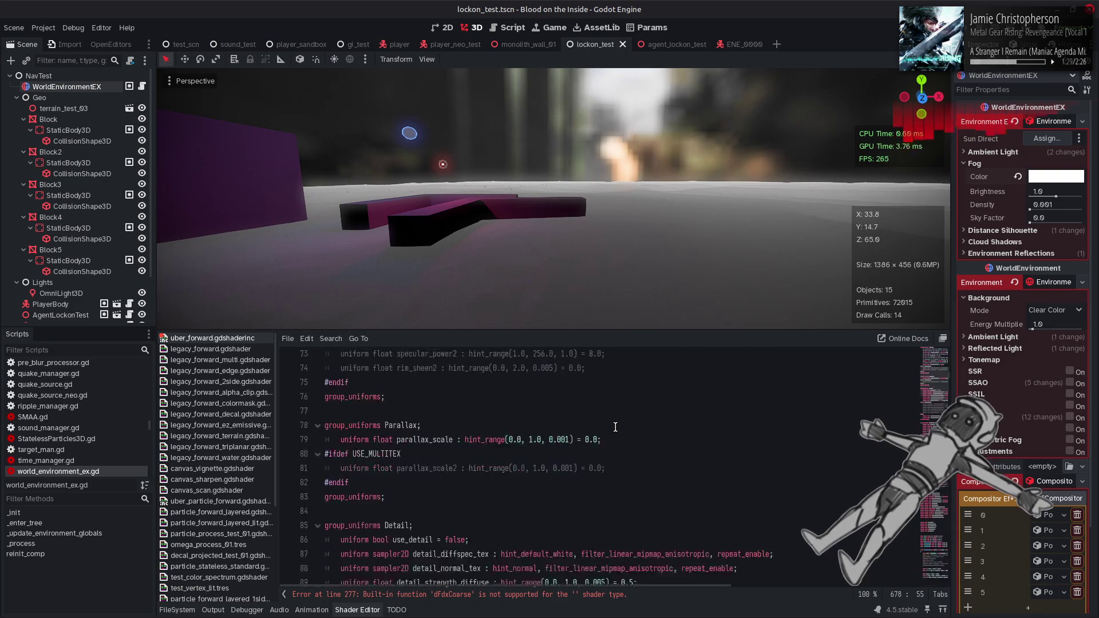
pyautogui.scroll(-4, 615, 427)
pyautogui.scroll(10, 616, 427)
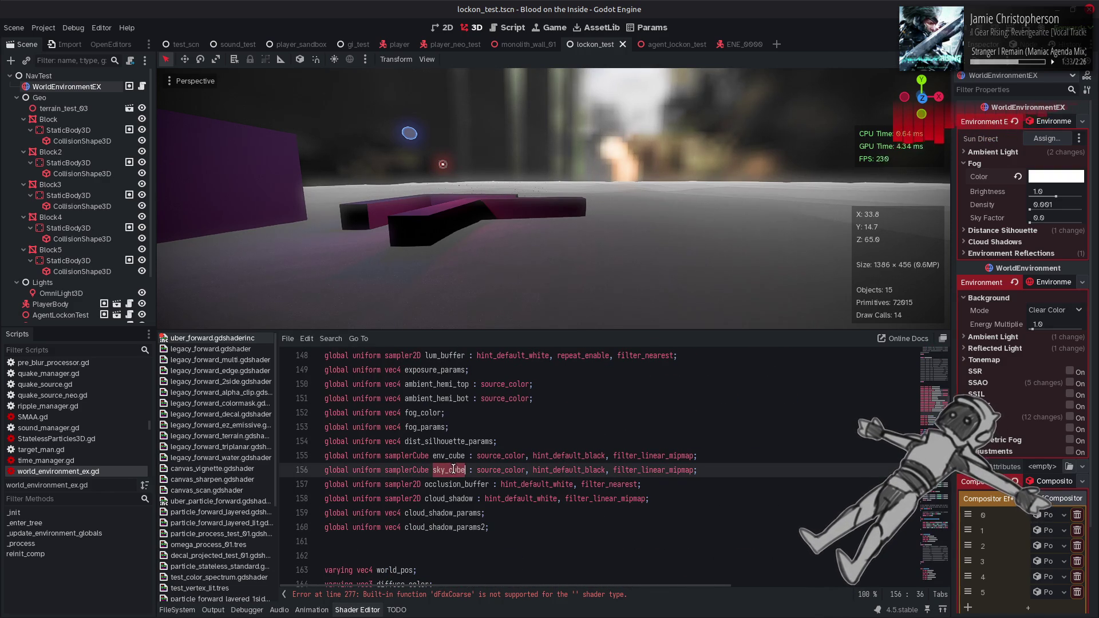
# - Search the shader for uses of the env_cube uniform
pyautogui.click(542, 426)
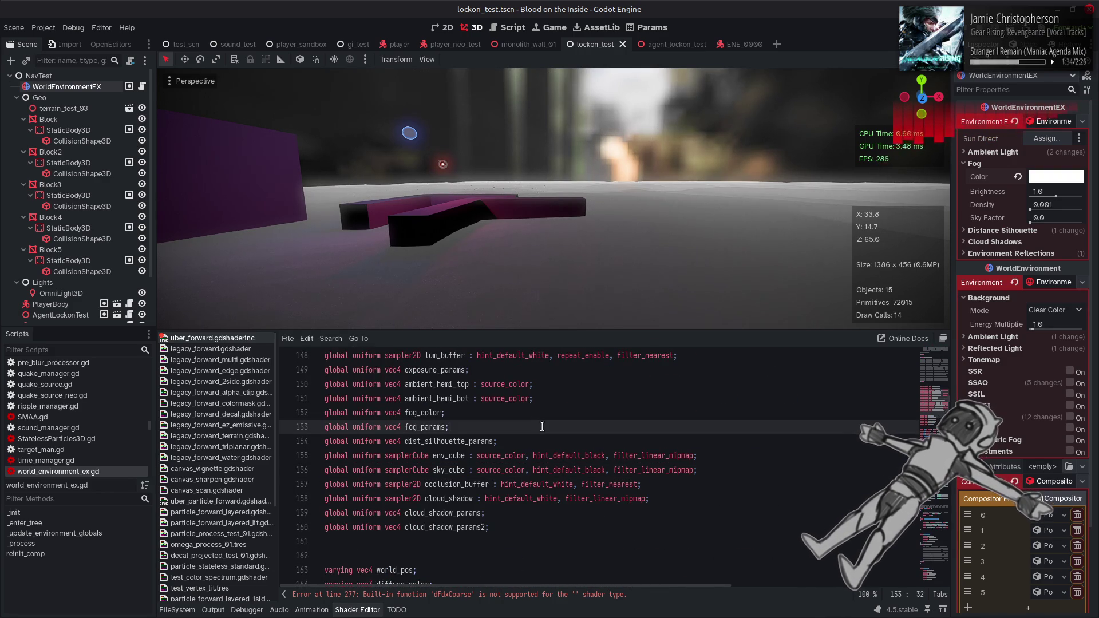
pyautogui.doubleClick(449, 455)
pyautogui.hotkey('ctrl', 'f')
pyautogui.click(807, 595)
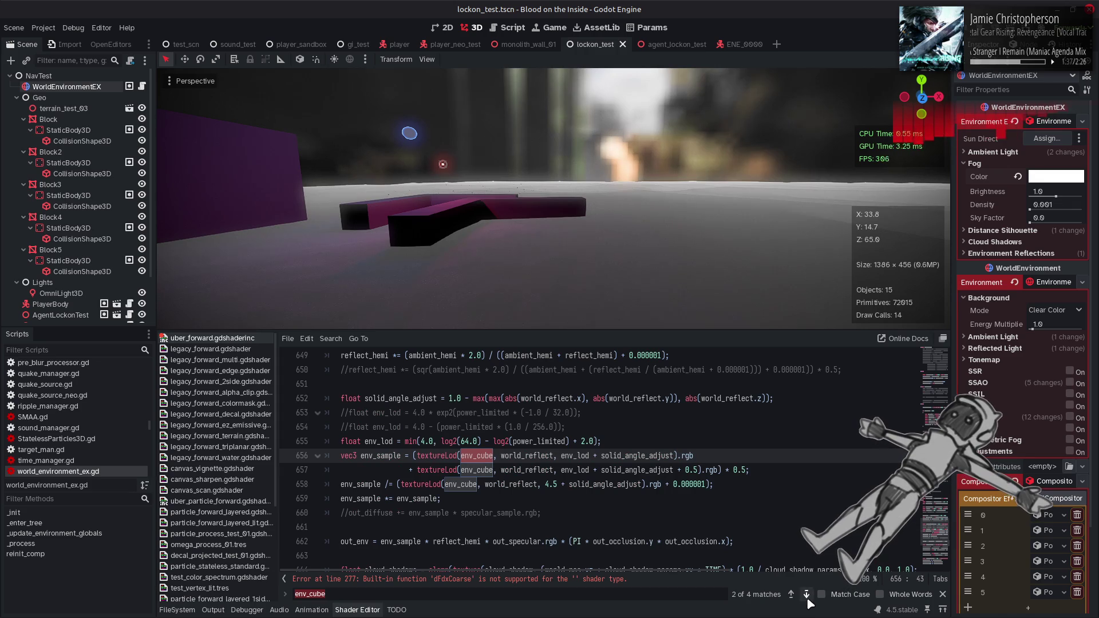
pyautogui.click(943, 594)
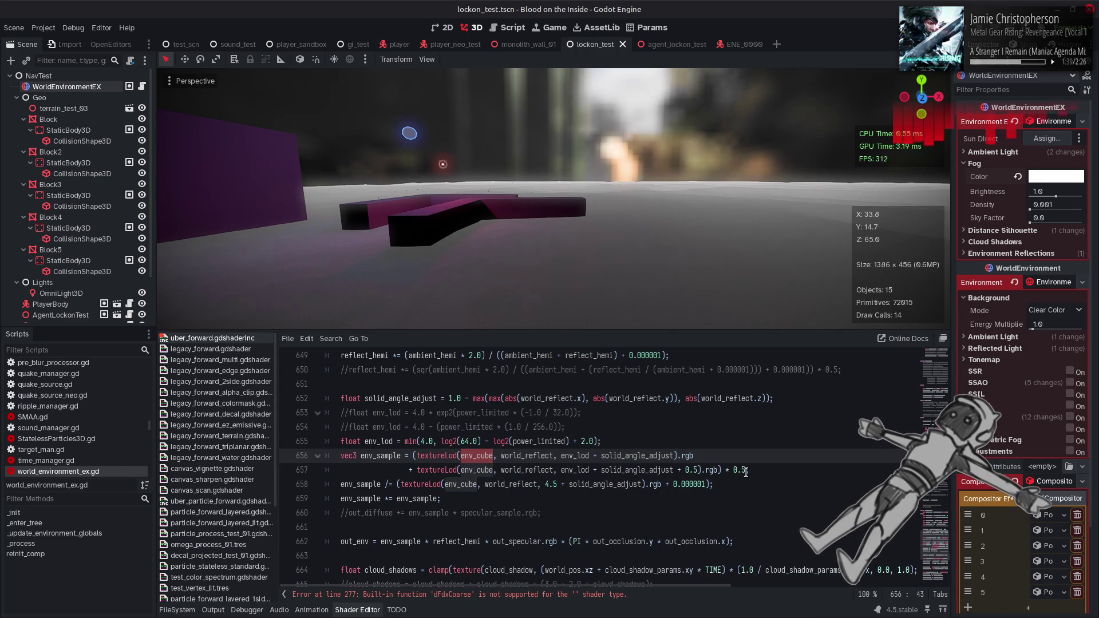
pyautogui.click(748, 456)
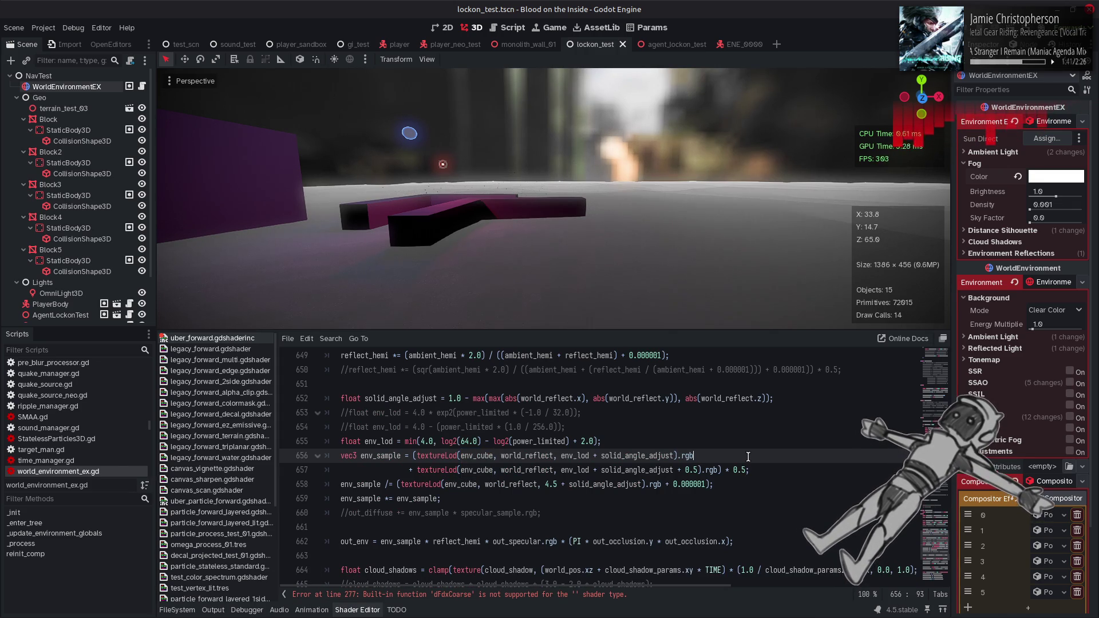
# - Add an empty line after the fog_alpha calculation on line 678
pyautogui.scroll(-6, 700, 474)
pyautogui.click(412, 497)
pyautogui.scroll(1, 607, 497)
pyautogui.scroll(-1, 594, 501)
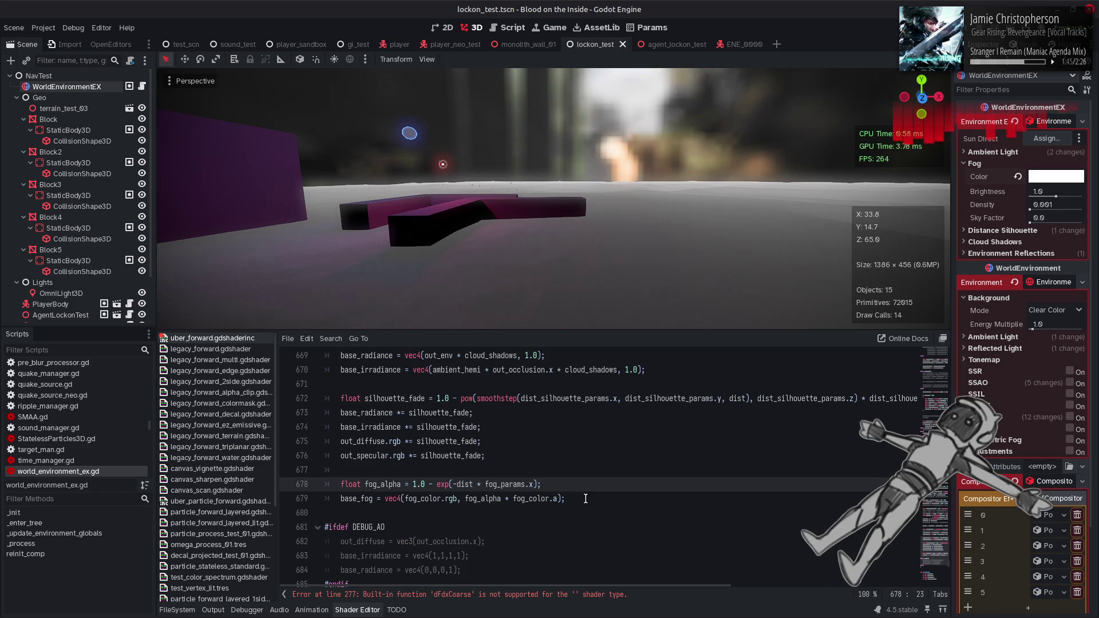
pyautogui.press('Return')
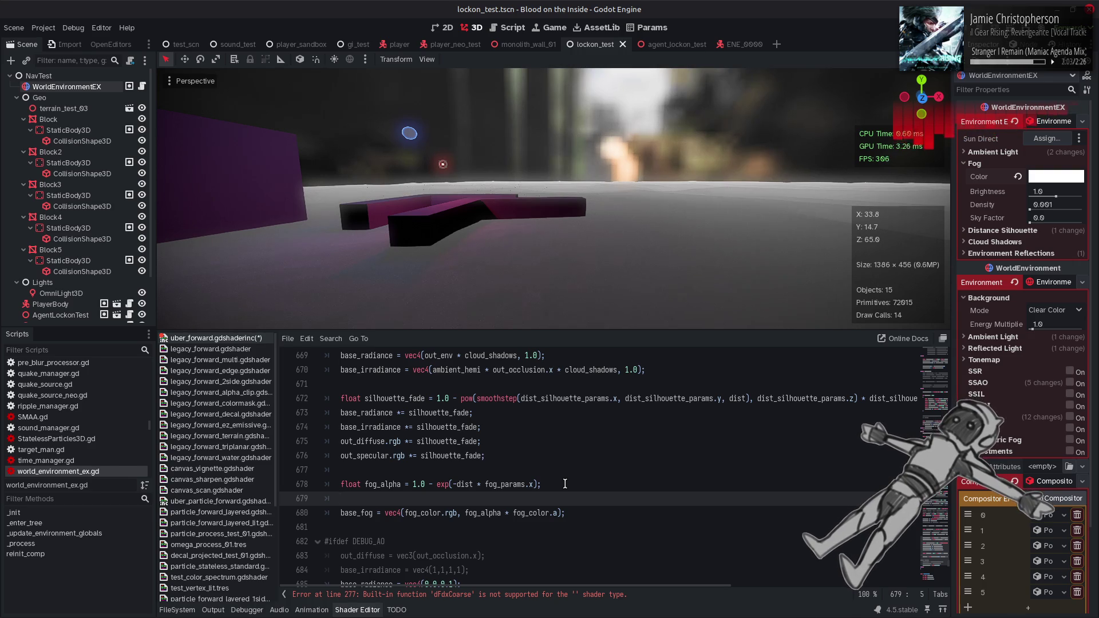
# - Declare vec3 blended_fog_color = fog_color.rgb; and open an if (fog_params.y > 0.0) branch
pyautogui.write('vec3 blended_fog_color = fog_color')
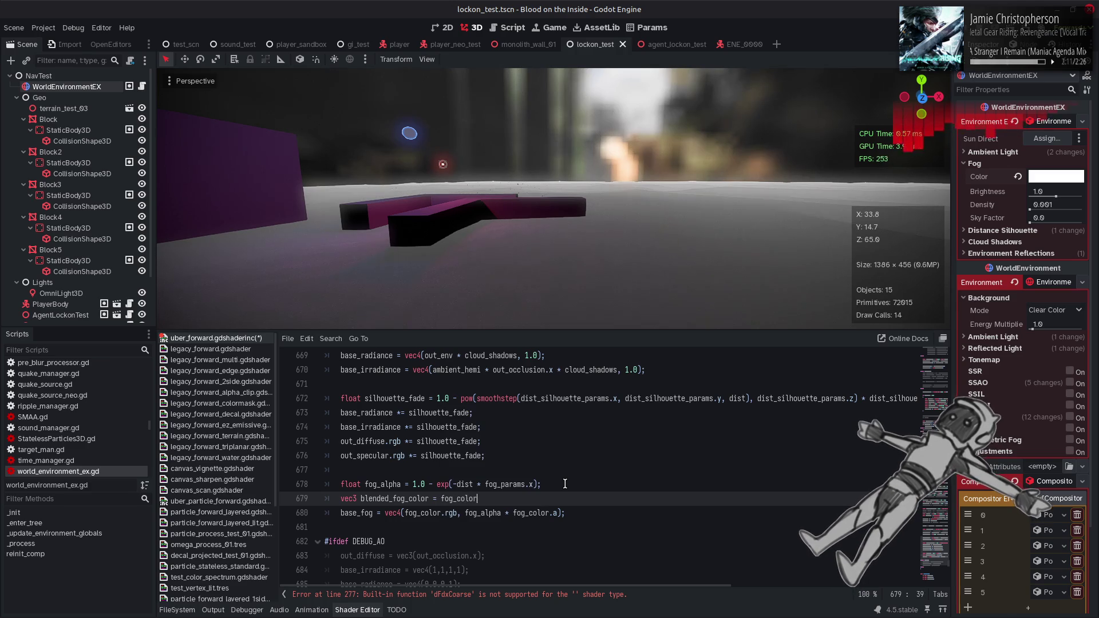
pyautogui.write('.rgb;')
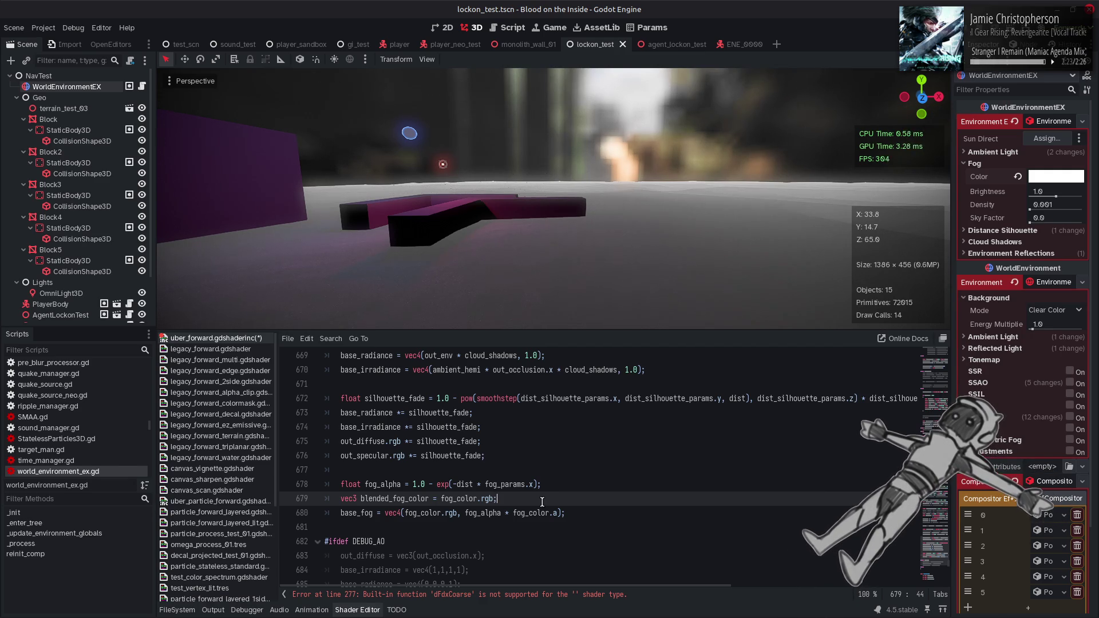
pyautogui.press('Return')
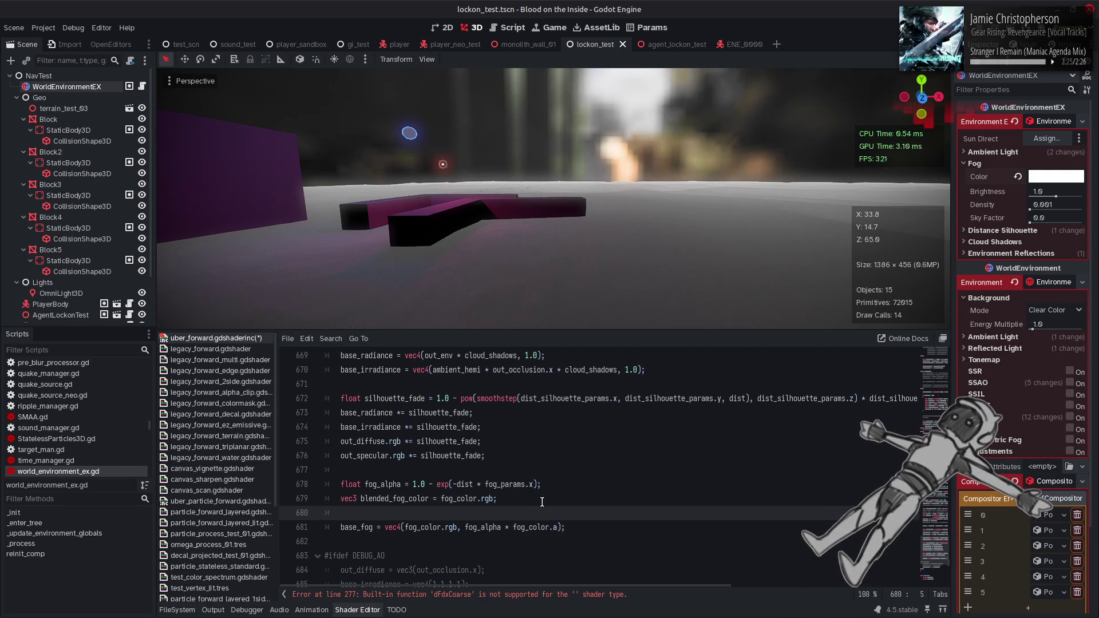
pyautogui.scroll(-1, 542, 502)
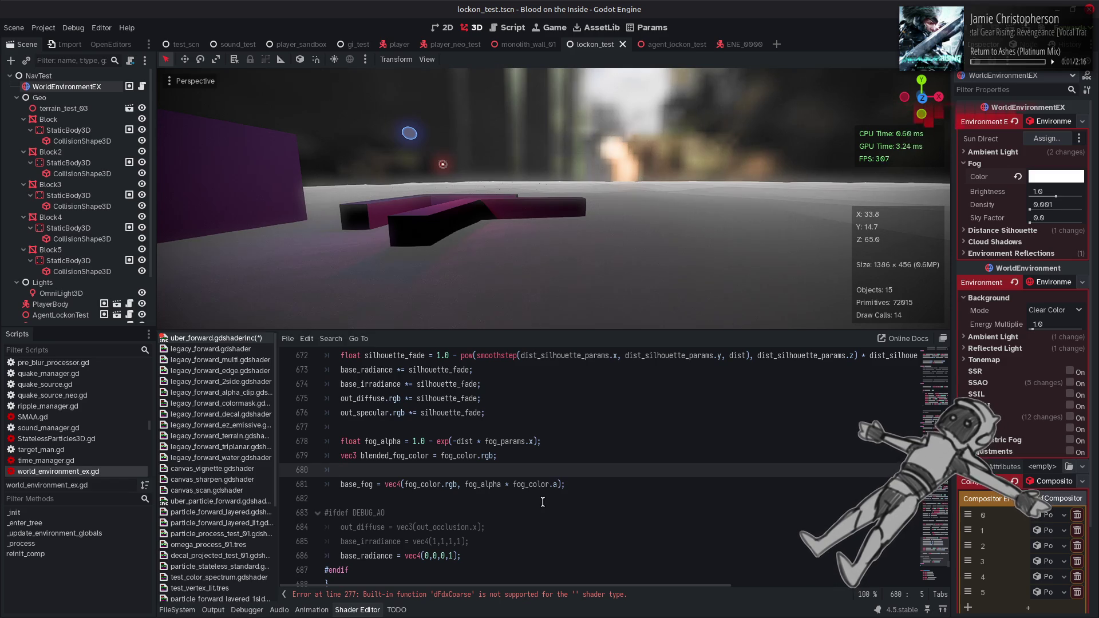
pyautogui.write('if (fog_')
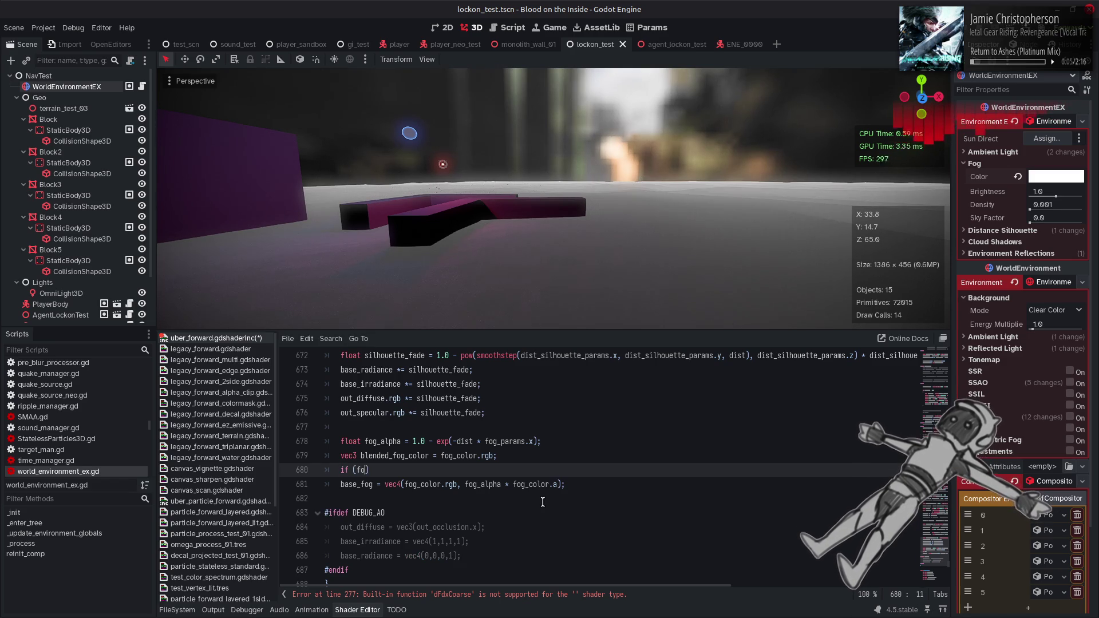
pyautogui.write('params.y')
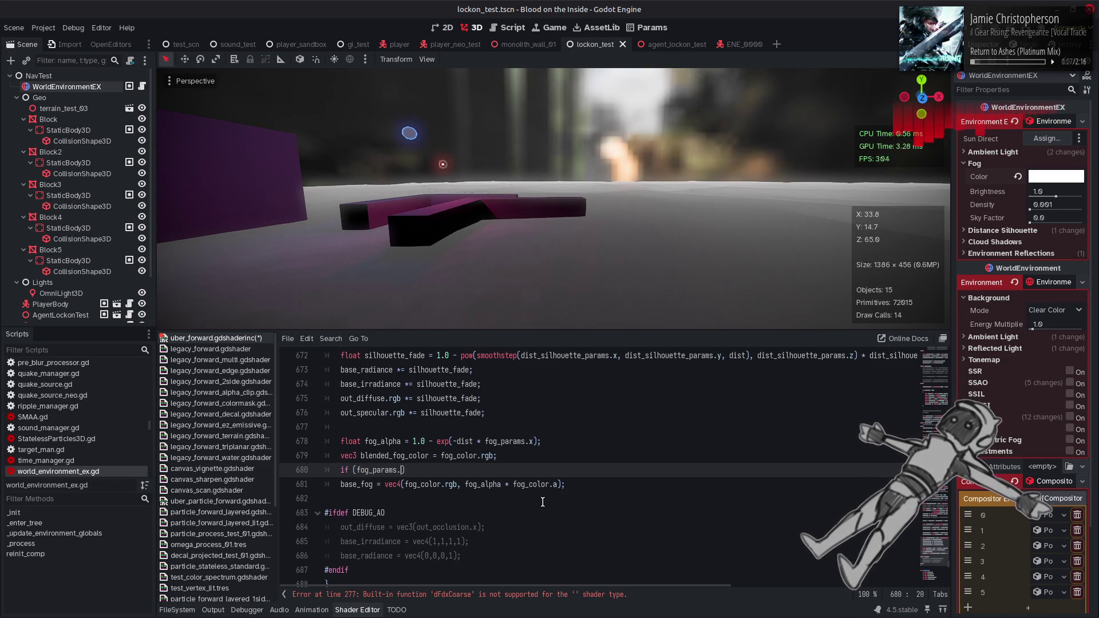
pyautogui.write(' > 0.0)')
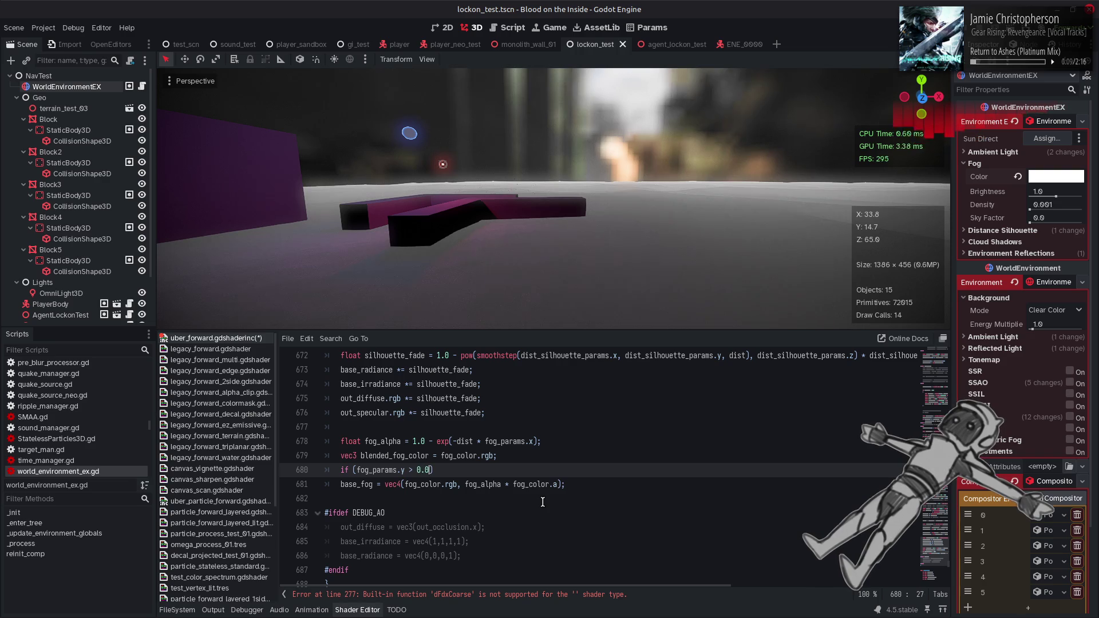
pyautogui.press('Return')
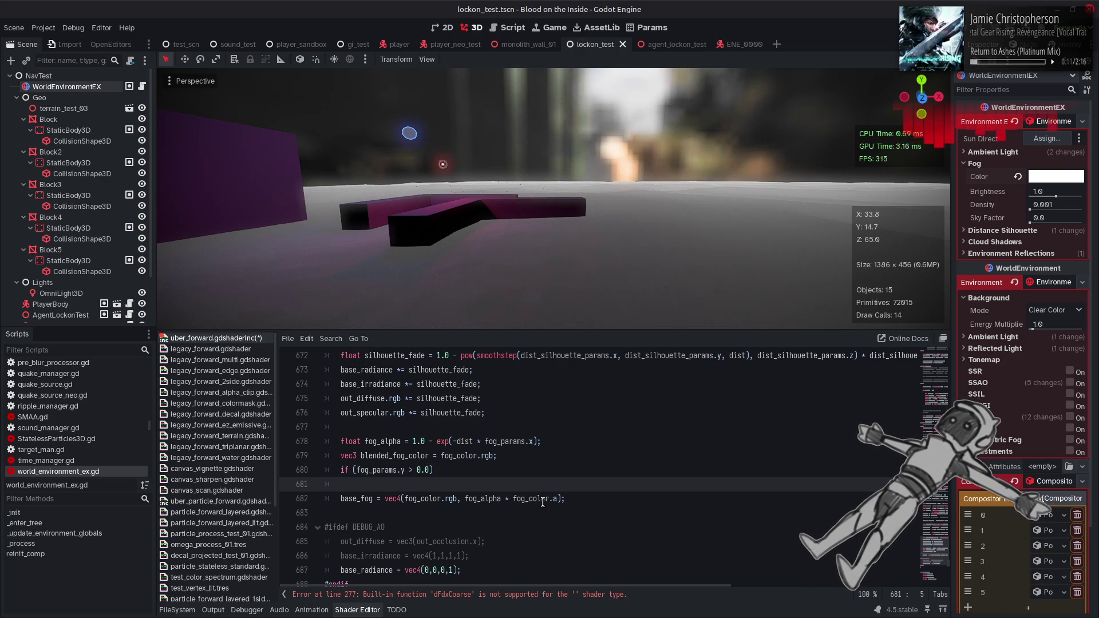
# - Mix blended_fog_color toward vec3(1.0, 0.0, 0.0) by fog_params.y, then begin a sky_scatter line above it
pyautogui.write('blende')
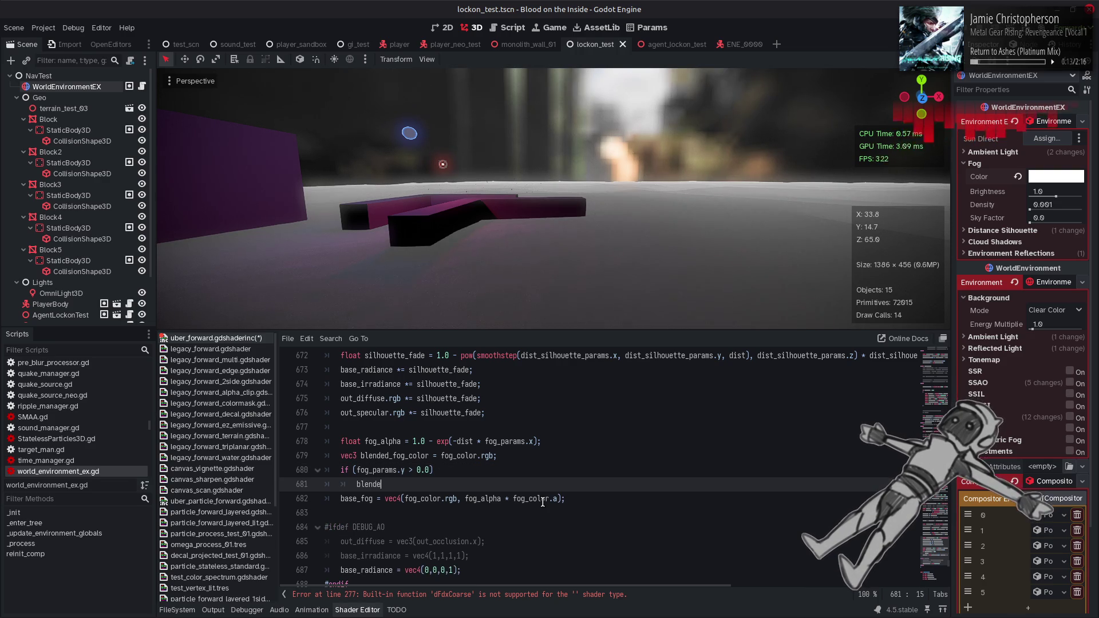
pyautogui.write('d_fog_colo')
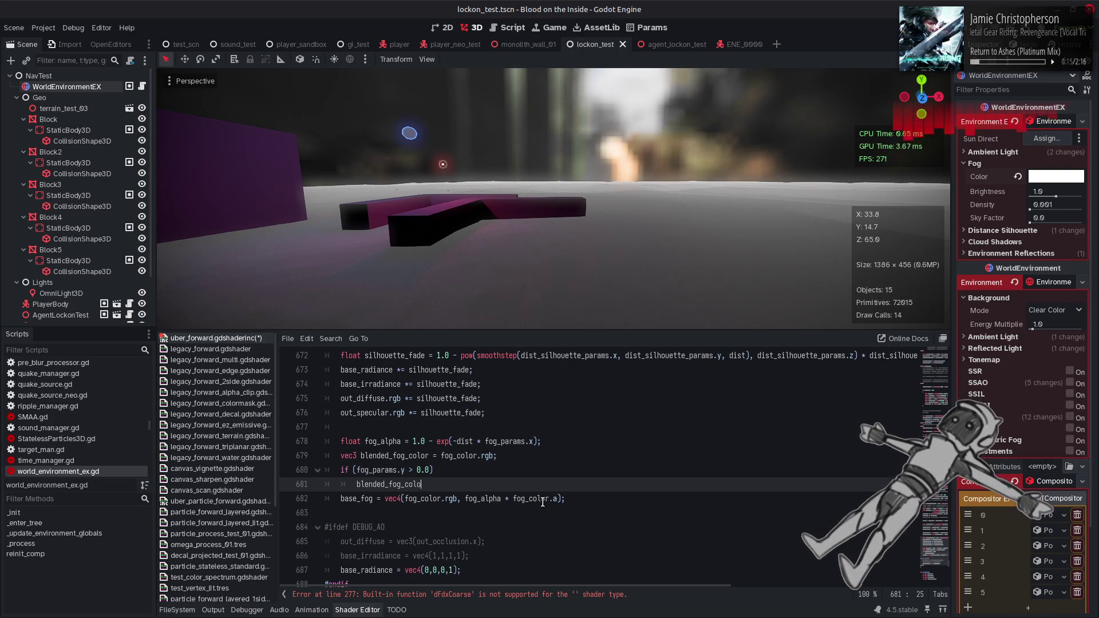
pyautogui.write('r = mix(')
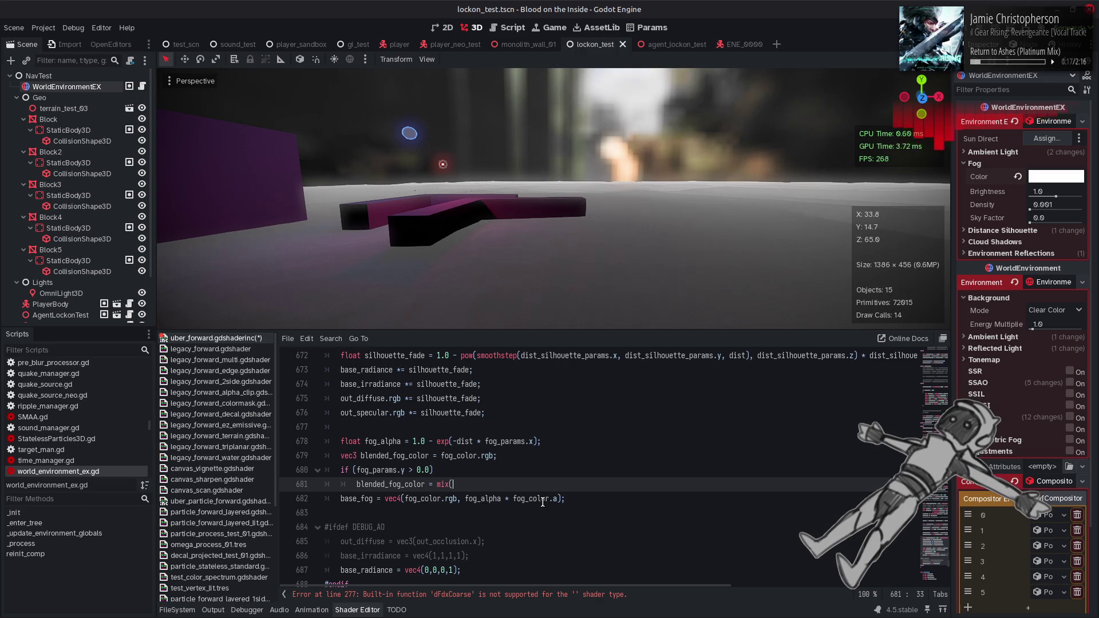
pyautogui.write(')blended')
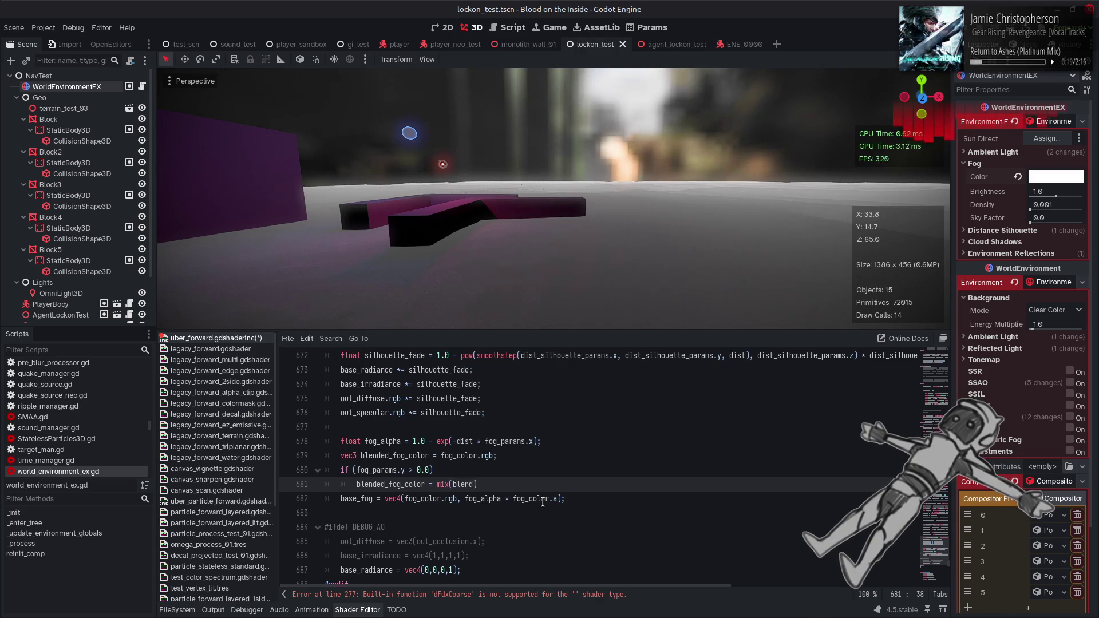
pyautogui.write('_fog_color')
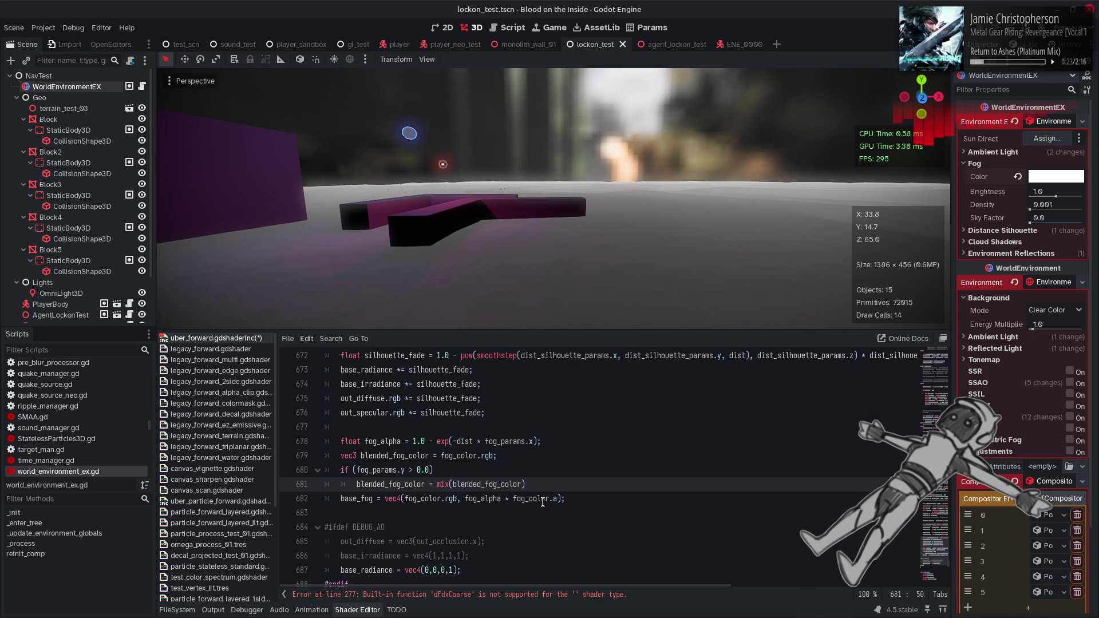
pyautogui.write(',')
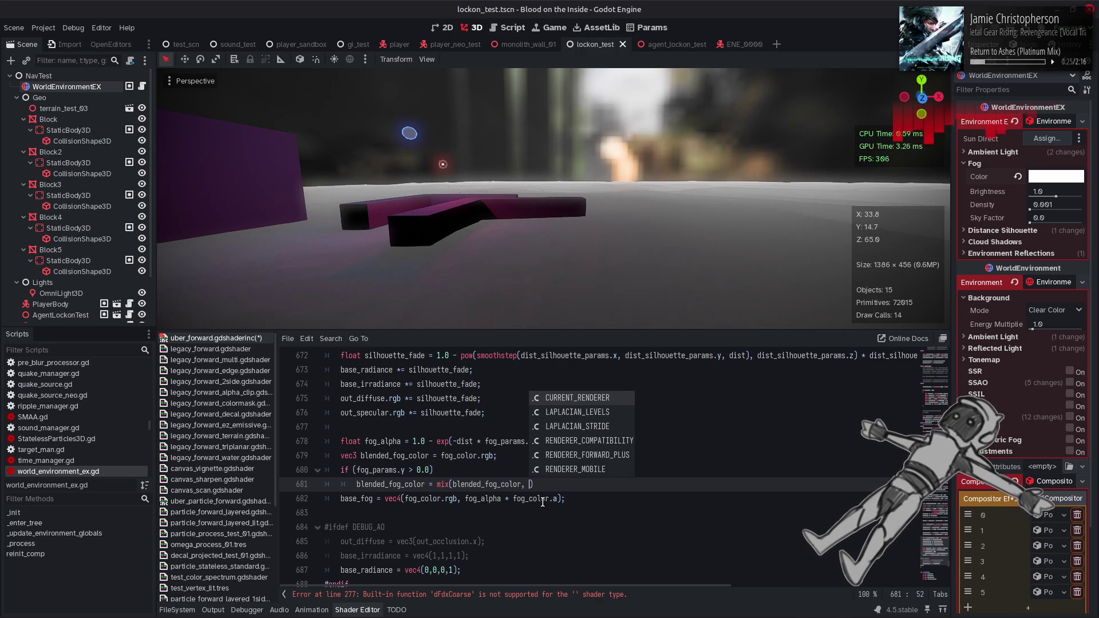
pyautogui.press('BackSpace')
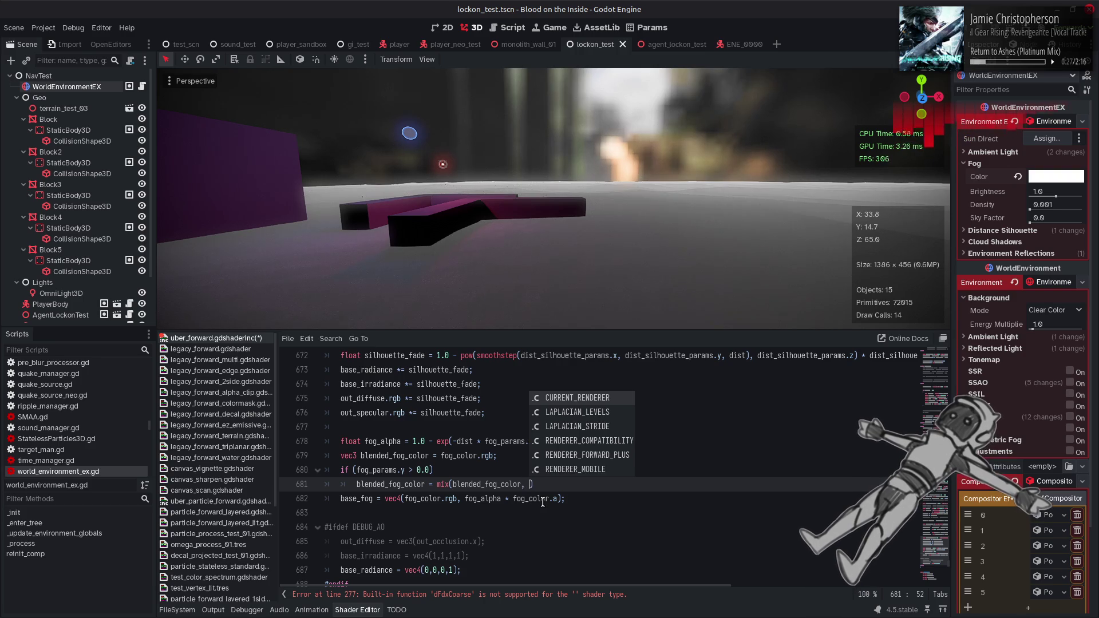
pyautogui.write('vec3(')
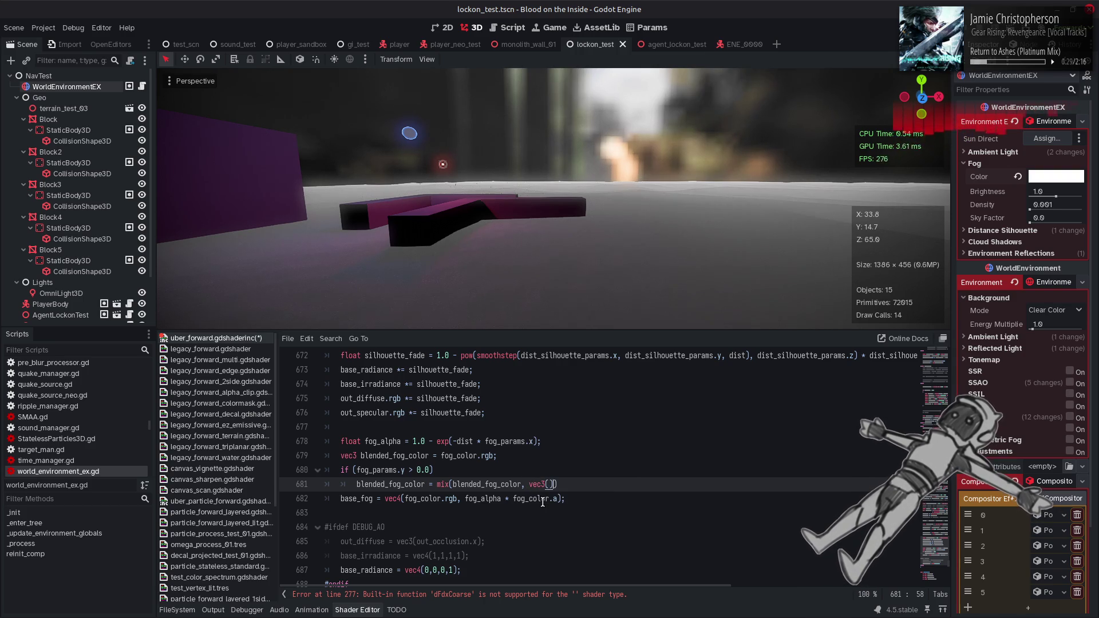
pyautogui.write('1.0, 0.0, 0')
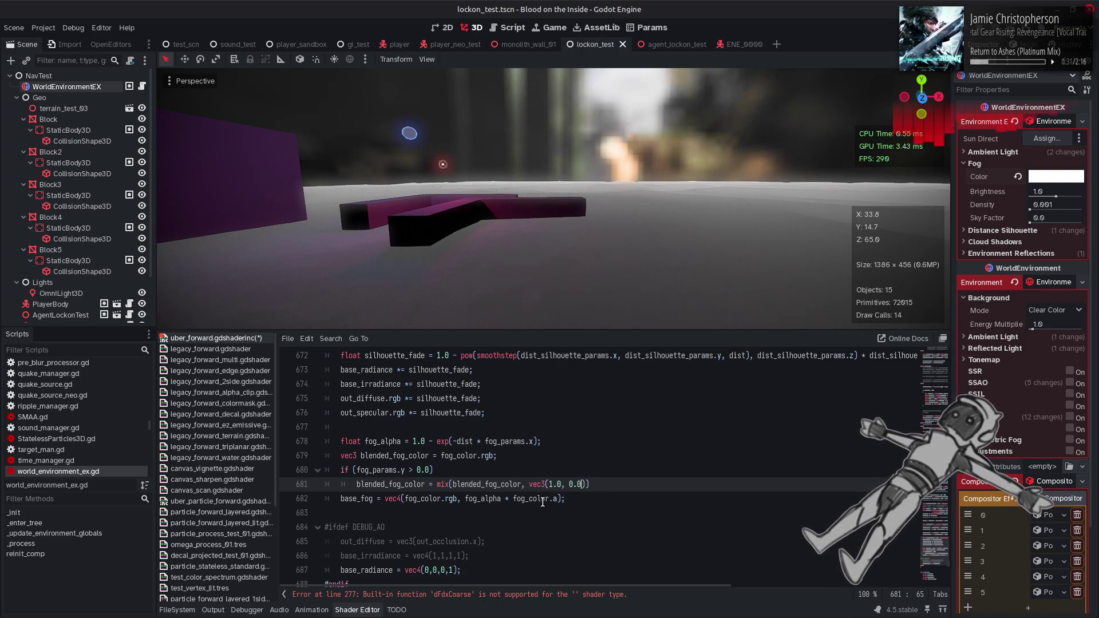
pyautogui.write('.0)')
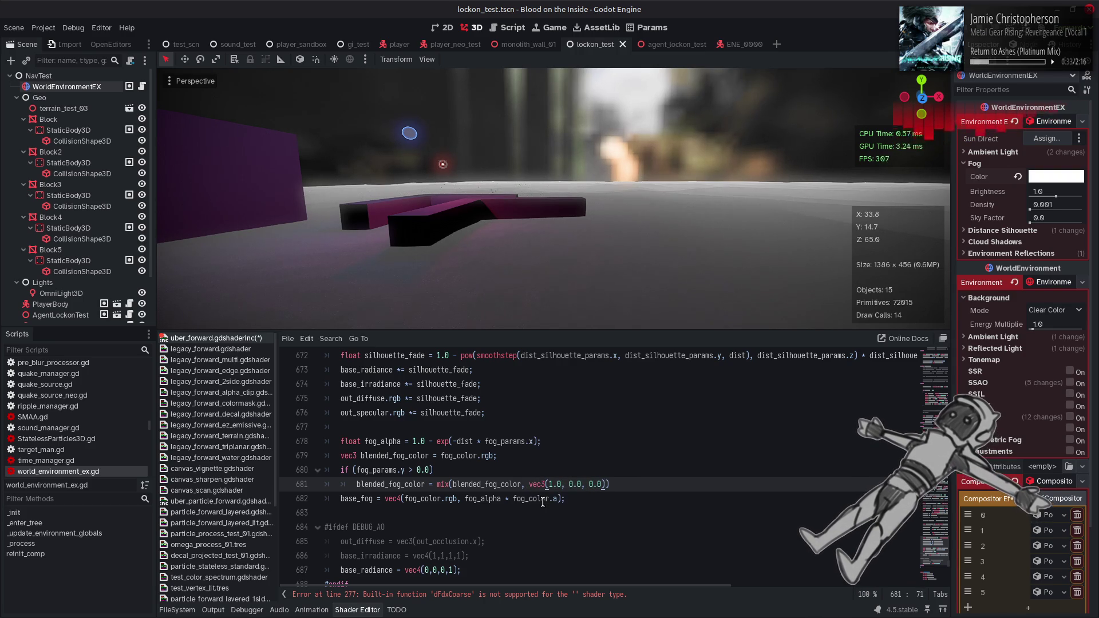
pyautogui.write(';')
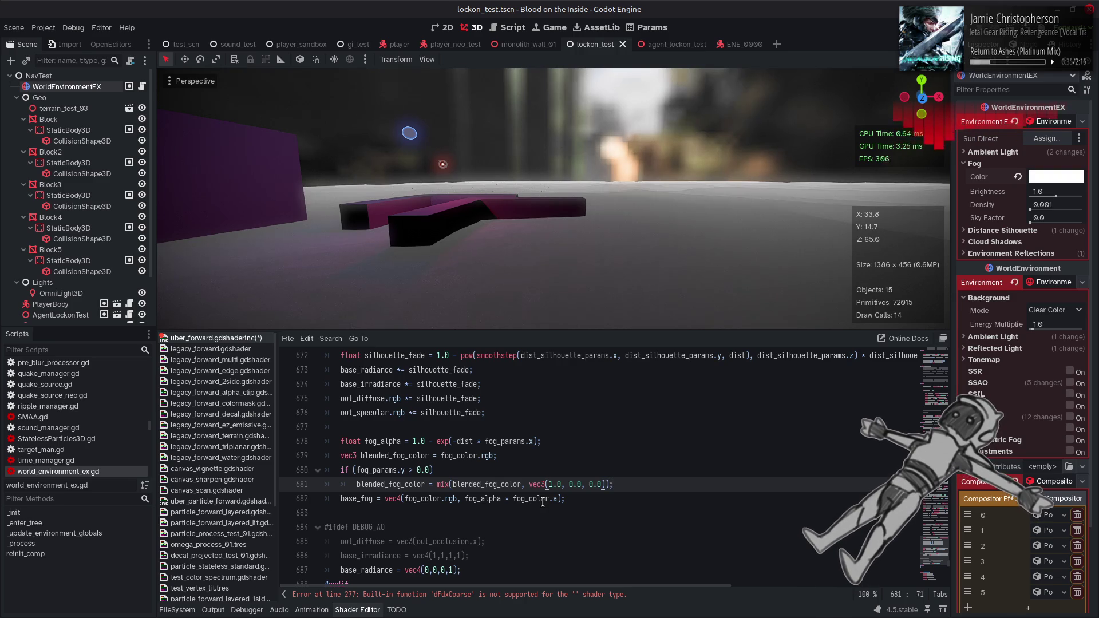
pyautogui.write(', ')
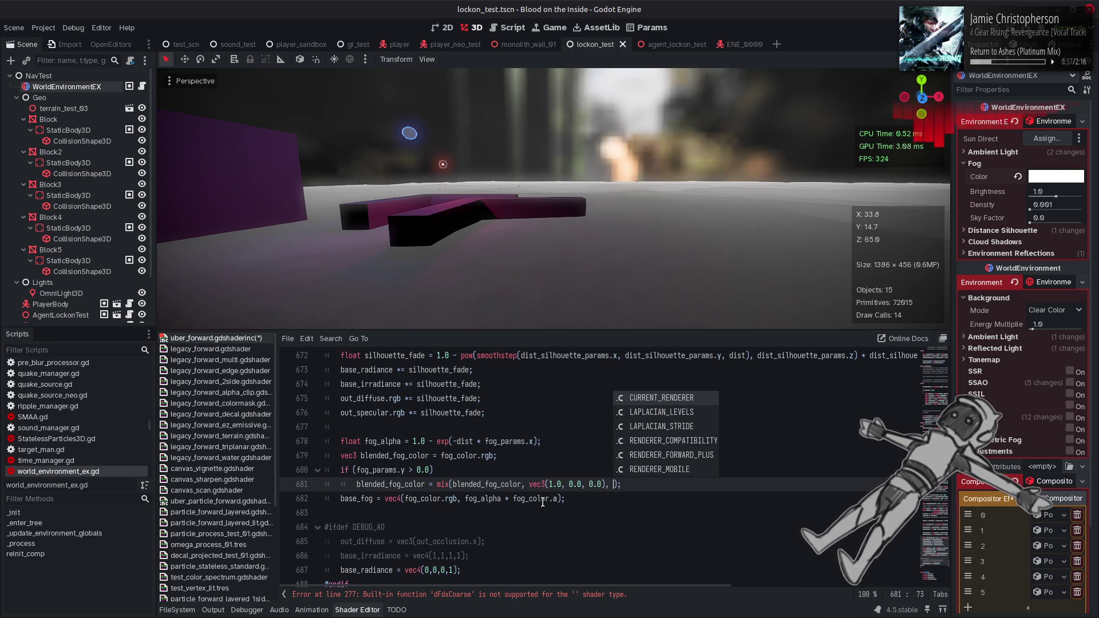
pyautogui.write('fog_oa')
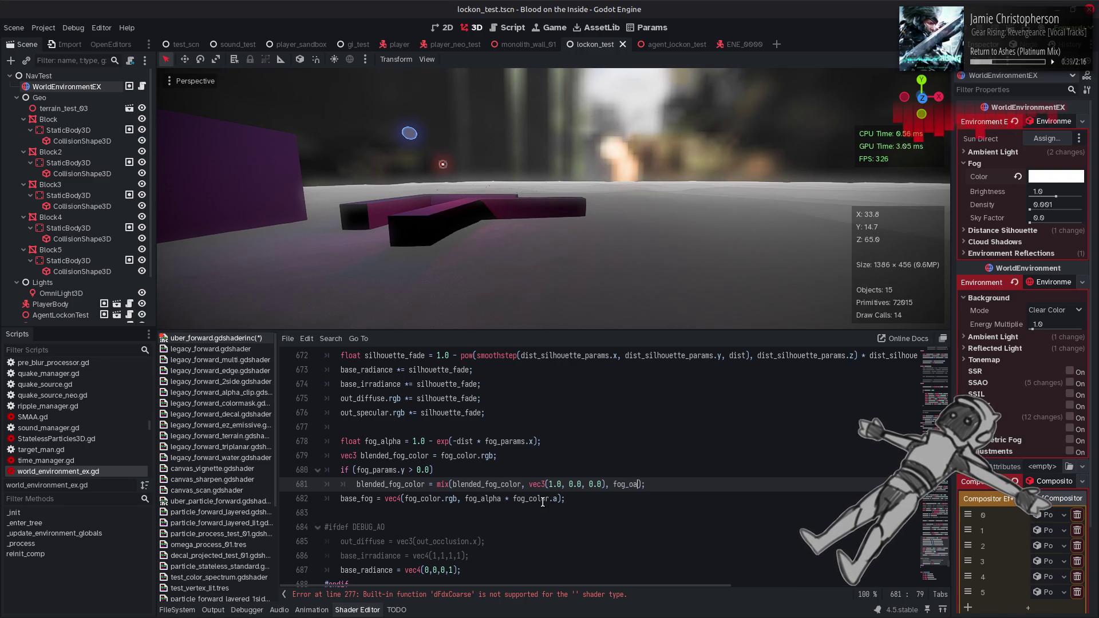
pyautogui.write('params.y')
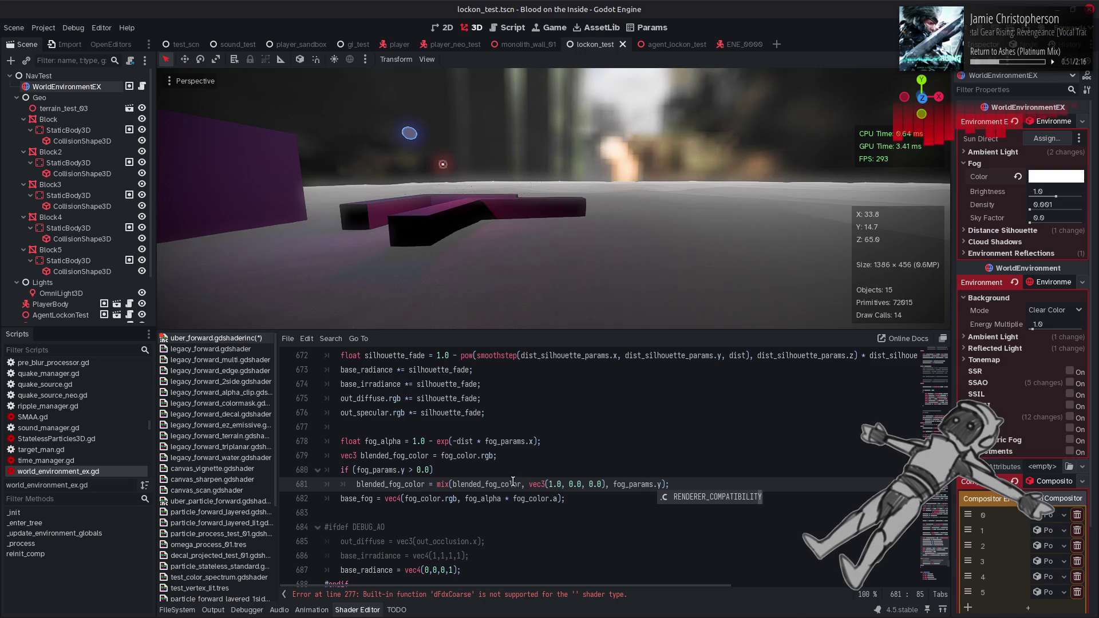
pyautogui.click(495, 470)
pyautogui.press('Return')
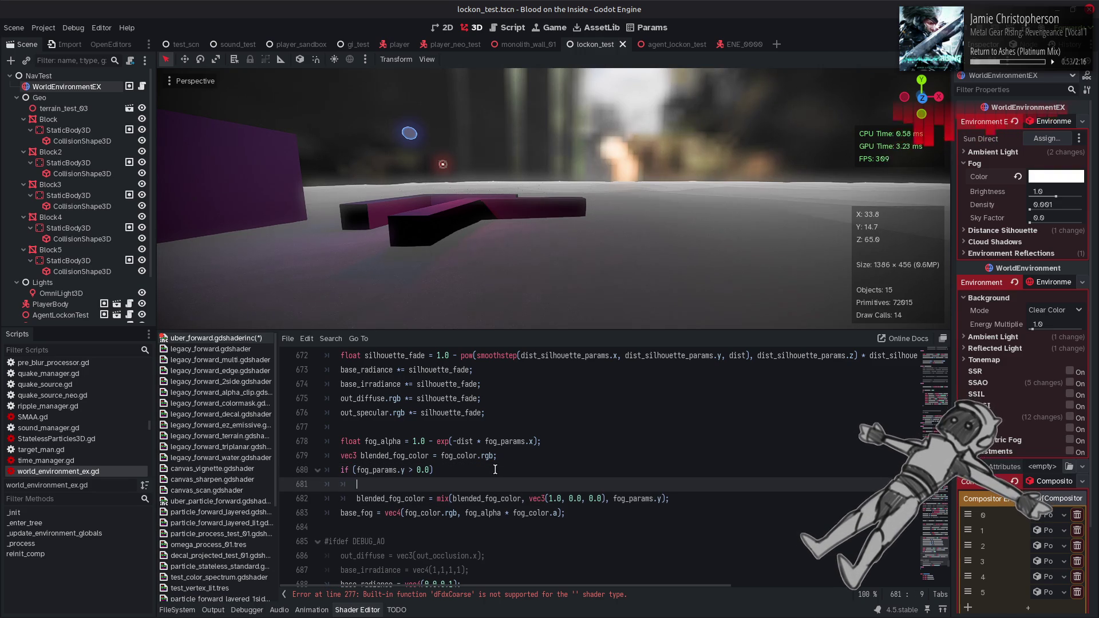
pyautogui.write('vec3 s')
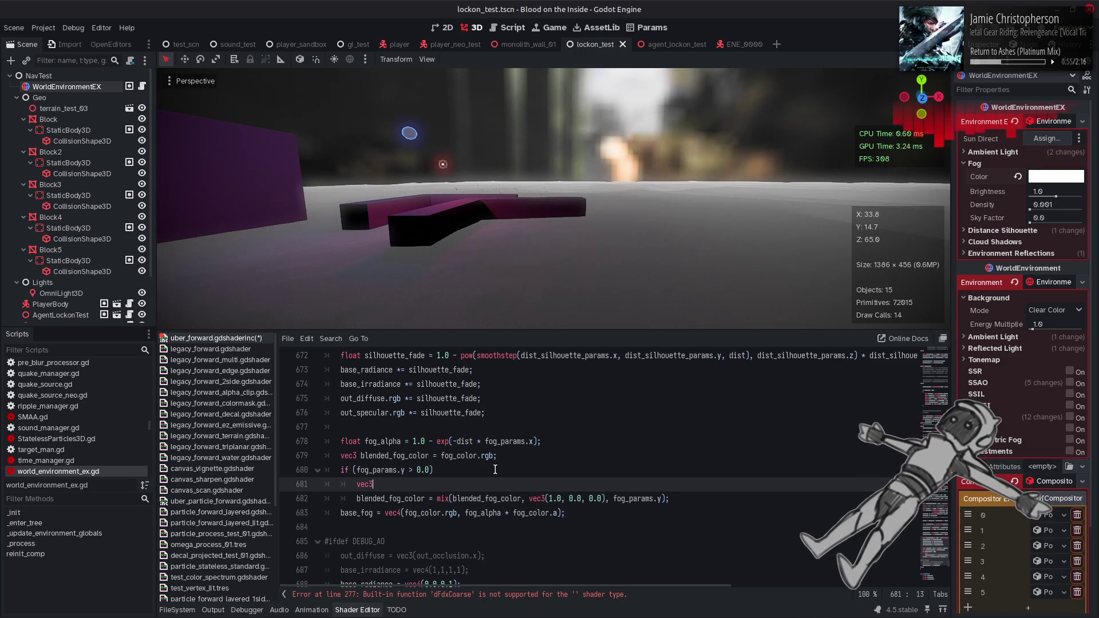
pyautogui.write('ky_scatter')
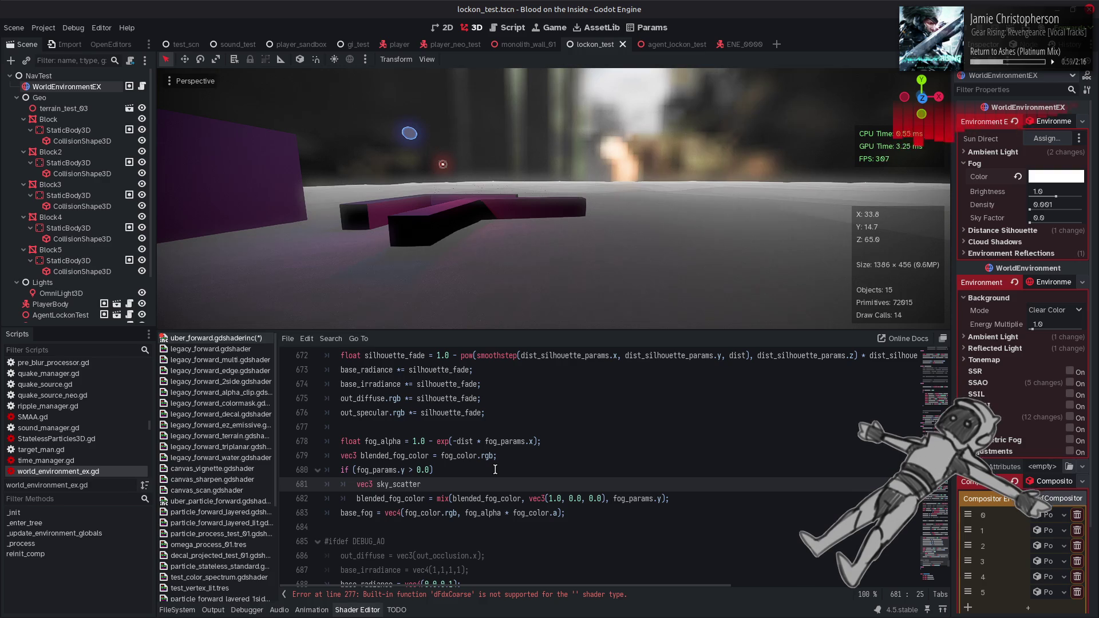
pyautogui.write(' = t')
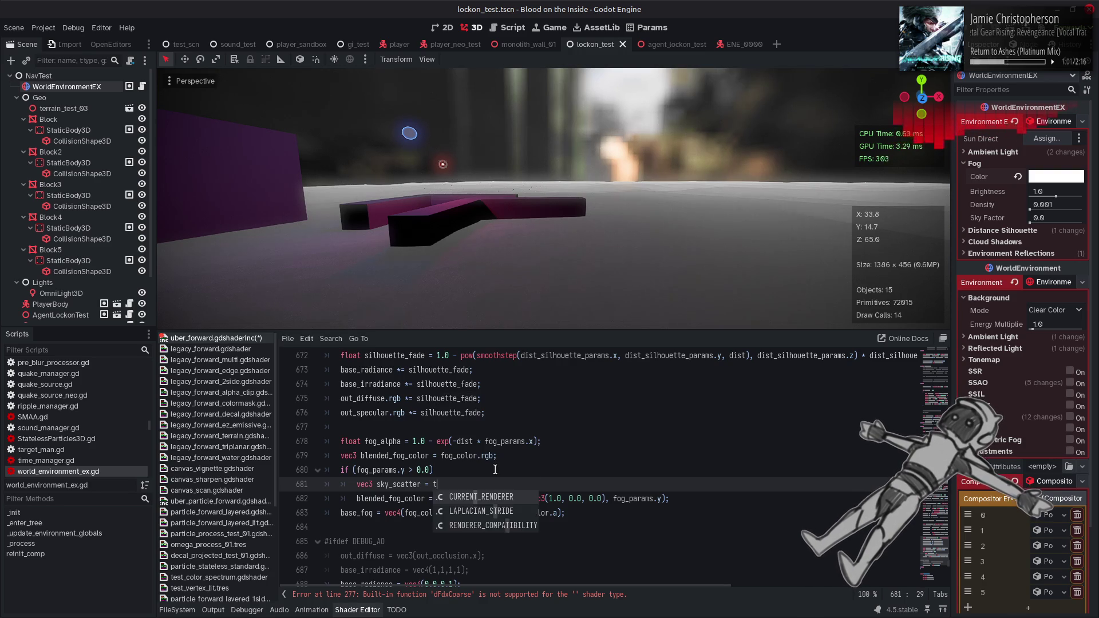
pyautogui.write('extureLod')
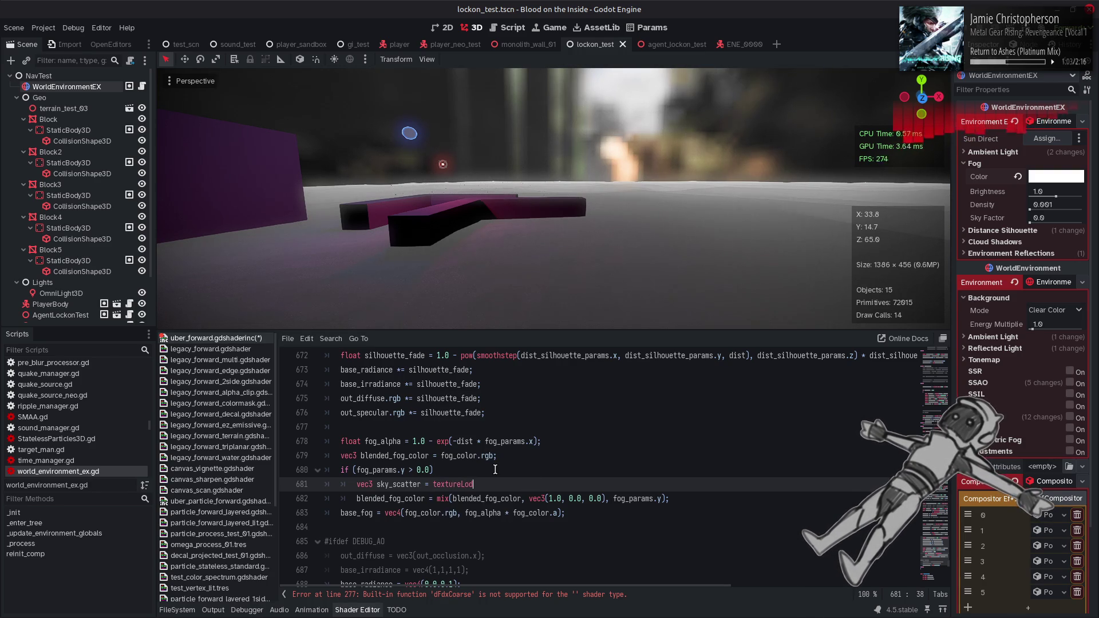
pyautogui.write('(sky_cube,')
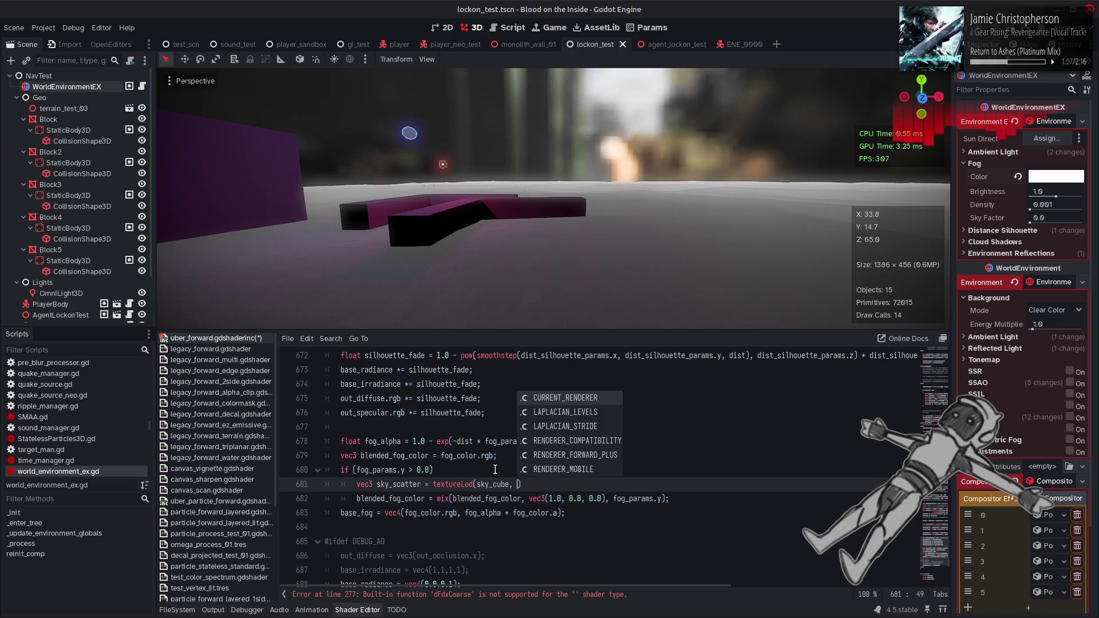
pyautogui.write(' world_view, 0')
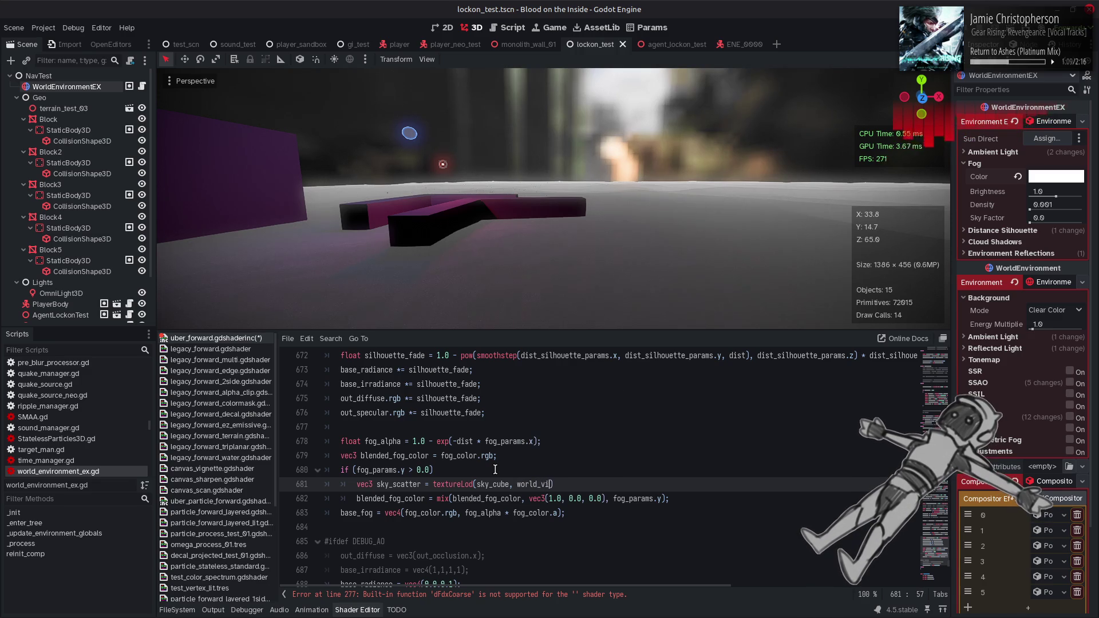
pyautogui.write('.0).')
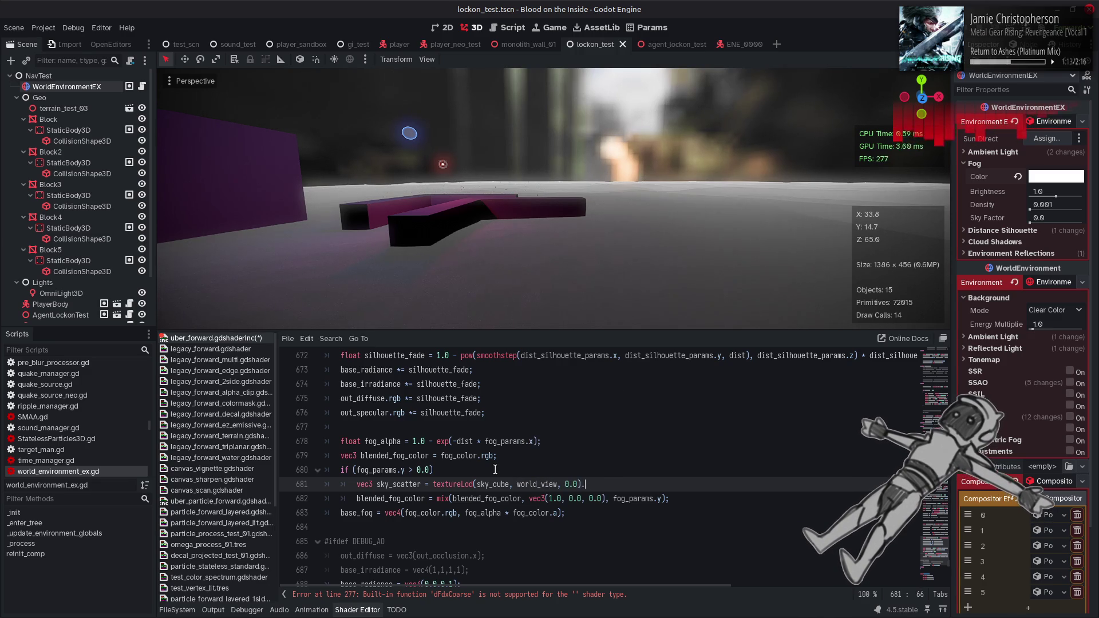
pyautogui.write('rgb;')
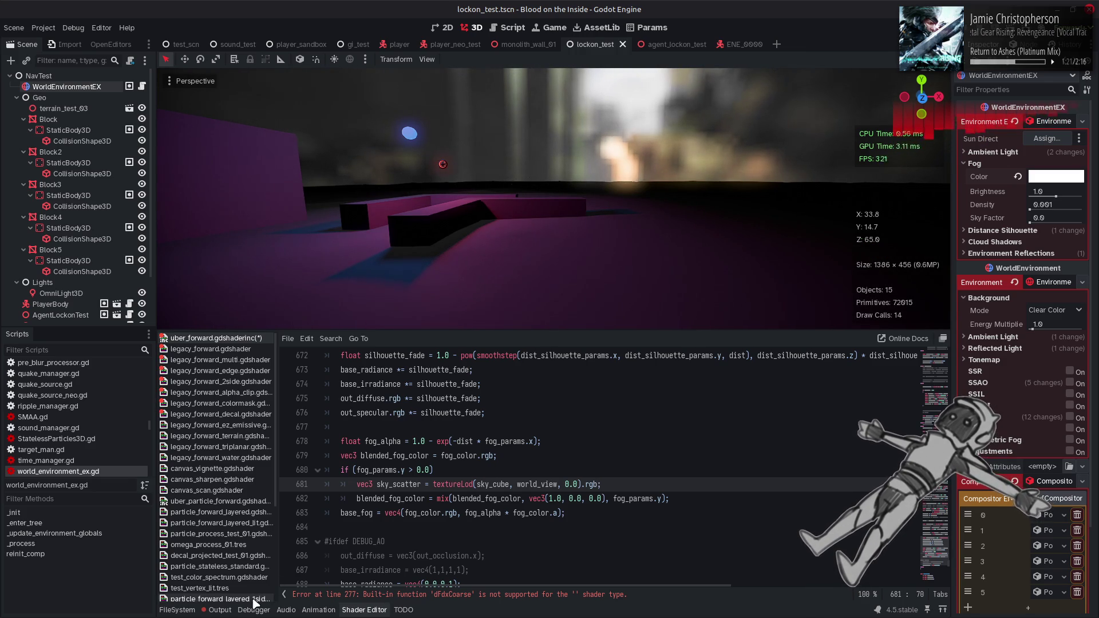
# - Check the Output log for the sky_scatter compile error, then return to the shader code
pyautogui.click(220, 610)
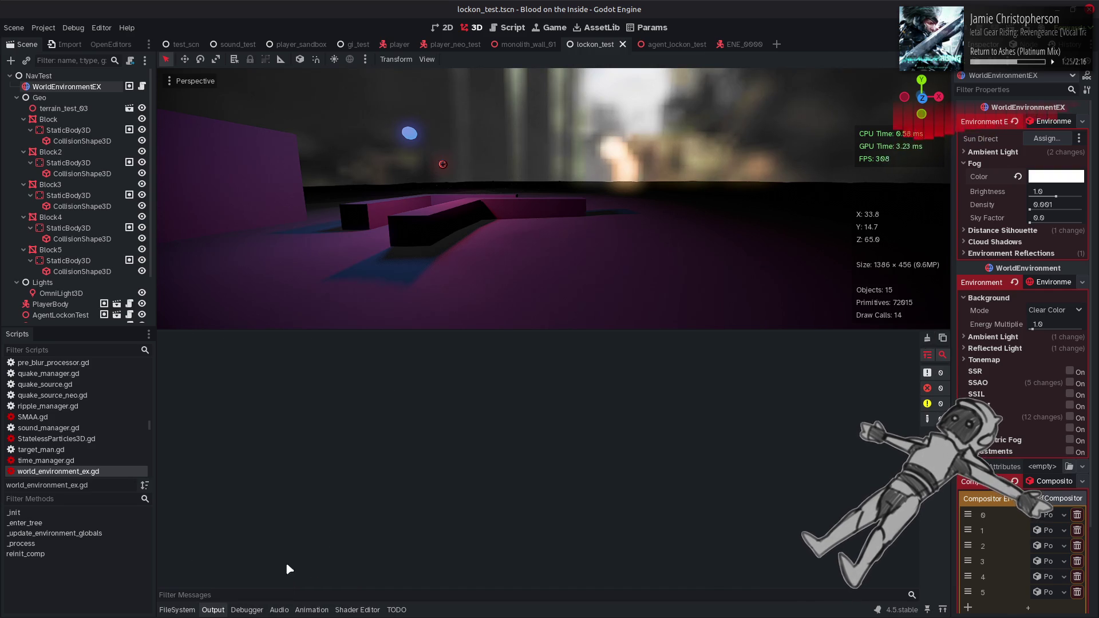
pyautogui.click(364, 610)
# - Trace the reflect_hemi, world_reflect and view variables up through the shader
pyautogui.scroll(5, 496, 464)
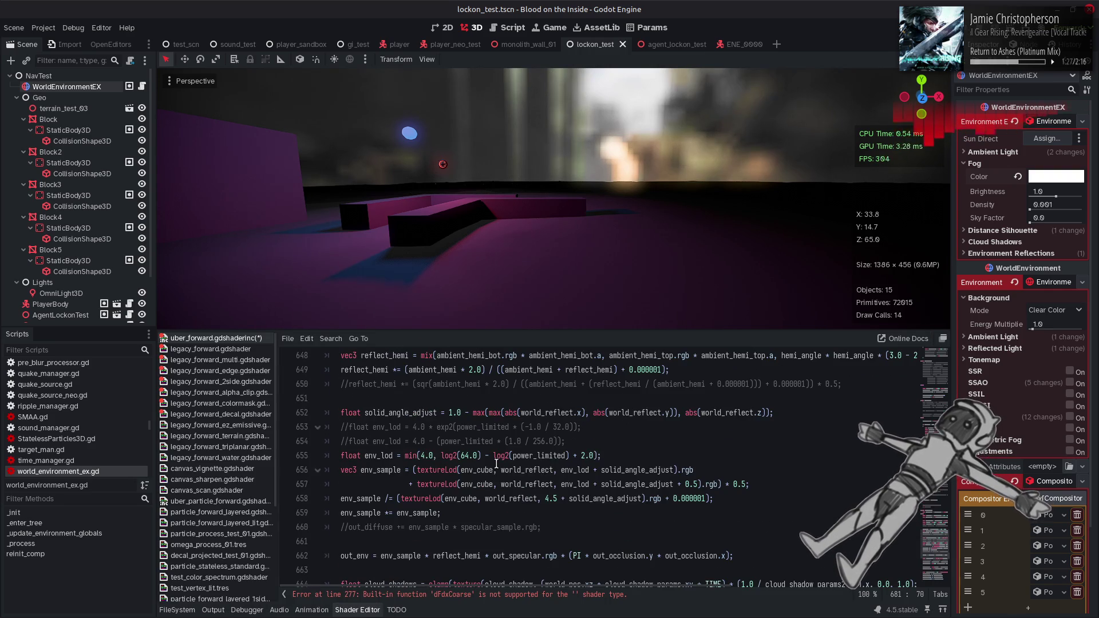
pyautogui.click(478, 541)
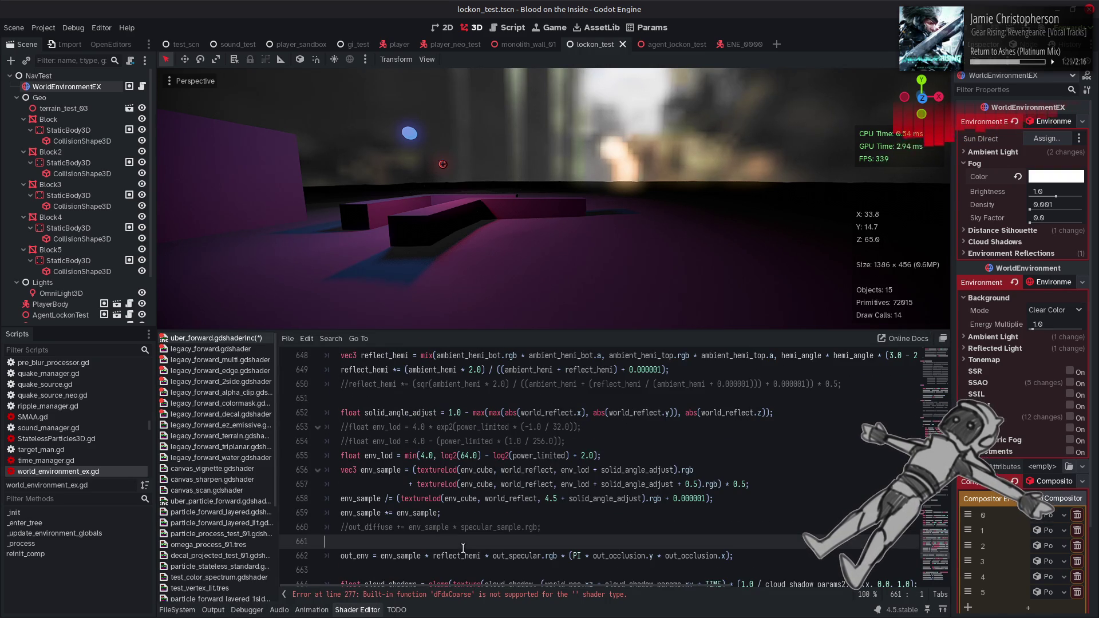
pyautogui.click(458, 554)
pyautogui.scroll(1, 455, 532)
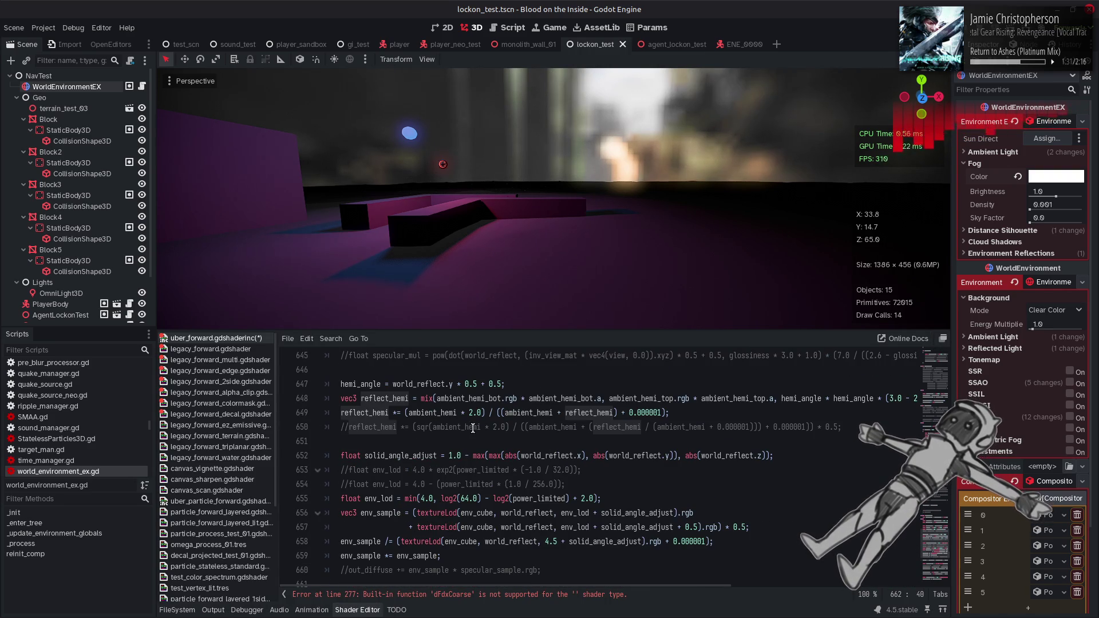
pyautogui.scroll(1, 477, 427)
pyautogui.doubleClick(425, 427)
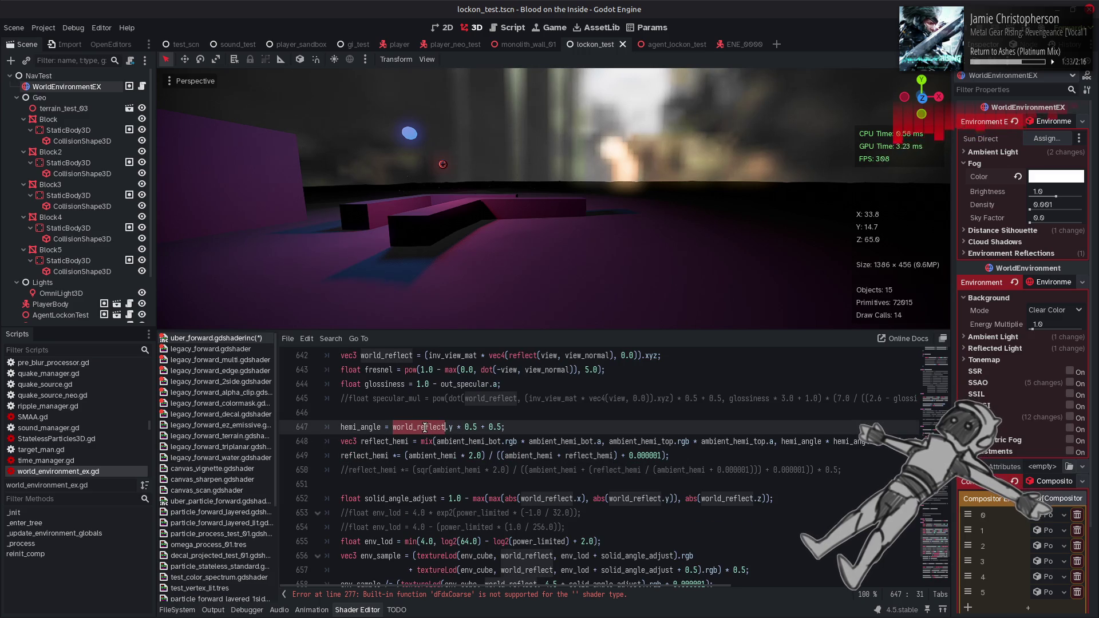
pyautogui.scroll(1, 435, 415)
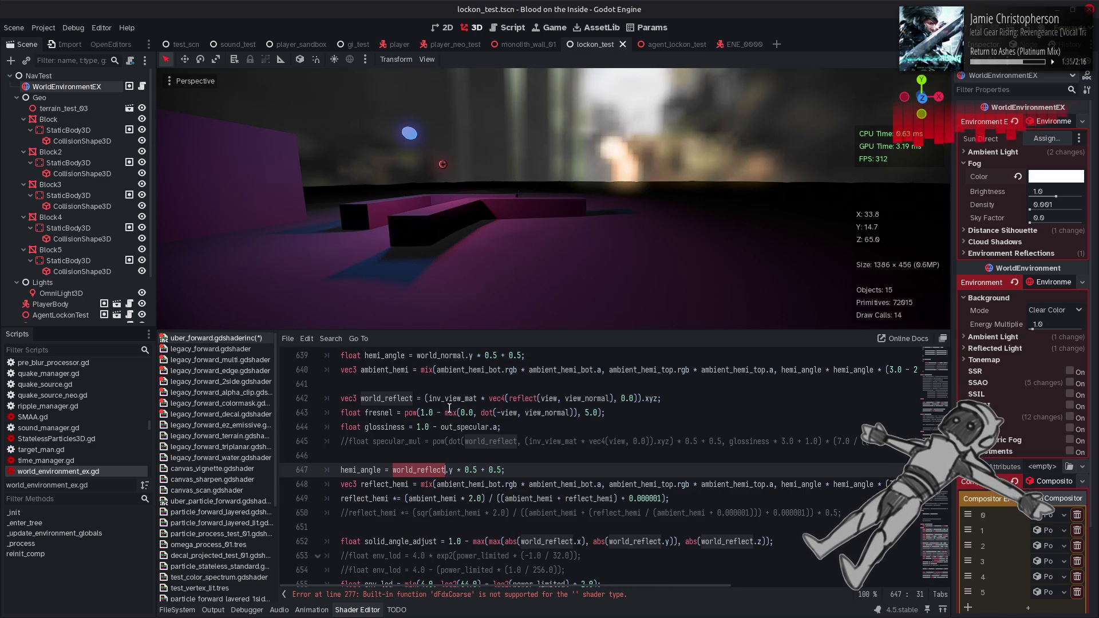
pyautogui.doubleClick(548, 399)
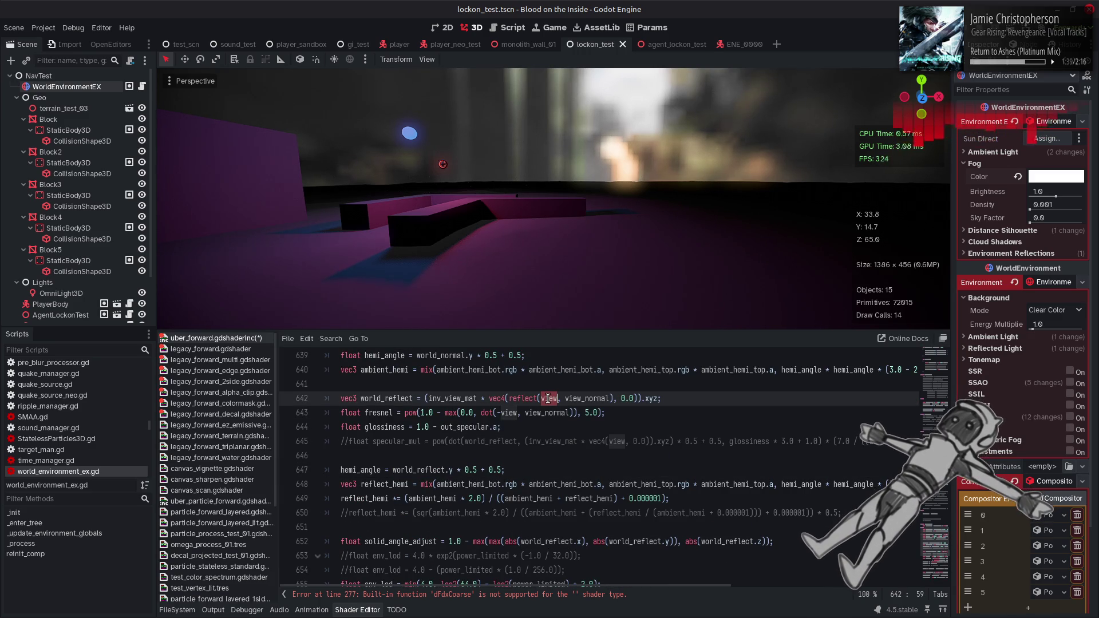
pyautogui.scroll(3, 548, 398)
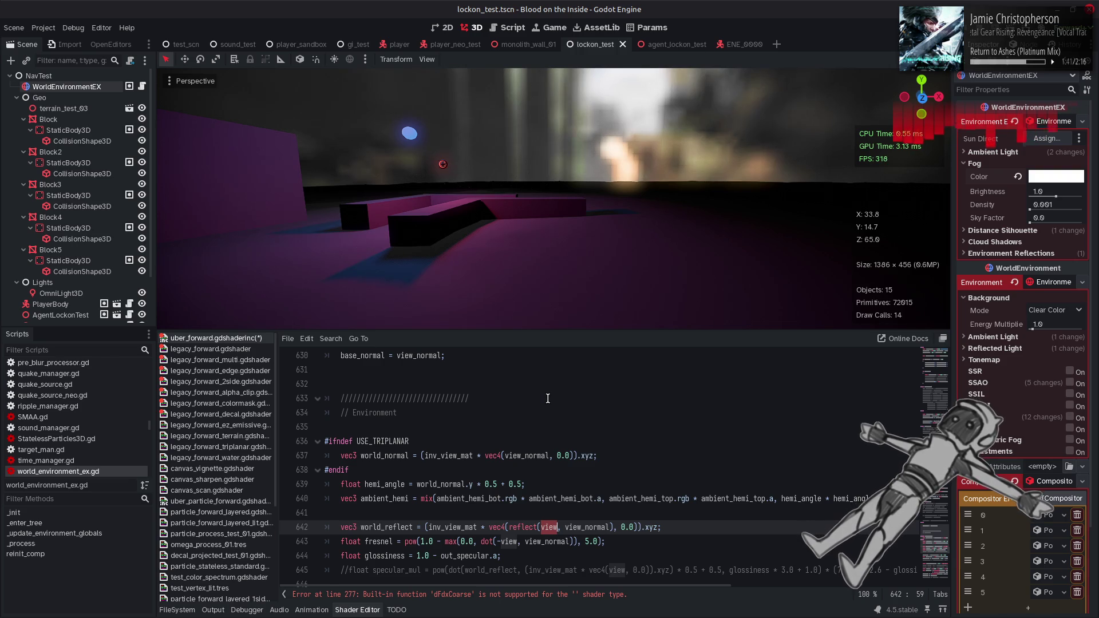
pyautogui.scroll(4, 548, 398)
pyautogui.scroll(5, 548, 399)
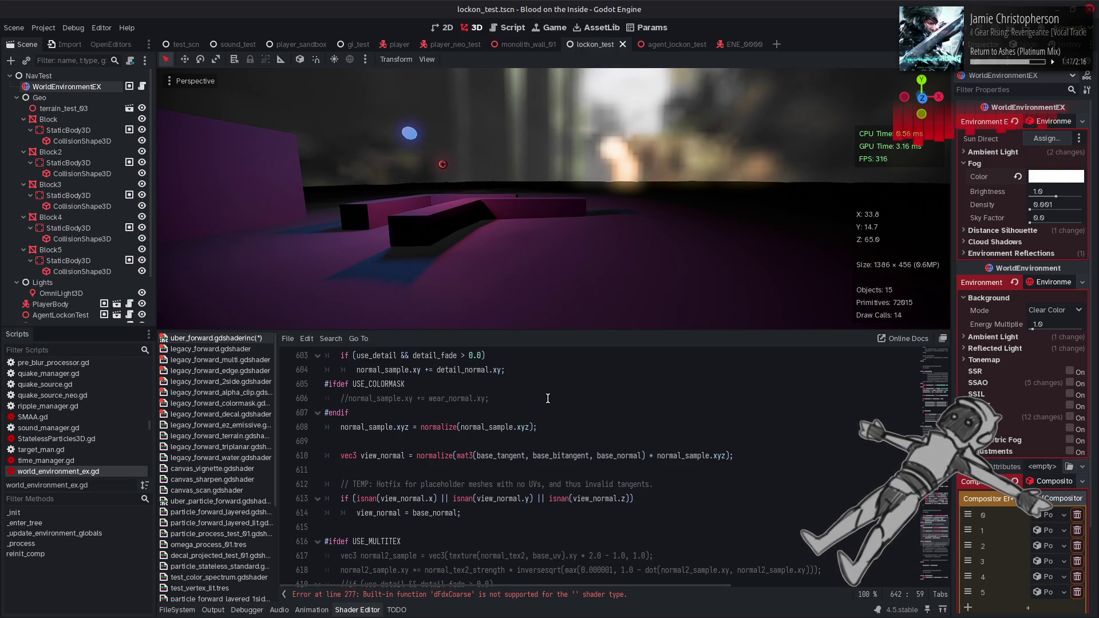
pyautogui.scroll(-11, 548, 398)
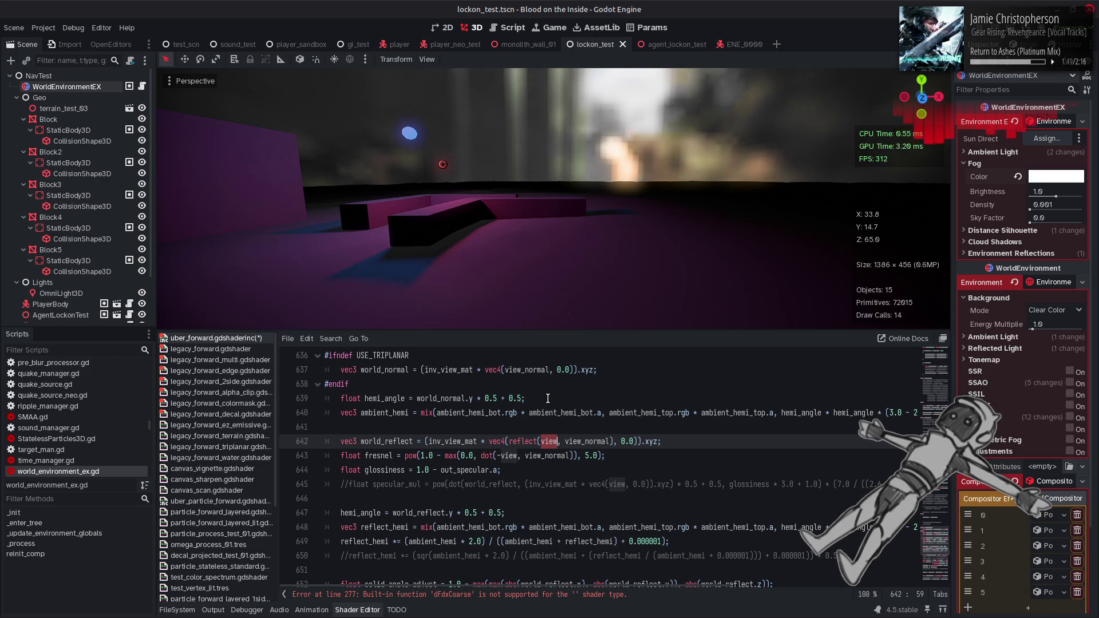
# - Copy the inv_view_mat reflection expression from line 642 and select world_view in the fog sample
pyautogui.moveTo(660, 442); pyautogui.dragTo(425, 444)
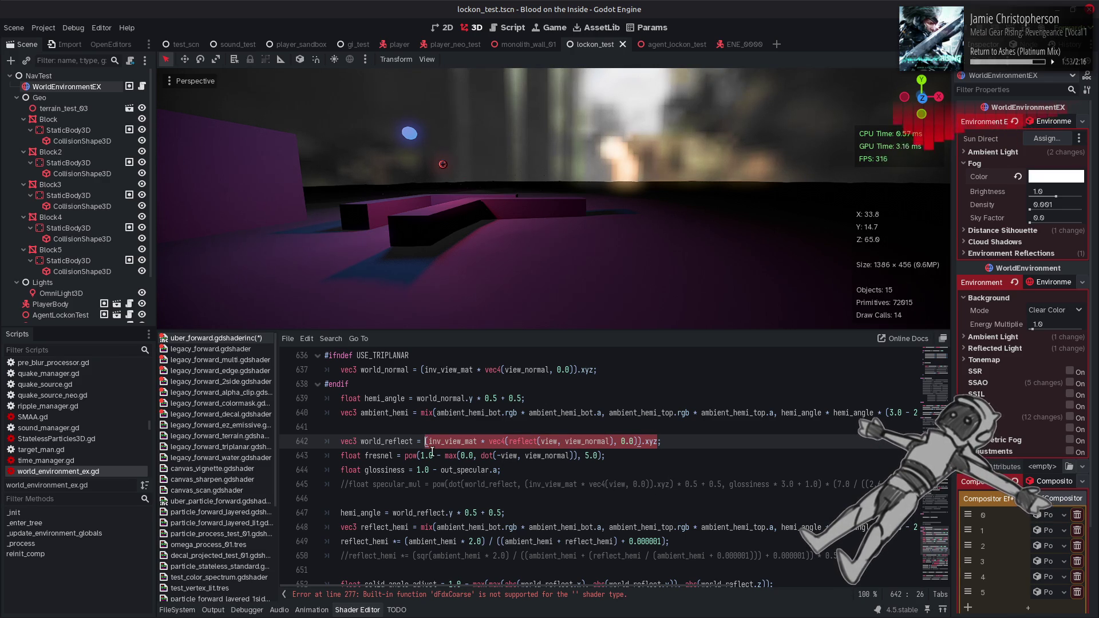
pyautogui.click(555, 471)
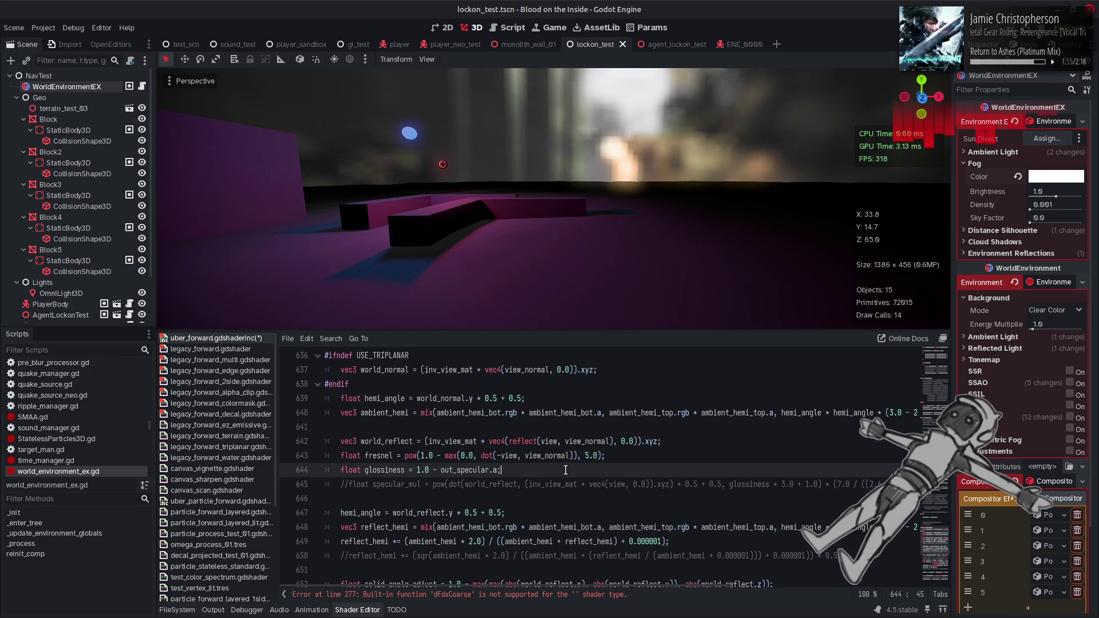
pyautogui.scroll(-13, 565, 470)
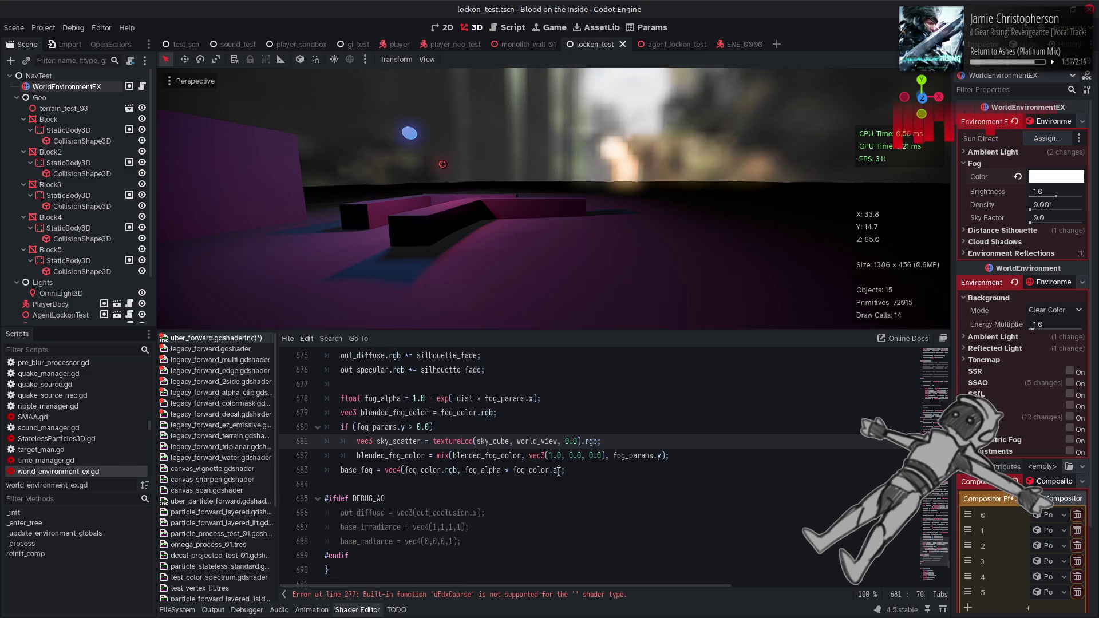
pyautogui.doubleClick(537, 442)
# - Make sky_scatter sample along (inv_view_mat * vec4(view, 0.0)).xyz and save the include
pyautogui.scroll(1, 553, 470)
pyautogui.write('(inv_view_mat * vec4(reflect(view, view_normal), 0.0)).xyz')
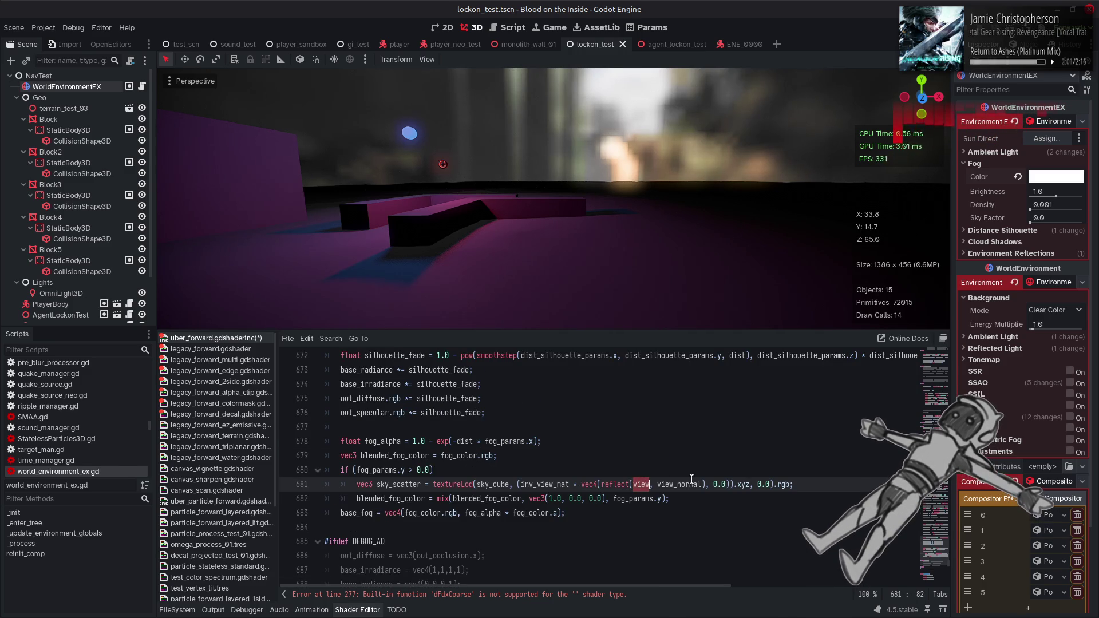
pyautogui.moveTo(705, 484); pyautogui.dragTo(601, 485)
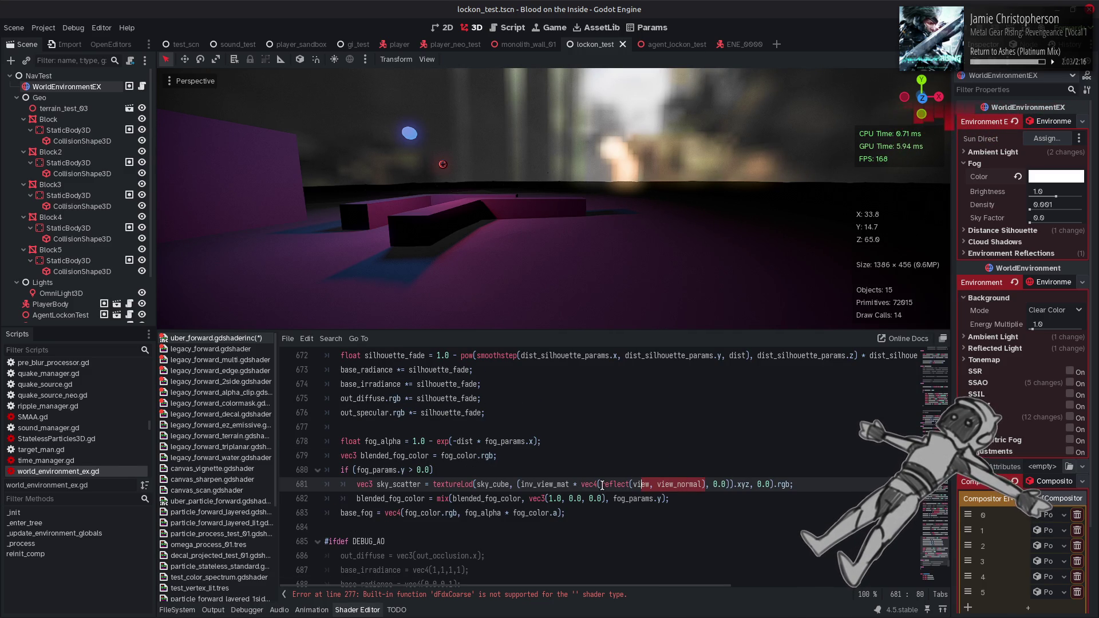
pyautogui.write('view')
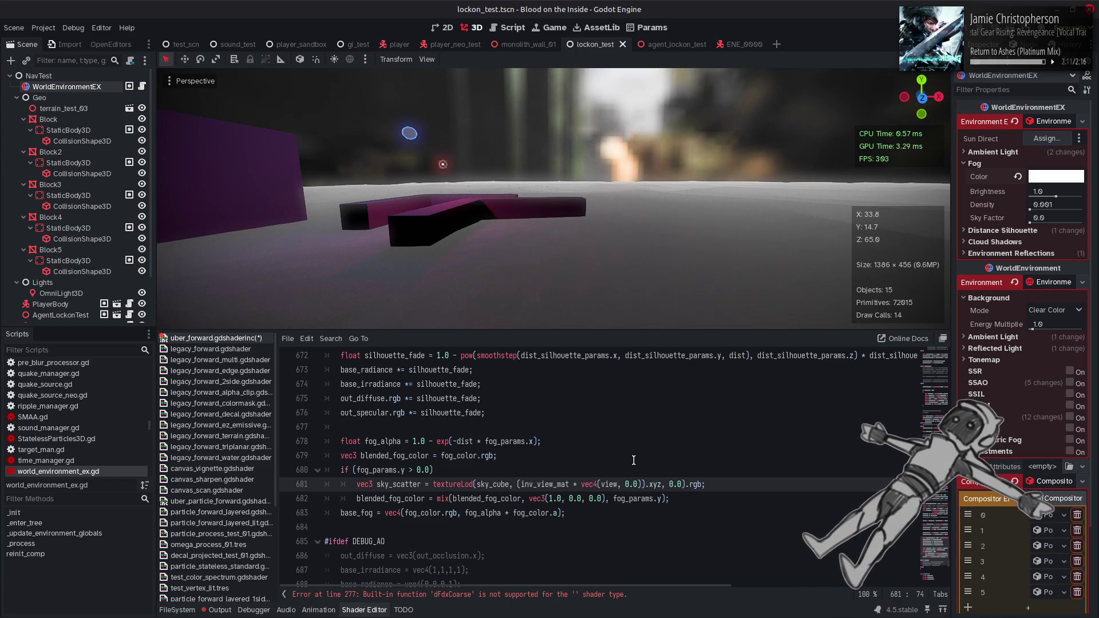
pyautogui.hotkey('ctrl', 's')
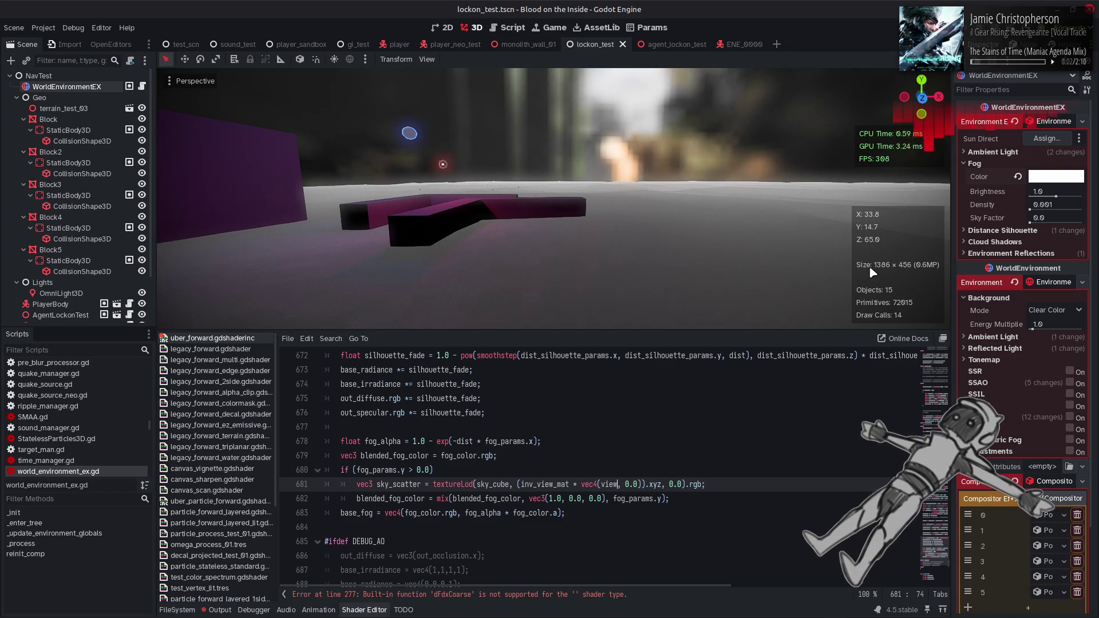
# - Set the fog Sky Factor to 1.0 and check the Output log
pyautogui.click(1034, 222)
pyautogui.moveTo(1034, 223); pyautogui.dragTo(1095, 225)
pyautogui.click(219, 610)
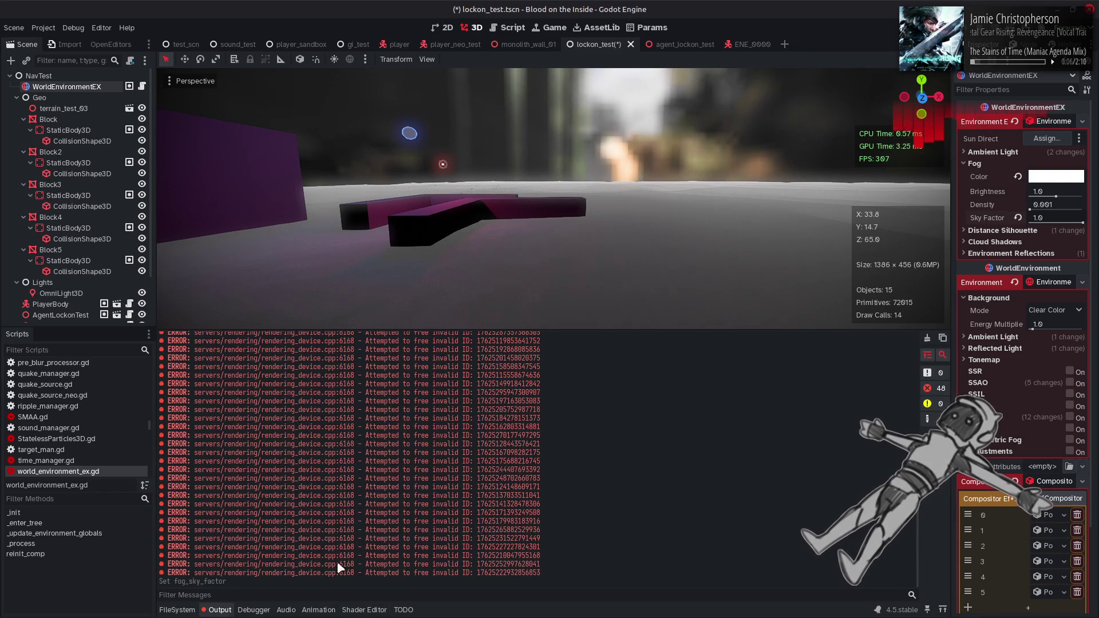
# - Clear and collapse the Output log, return to the shader code, and save
pyautogui.click(927, 338)
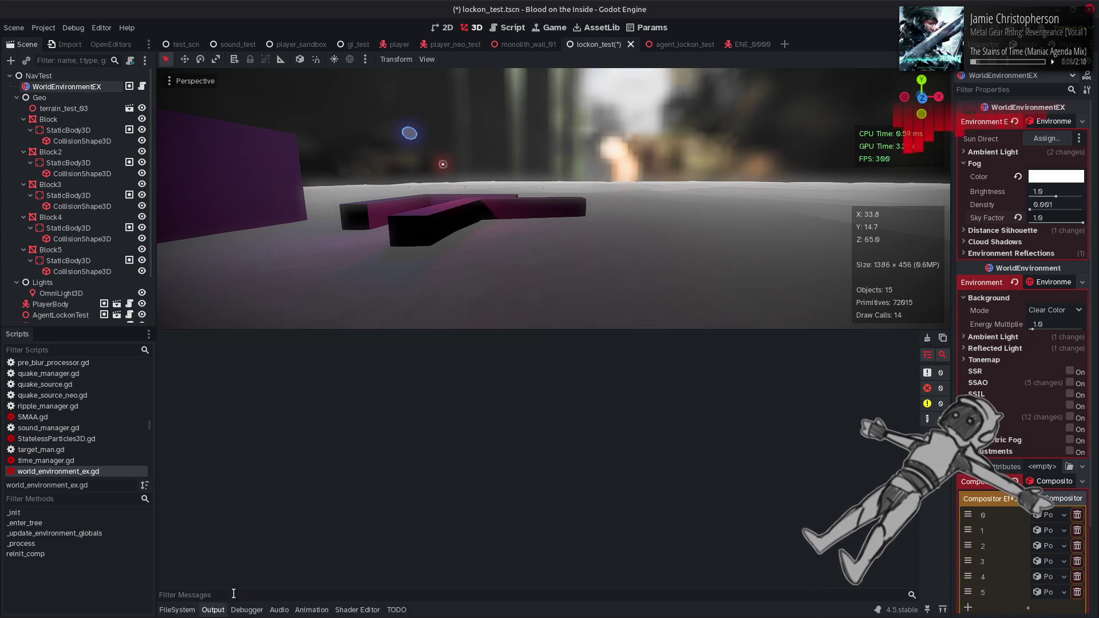
pyautogui.click(215, 610)
pyautogui.click(358, 610)
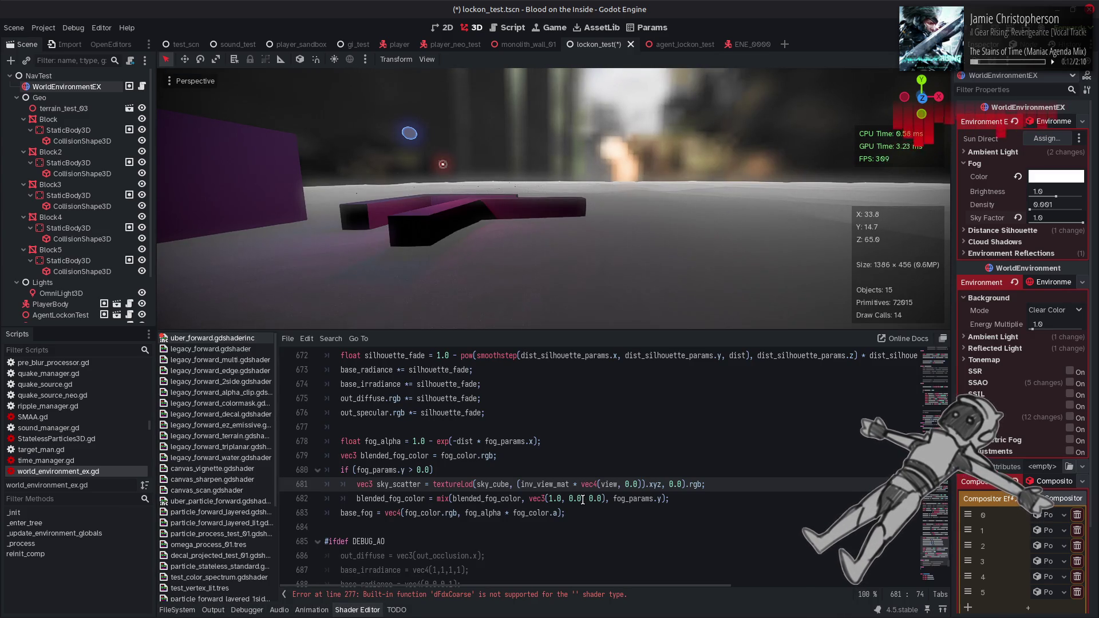
pyautogui.moveTo(625, 484); pyautogui.dragTo(636, 484)
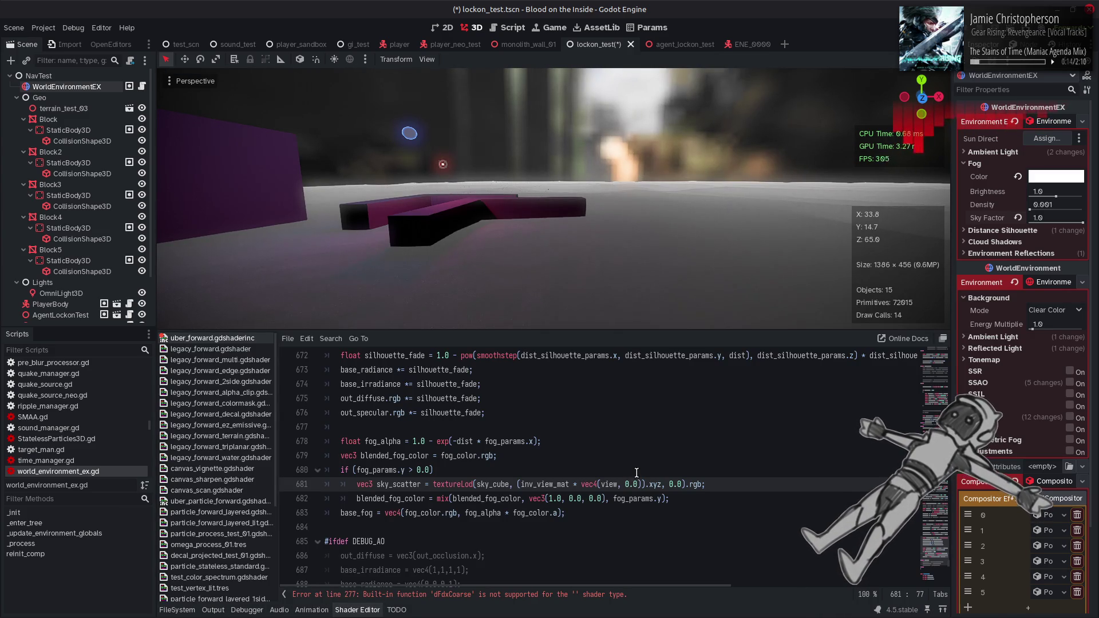
pyautogui.hotkey('ctrl', 's')
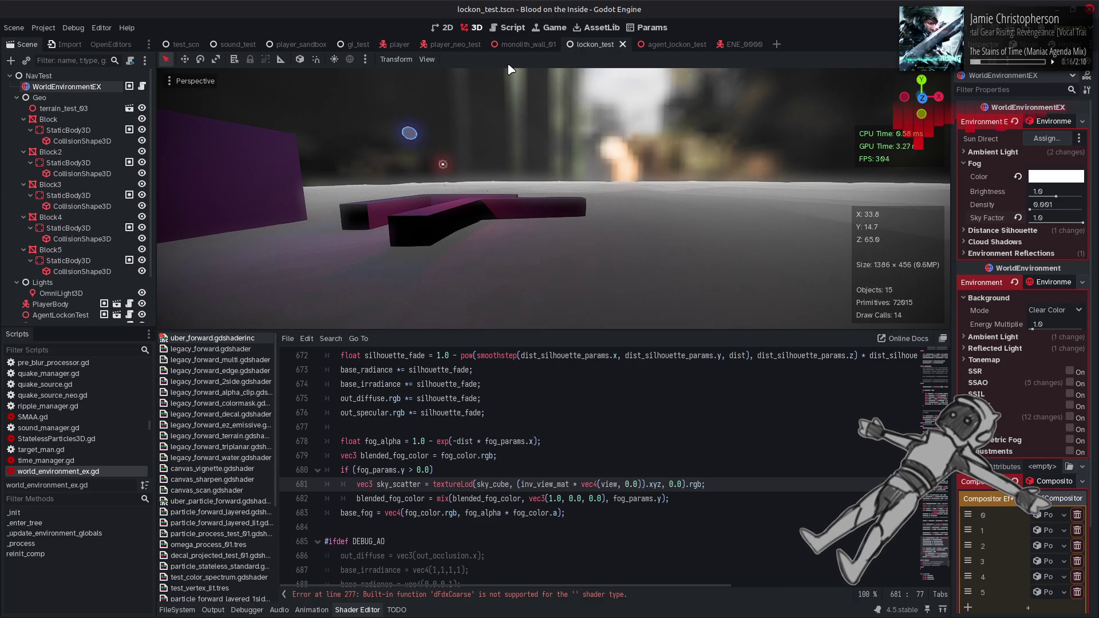
# - Review world_environment_ex.gd in the Script view, then go back to the 3D scene
pyautogui.click(506, 27)
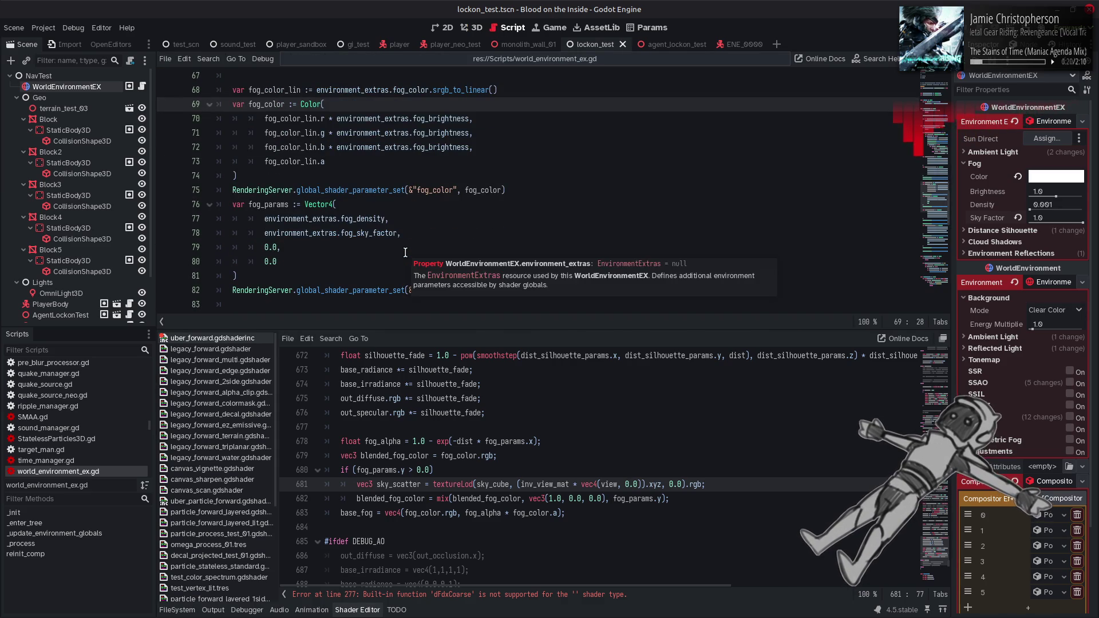
pyautogui.moveTo(364, 234)
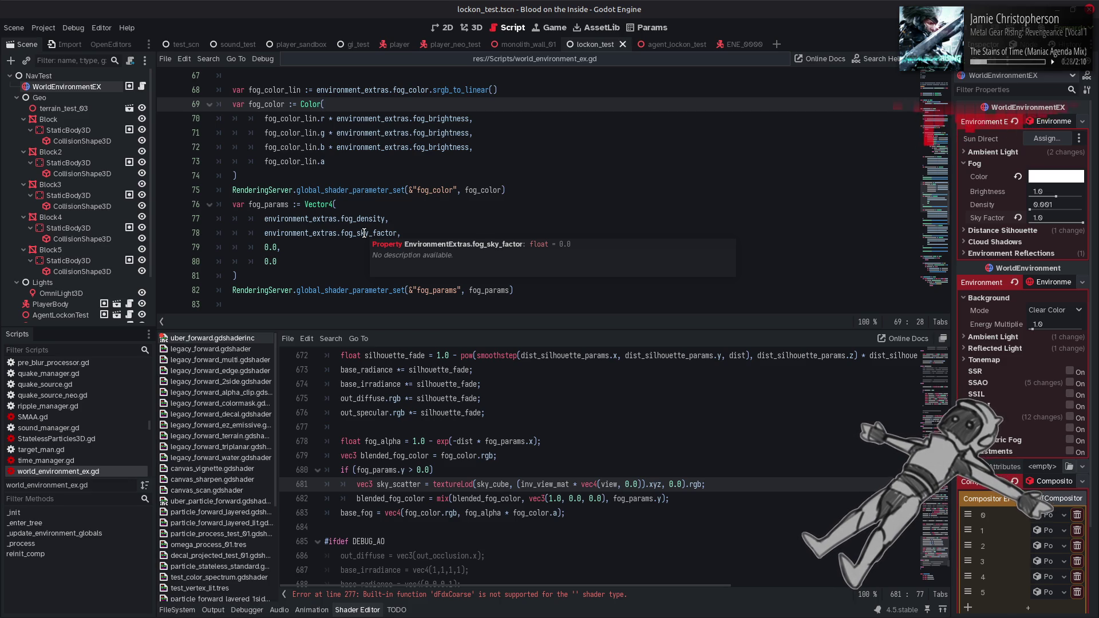
pyautogui.click(473, 28)
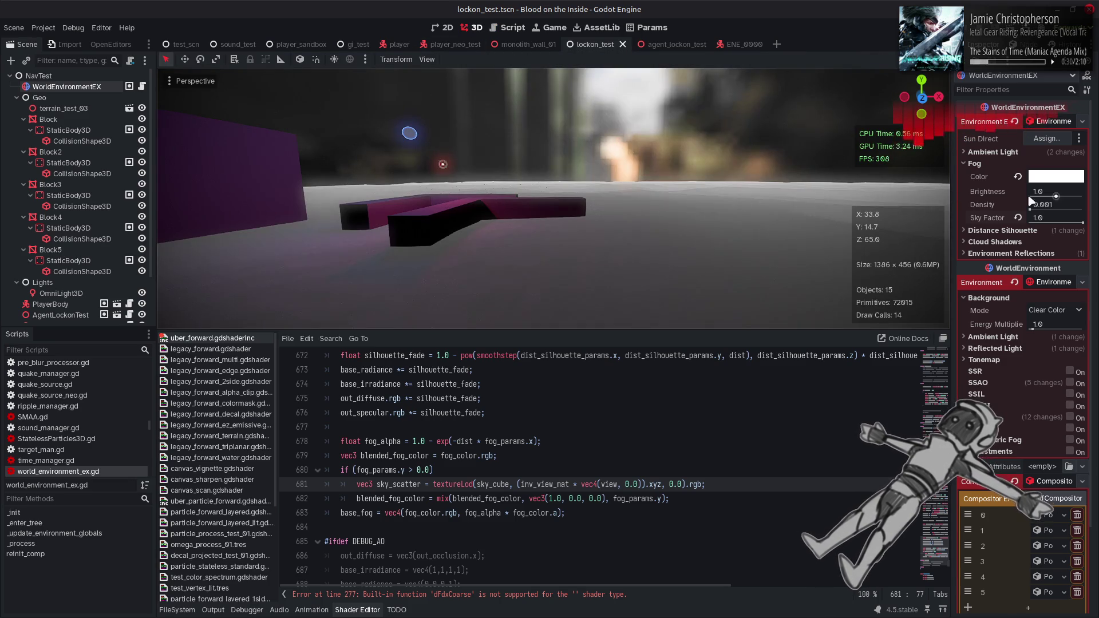
# - Make base_fog on line 683 use blended_fog_color instead of fog_color.rgb
pyautogui.moveTo(1032, 211); pyautogui.dragTo(1030, 211)
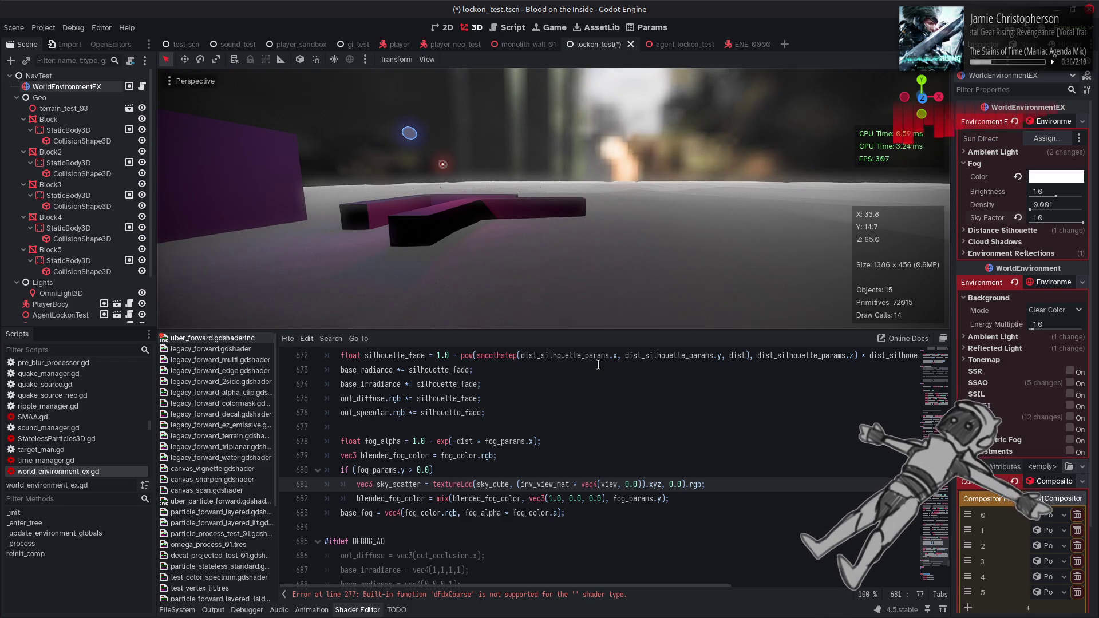
pyautogui.doubleClick(395, 499)
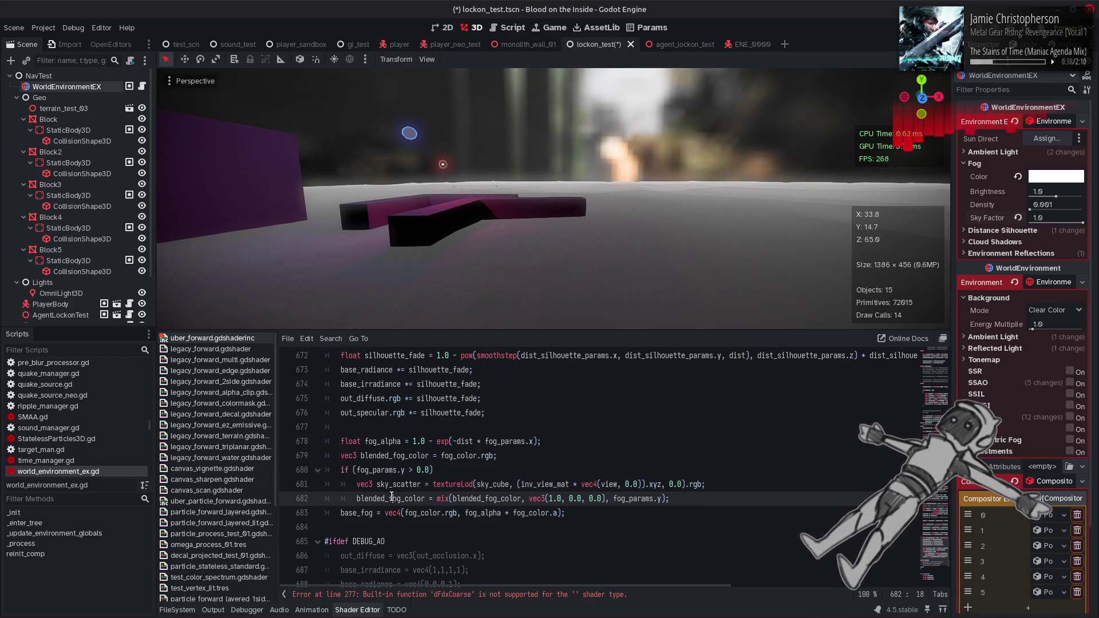
pyautogui.hotkey('ctrl', 'c')
pyautogui.moveTo(453, 513)
pyautogui.mouseDown()
pyautogui.moveTo(401, 513)
pyautogui.moveTo(453, 515)
pyautogui.mouseUp()
pyautogui.hotkey('ctrl', 'v')
pyautogui.hotkey('ctrl', 'z')
pyautogui.hotkey('shift', 'Right')
pyautogui.hotkey('ctrl', 'v')
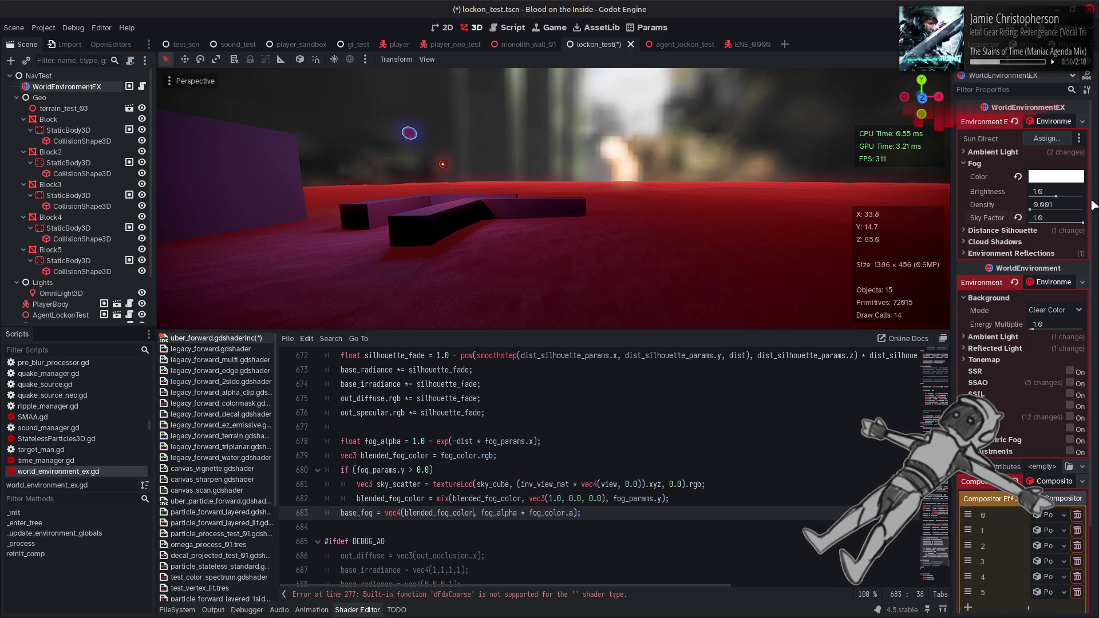
# - Replace the red vec3(1.0, 0.0, 0.0) in the mix with sky_scatter and check the Output log
pyautogui.moveTo(1082, 222)
pyautogui.mouseDown()
pyautogui.moveTo(1015, 228)
pyautogui.moveTo(1085, 224)
pyautogui.mouseUp()
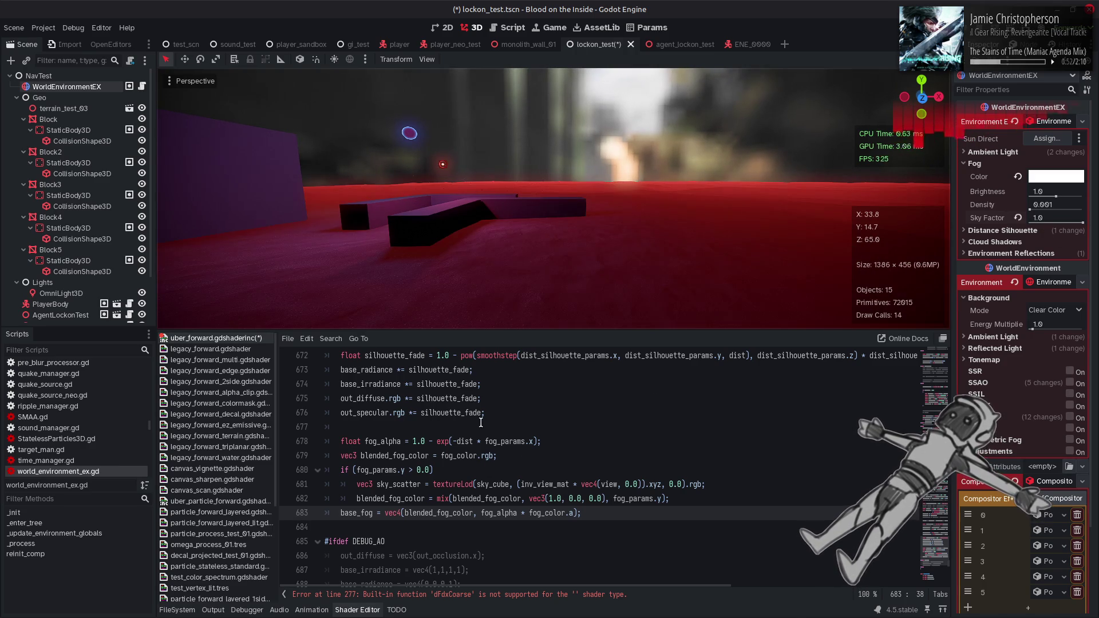
pyautogui.doubleClick(408, 484)
pyautogui.moveTo(606, 499); pyautogui.dragTo(529, 498)
pyautogui.hotkey('ctrl', 'v')
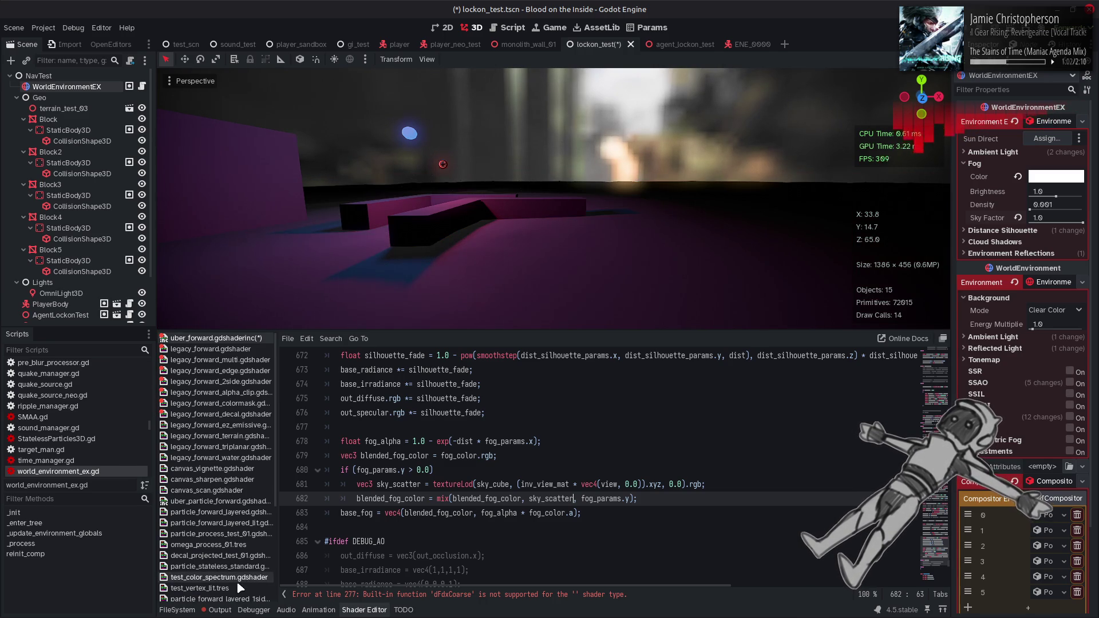
pyautogui.click(221, 611)
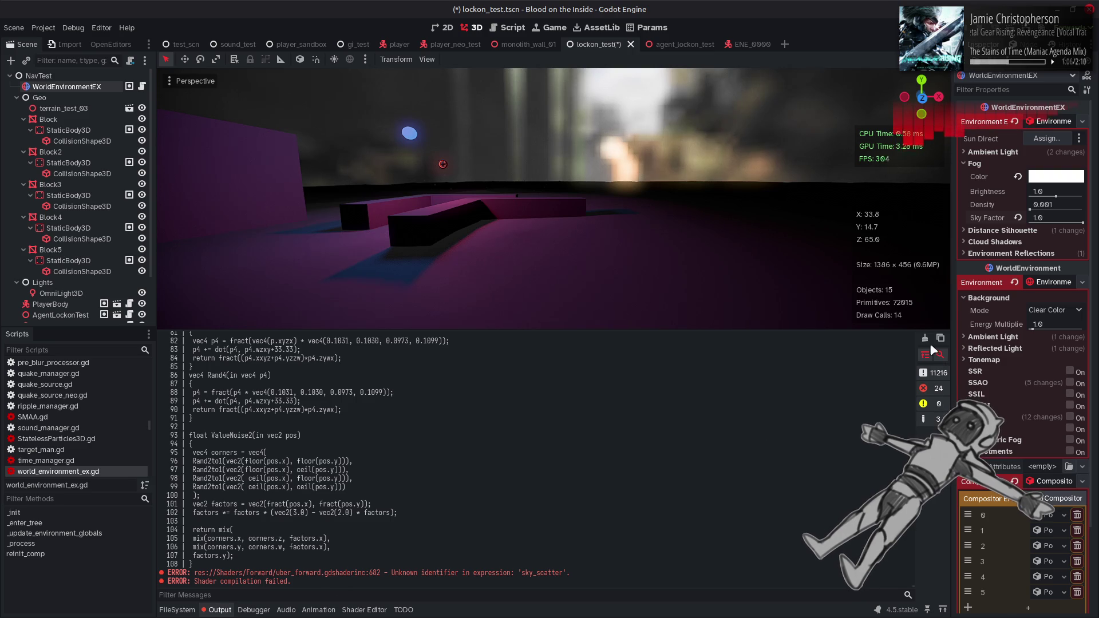
# - Clear the Output log and bring the shader code back into view
pyautogui.click(925, 339)
pyautogui.click(512, 27)
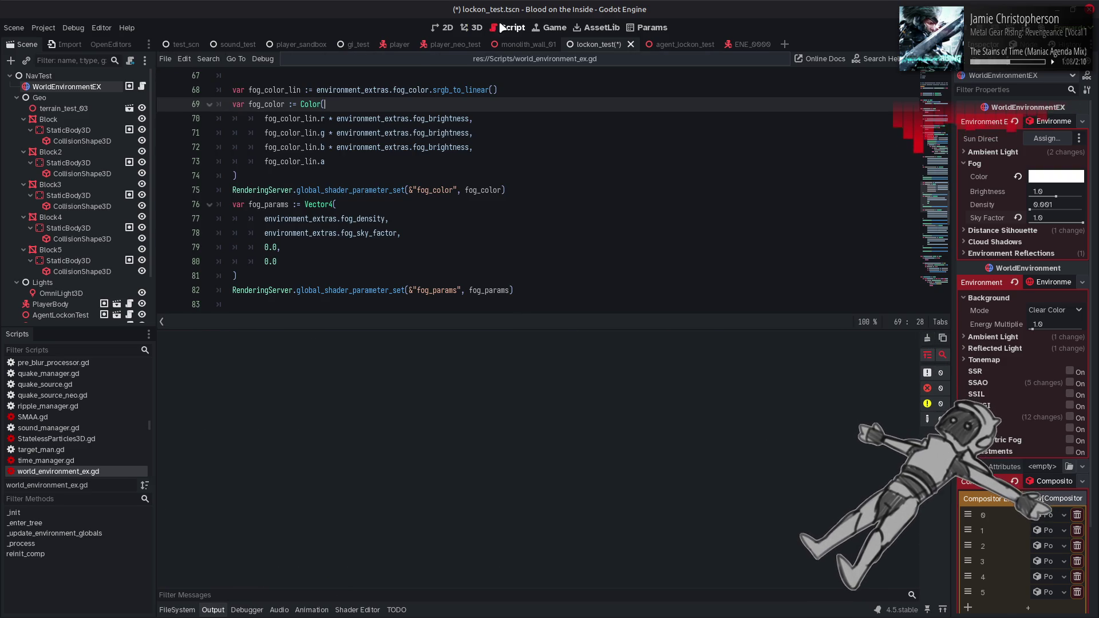
pyautogui.click(477, 28)
pyautogui.click(358, 610)
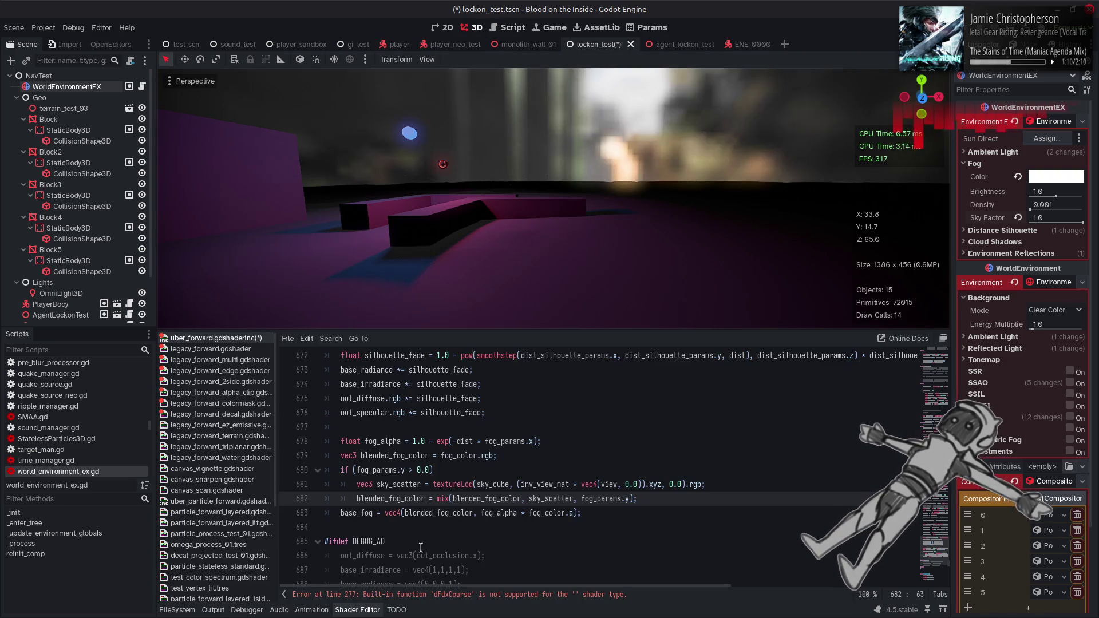
# - Wrap the sky_scatter declaration and the mix line in braces, then save the shader
pyautogui.doubleClick(404, 484)
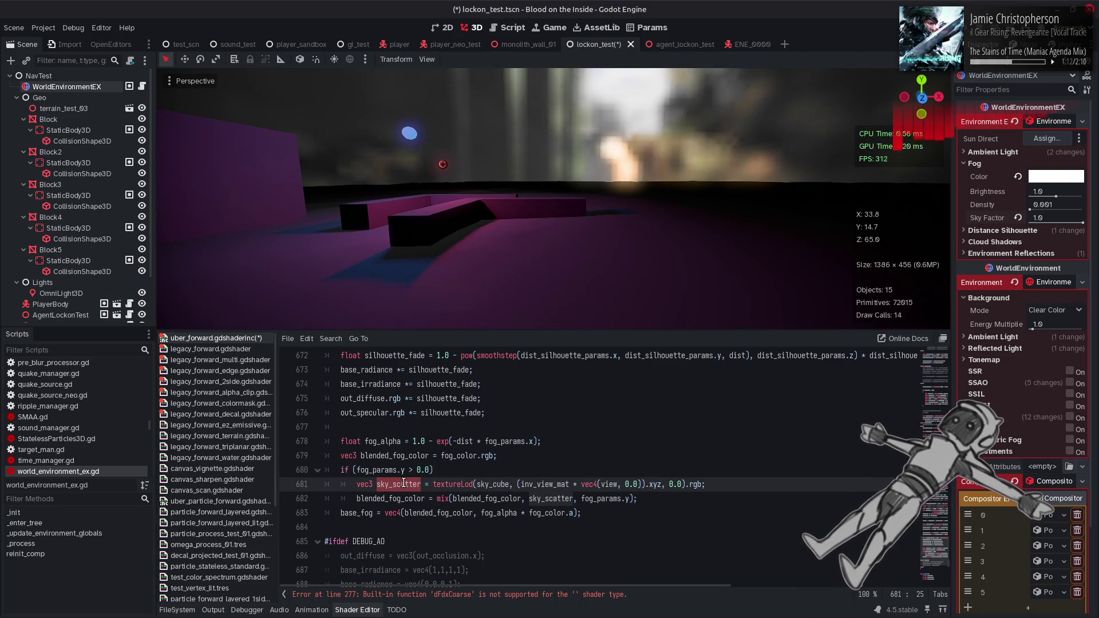
pyautogui.hotkey('ctrl', 'shift', 'Return')
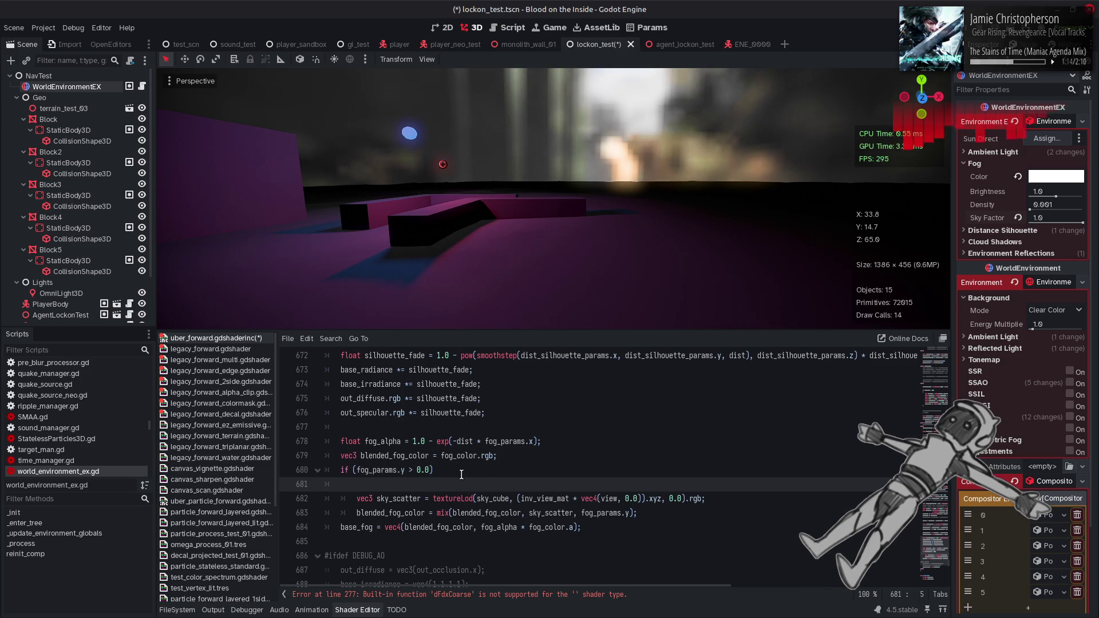
pyautogui.write('{')
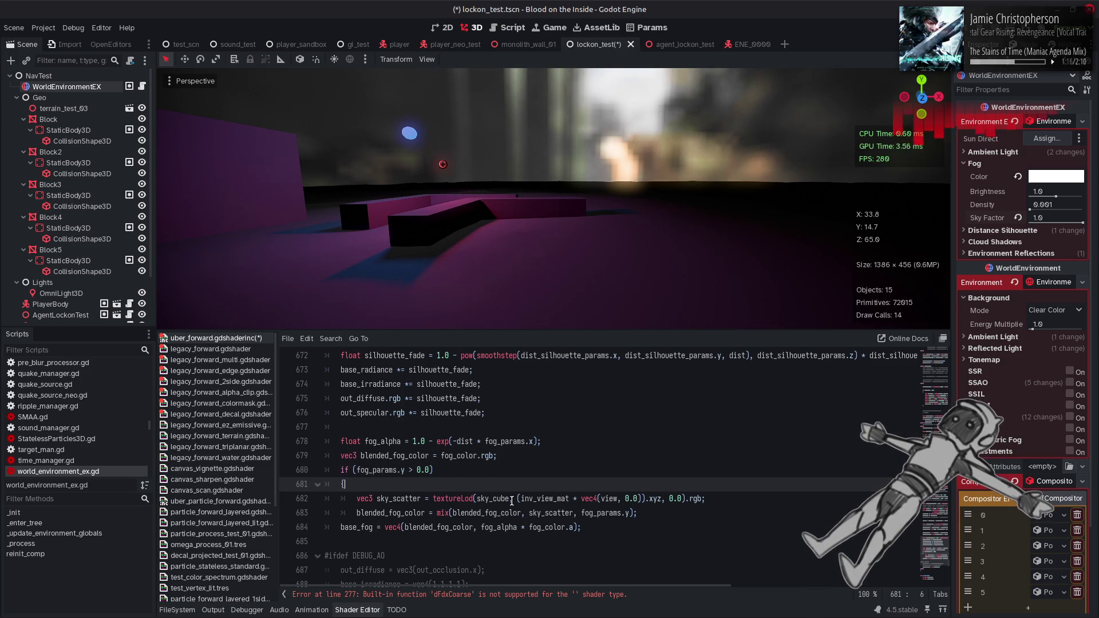
pyautogui.click(651, 513)
pyautogui.press('Return')
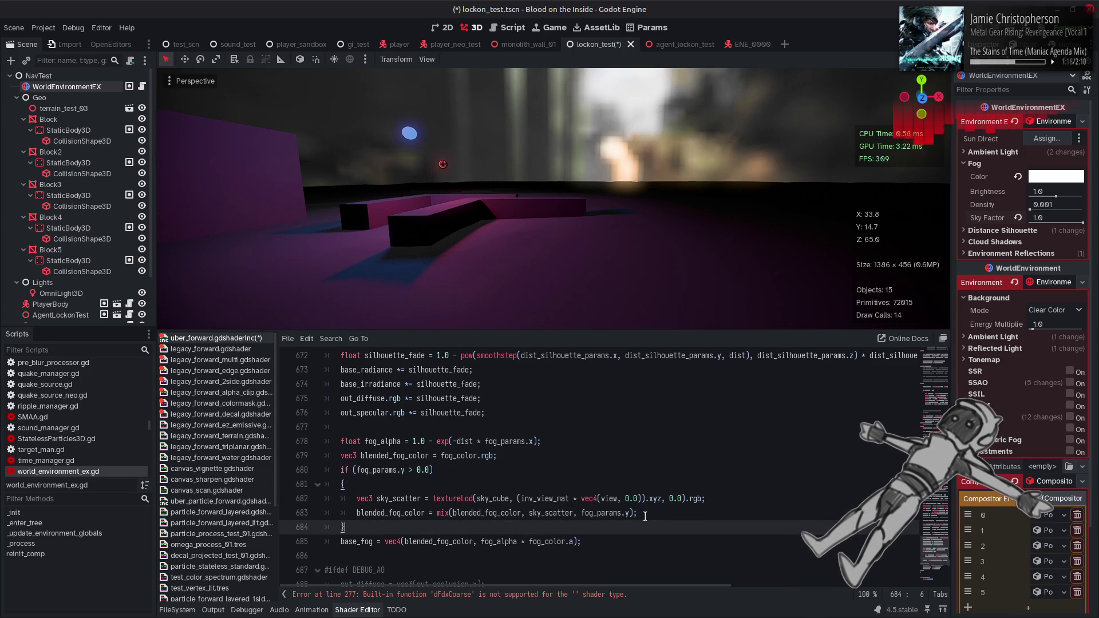
pyautogui.write('}')
pyautogui.click(649, 512)
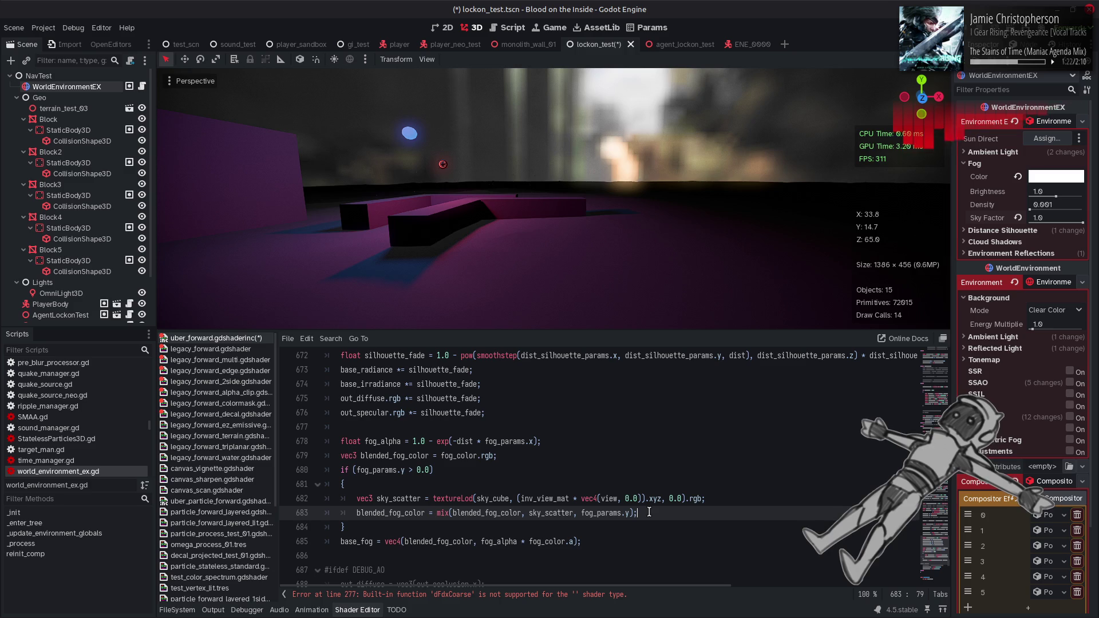
pyautogui.hotkey('ctrl', 's')
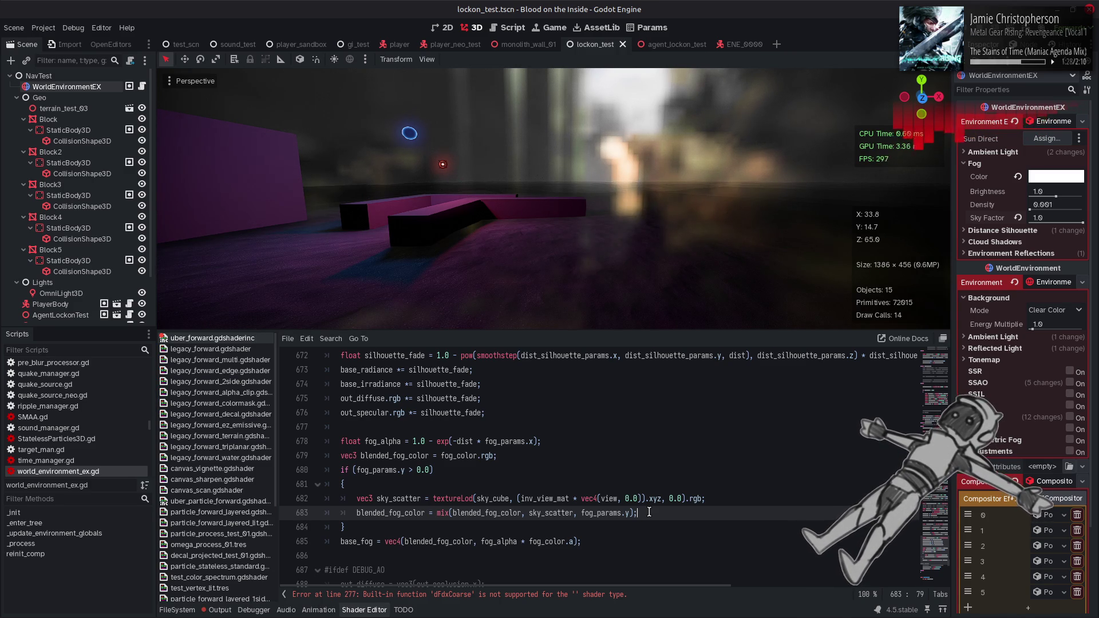
# - Confirm a clean Output log, try and undo a lower Sky Factor, then open test_scn
pyautogui.click(220, 609)
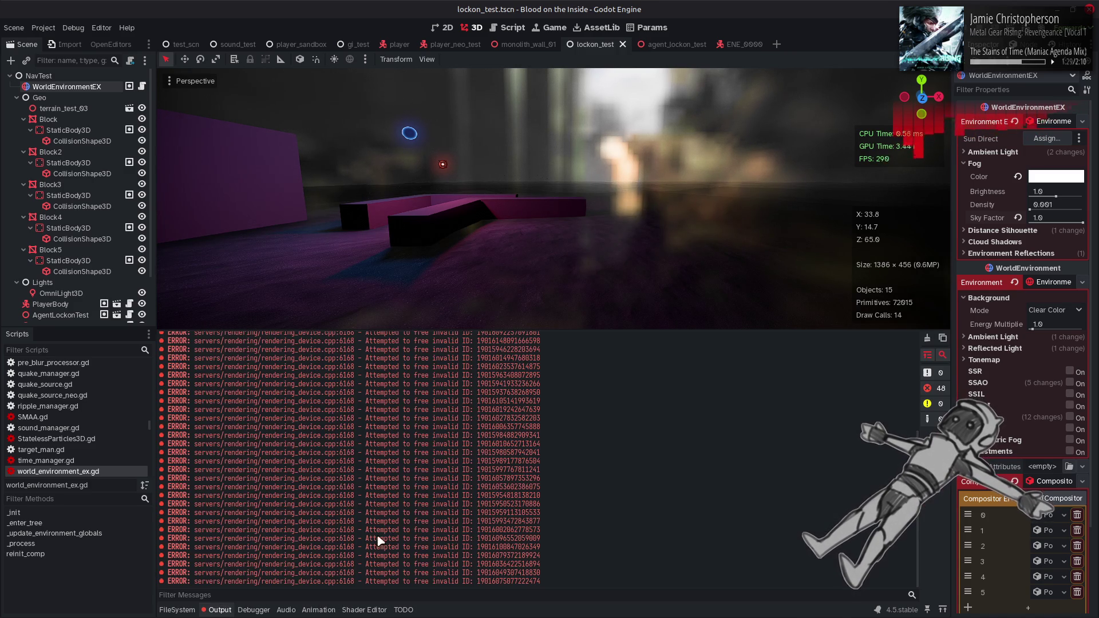
pyautogui.click(929, 340)
pyautogui.click(358, 610)
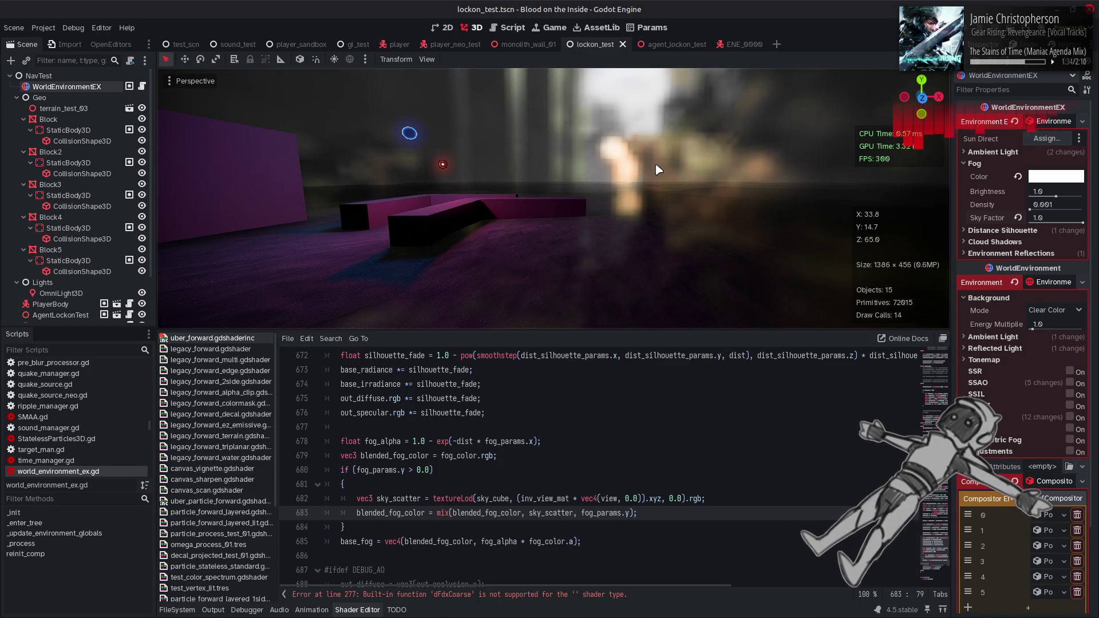
pyautogui.moveTo(1083, 222); pyautogui.dragTo(1039, 227)
pyautogui.hotkey('ctrl', 'z')
pyautogui.hotkey('ctrl', 'shift', 'z')
pyautogui.hotkey('ctrl', 'z')
pyautogui.click(186, 45)
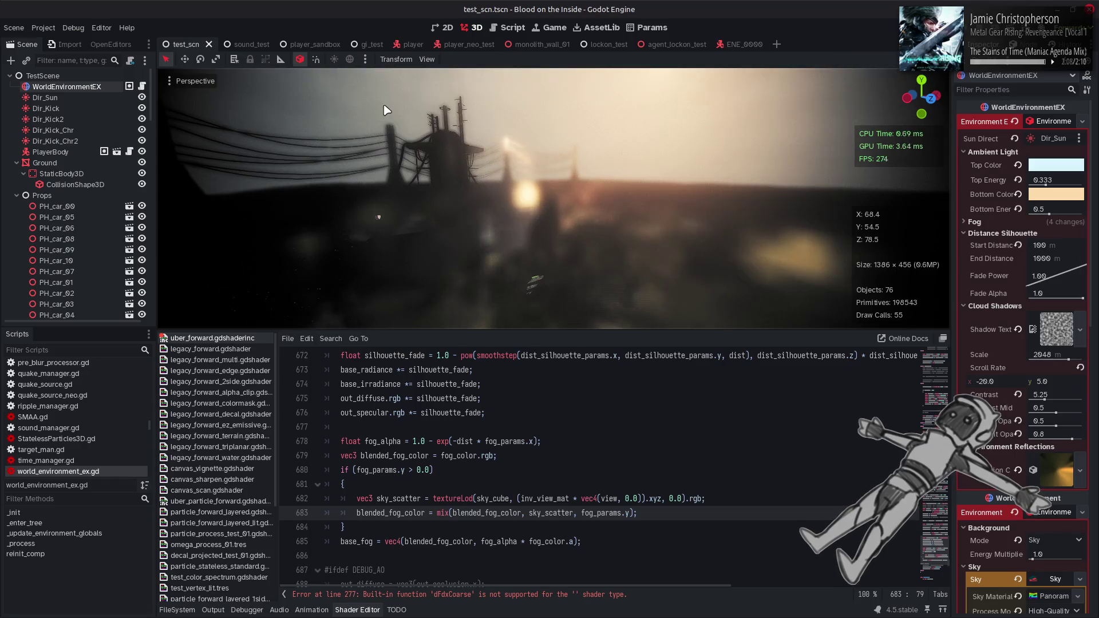
# - Revert the WorldEnvironmentEX fog Color and Brightness to their default values
pyautogui.click(976, 223)
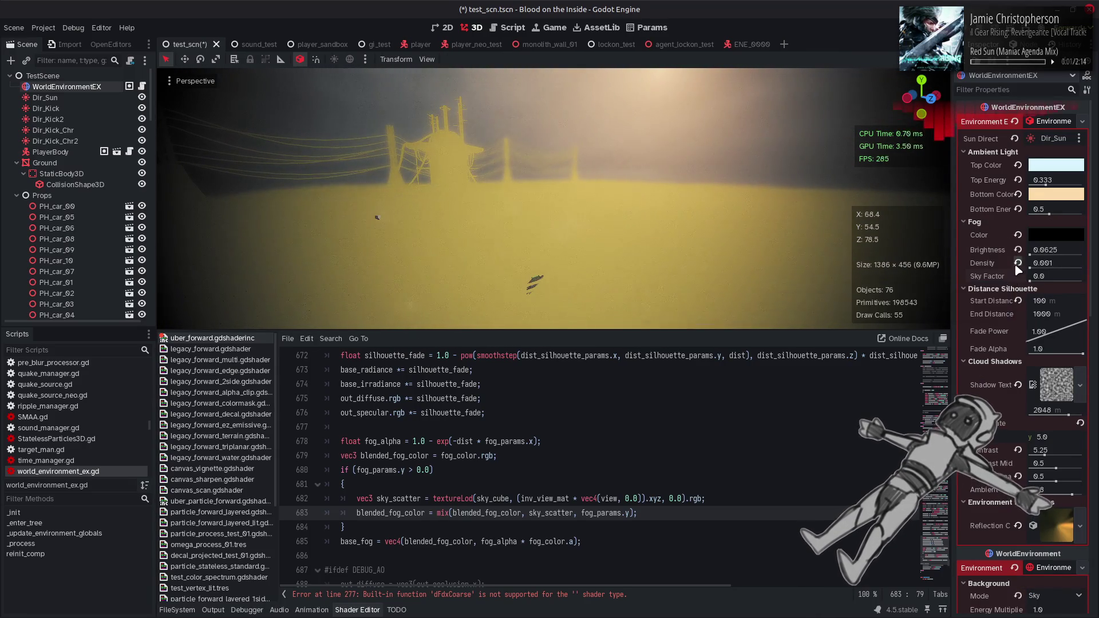
pyautogui.click(1018, 235)
pyautogui.click(1018, 249)
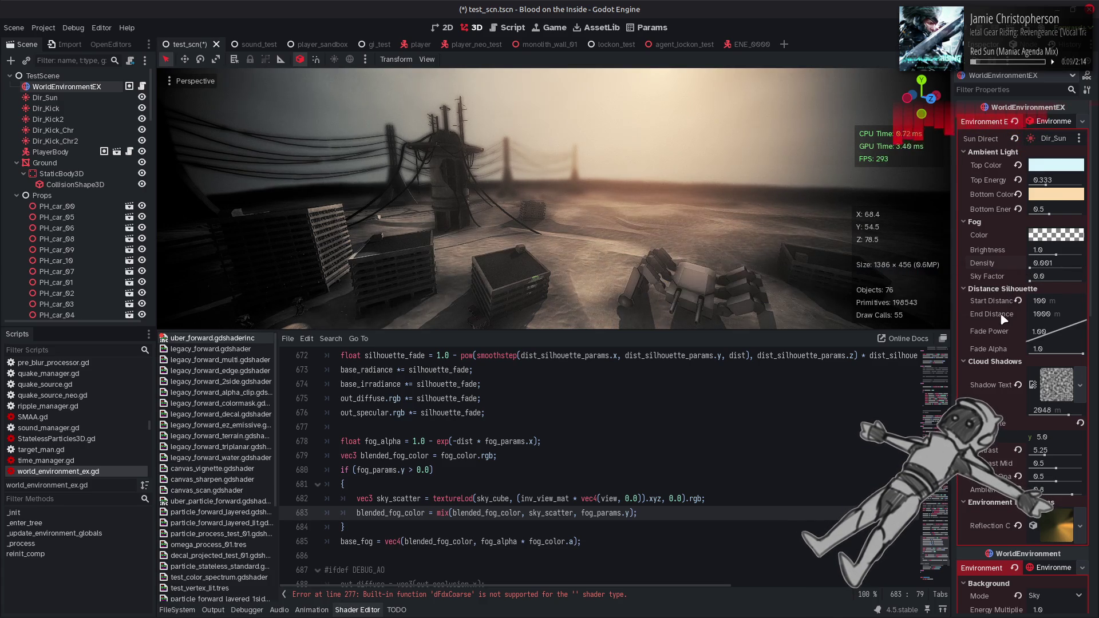
# - Toggle the environment fog off and back on, then compare fog sky affect at 0 and 1.0
pyautogui.scroll(-3, 1000, 313)
pyautogui.scroll(-5, 1000, 312)
pyautogui.scroll(-5, 1002, 319)
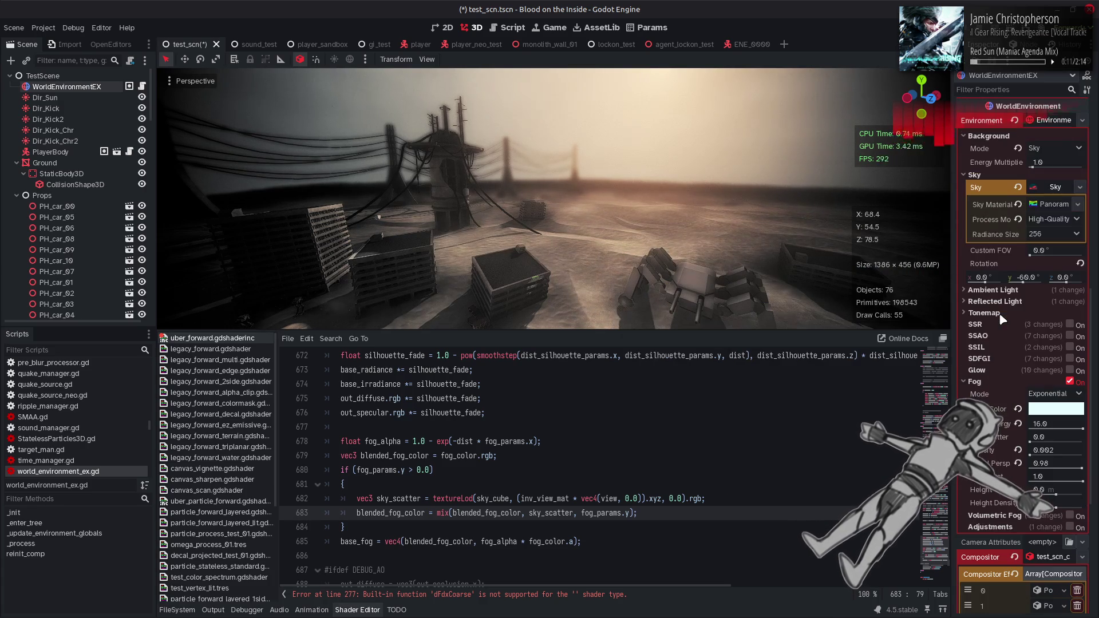
pyautogui.click(1069, 382)
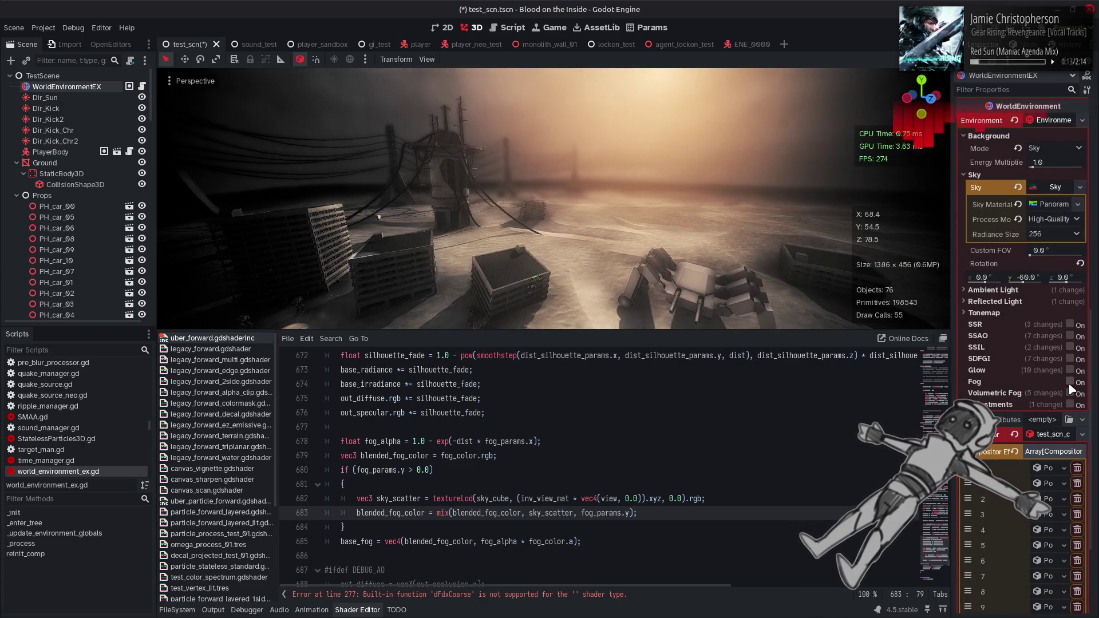
pyautogui.hotkey('ctrl', 'z')
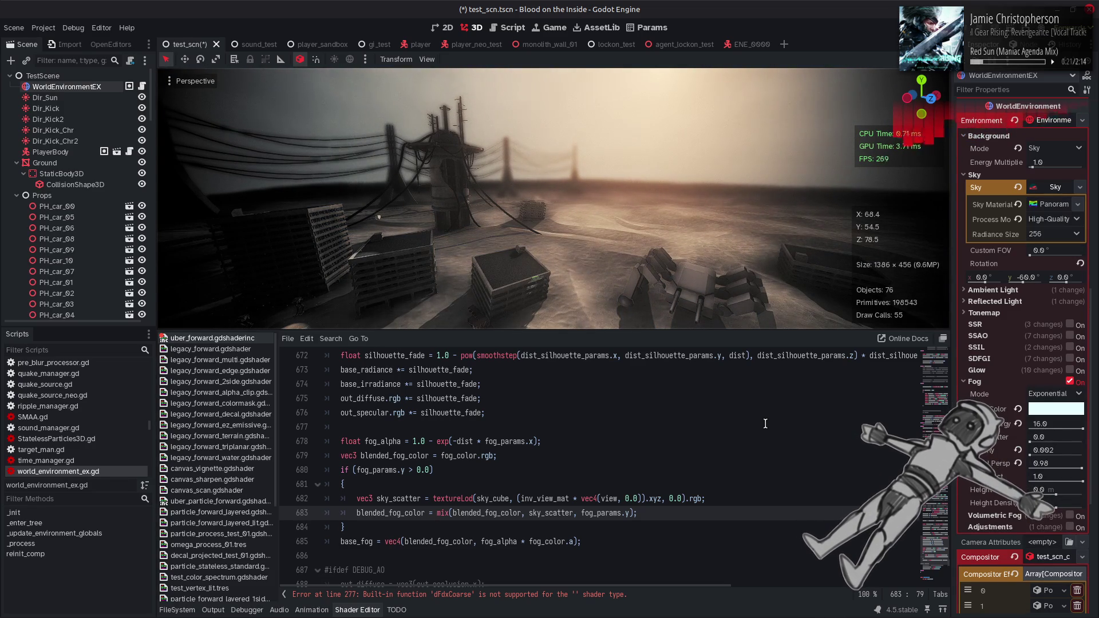
pyautogui.moveTo(1081, 485); pyautogui.dragTo(1086, 503)
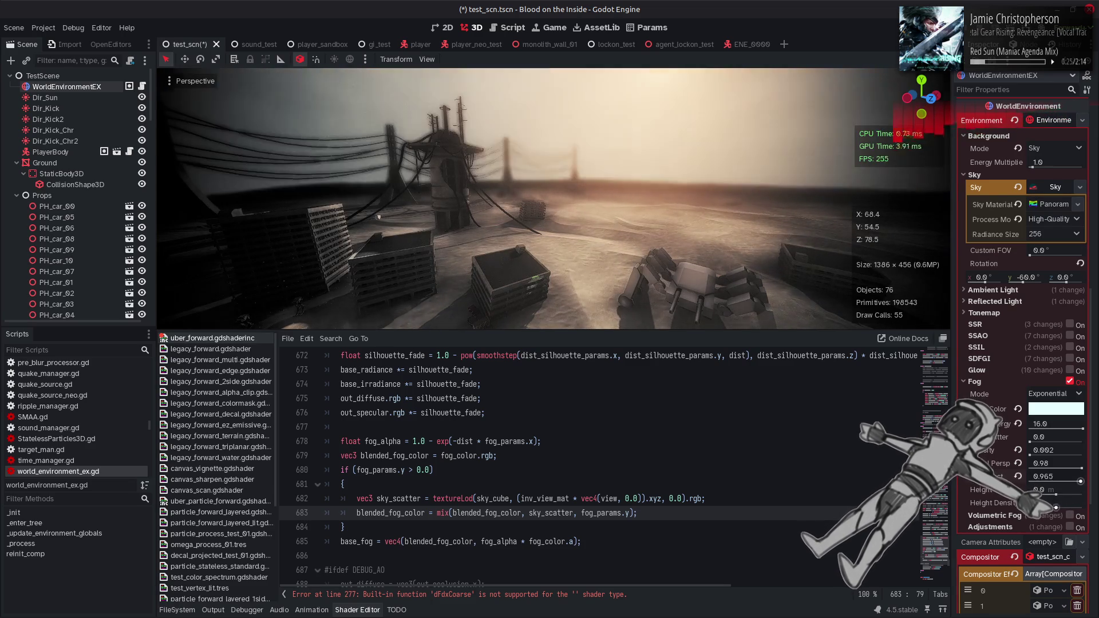
pyautogui.moveTo(1086, 504); pyautogui.dragTo(1062, 506)
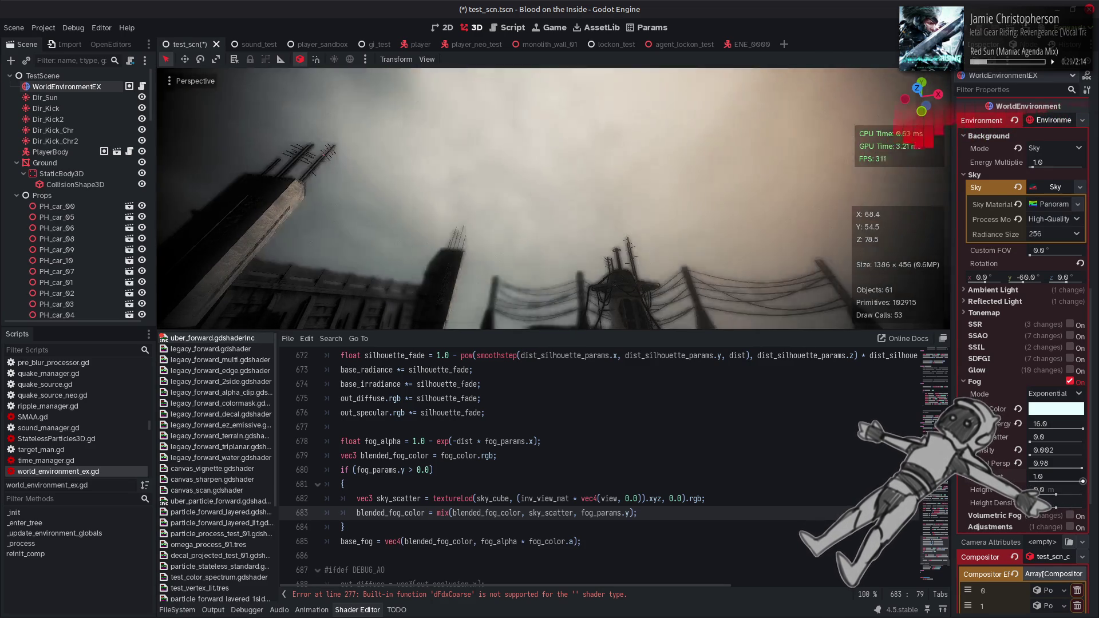
# - Open the fog colour picker and close it without changing the colour
pyautogui.click(1056, 411)
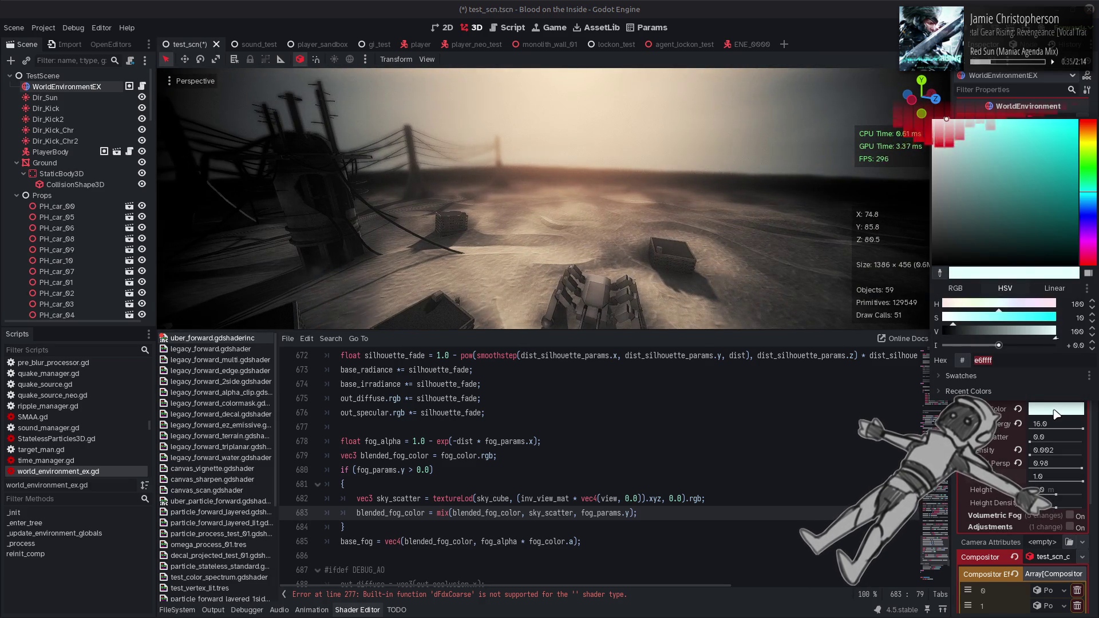
pyautogui.click(1043, 410)
pyautogui.click(1042, 411)
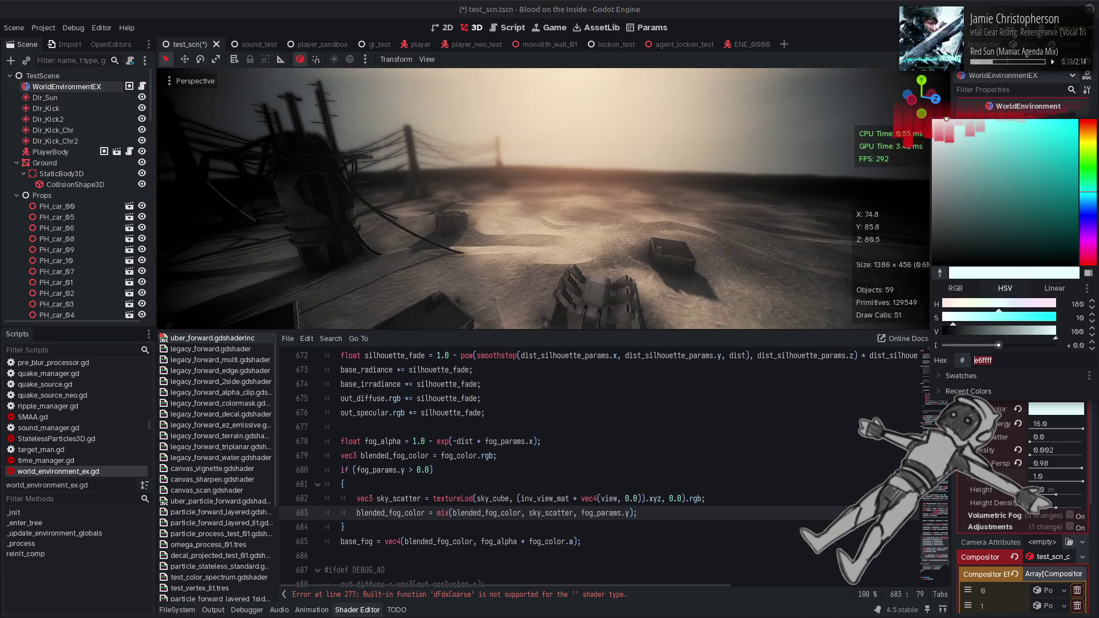
pyautogui.click(1073, 476)
# - Set fog aerial perspective to 0.98 after comparing it at 0, and save the scene
pyautogui.moveTo(1081, 468)
pyautogui.mouseDown()
pyautogui.moveTo(1025, 469)
pyautogui.moveTo(1055, 466)
pyautogui.mouseUp()
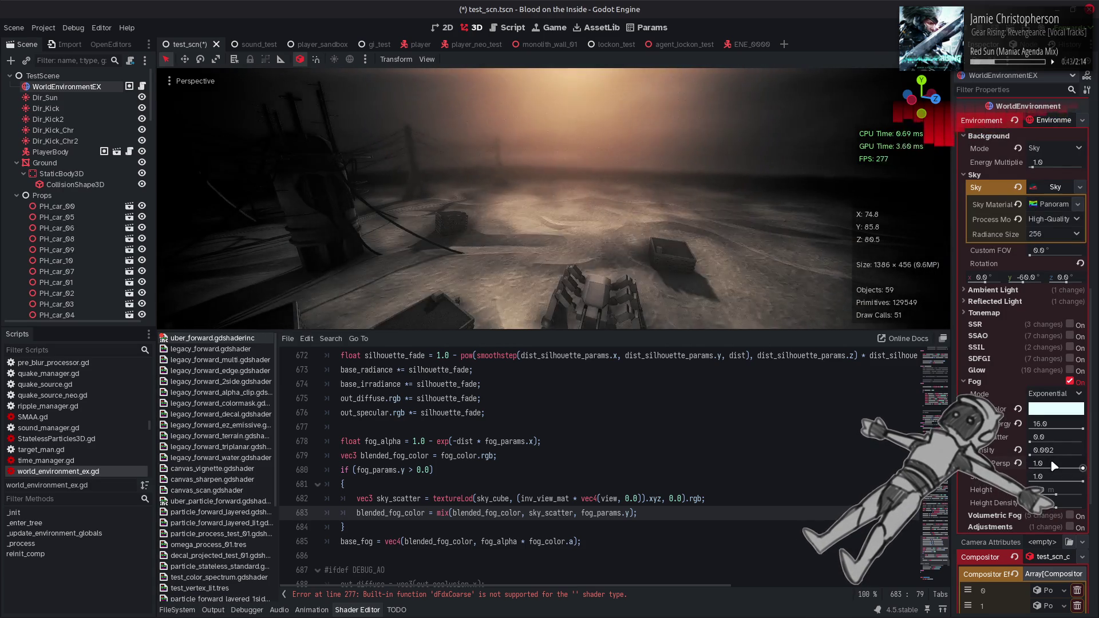
pyautogui.write('0.98')
pyautogui.press('Return')
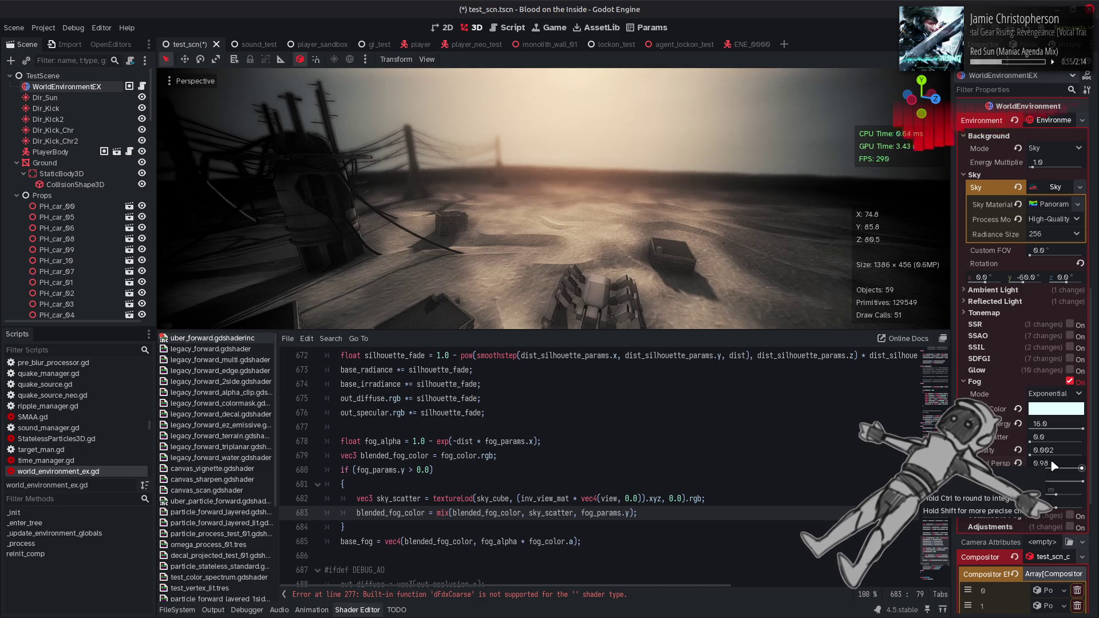
pyautogui.click(545, 429)
pyautogui.hotkey('ctrl', 's')
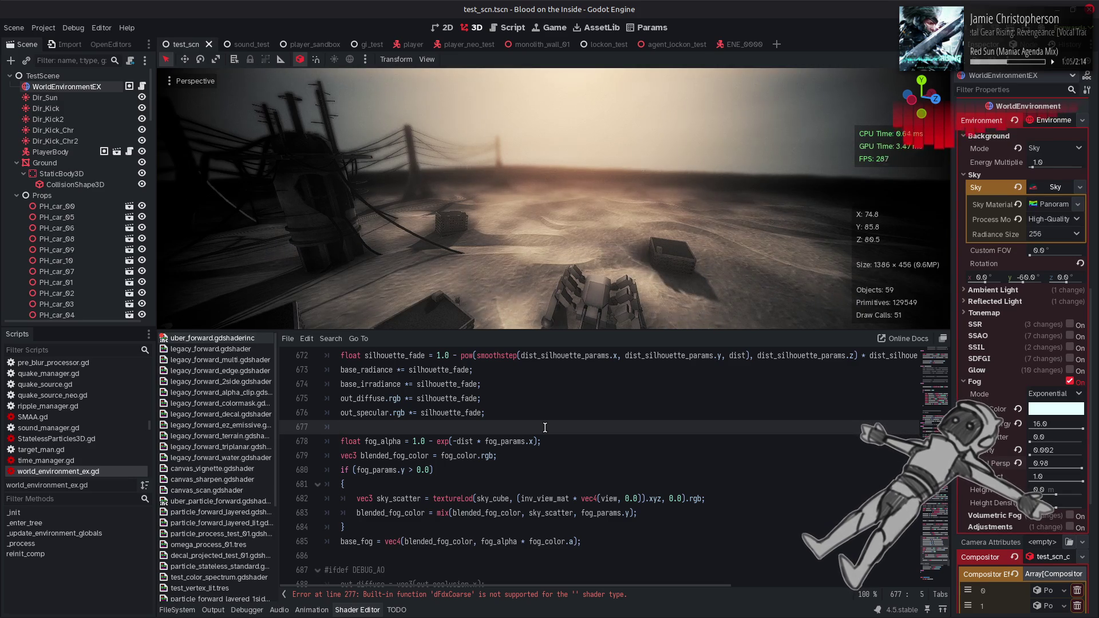
# - Add an if (fog_color.a > 0.0) { line above the fog blending code and a closing brace after base_fog
pyautogui.click(457, 456)
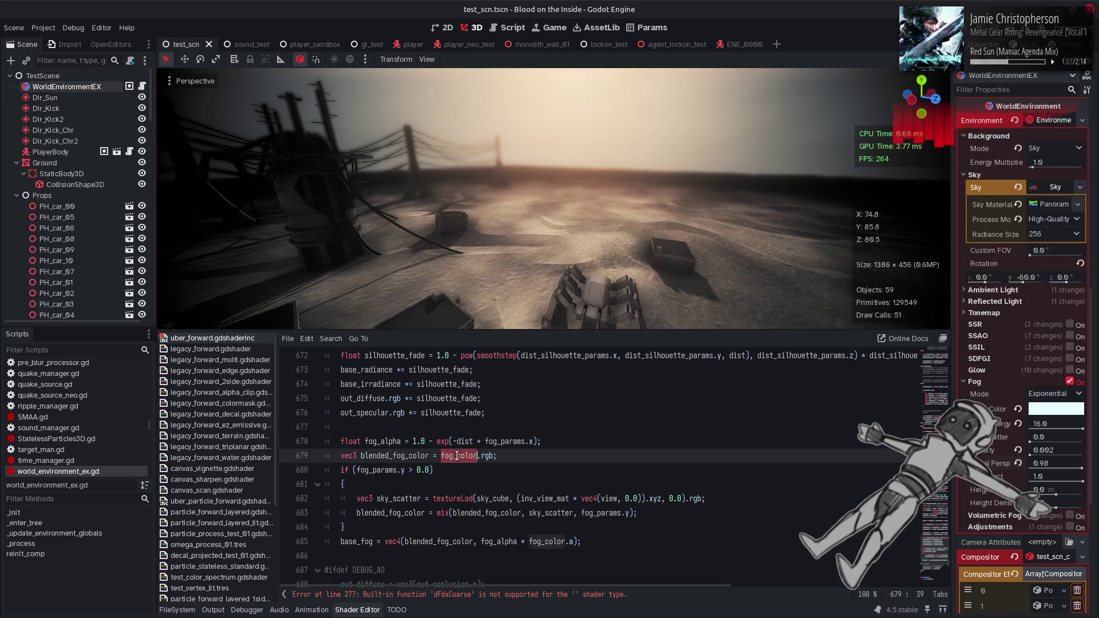
pyautogui.click(522, 543)
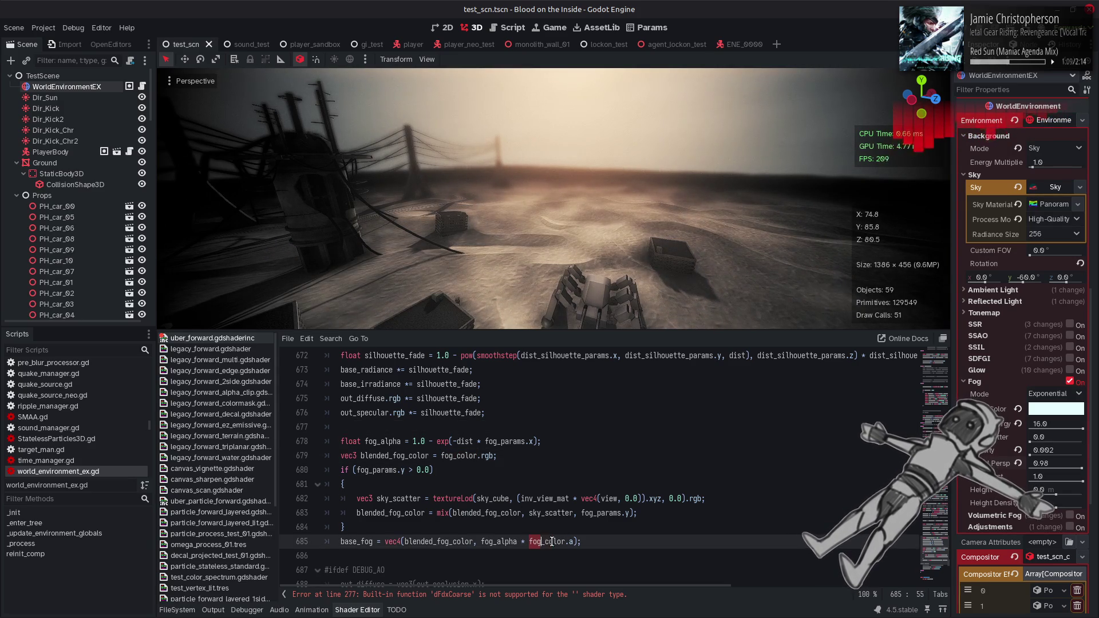
pyautogui.click(387, 429)
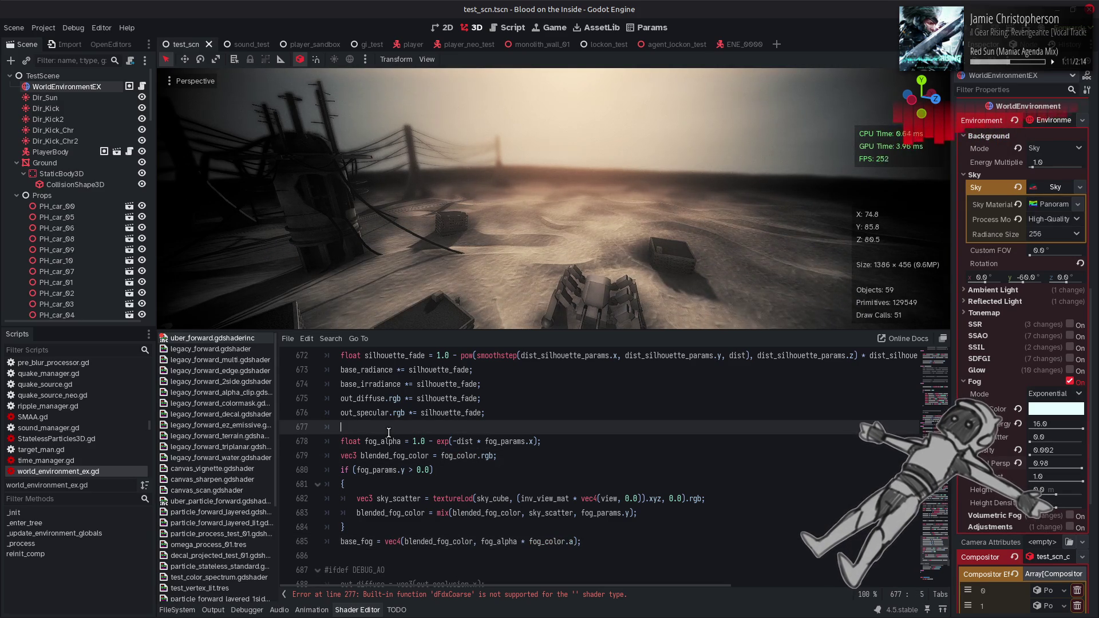
pyautogui.press('Return')
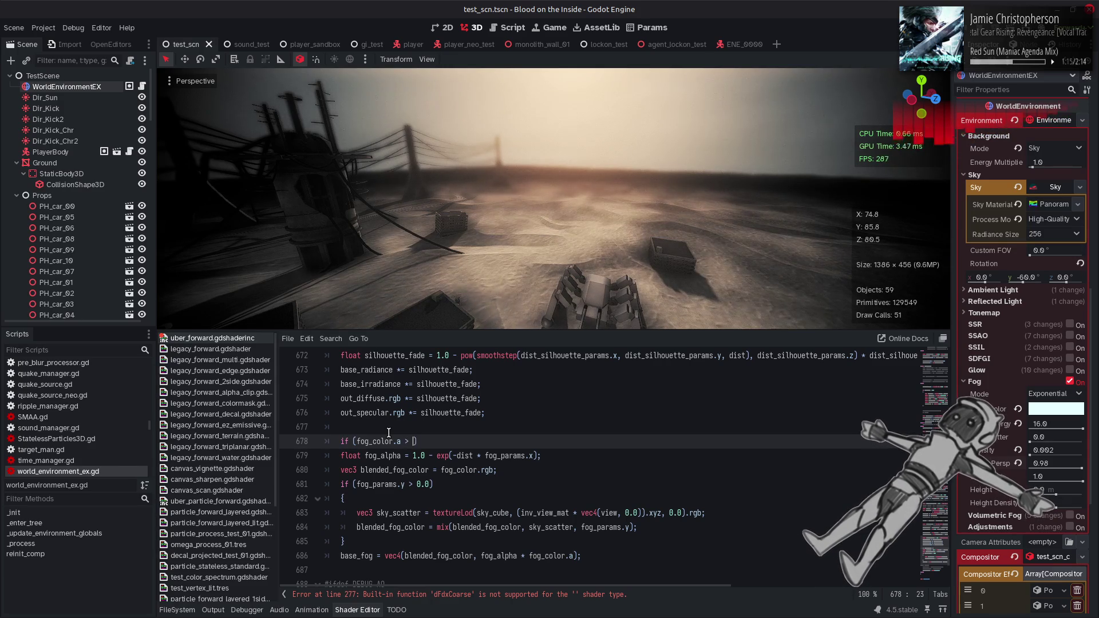
pyautogui.write('0.0')
pyautogui.scroll(-1, 501, 477)
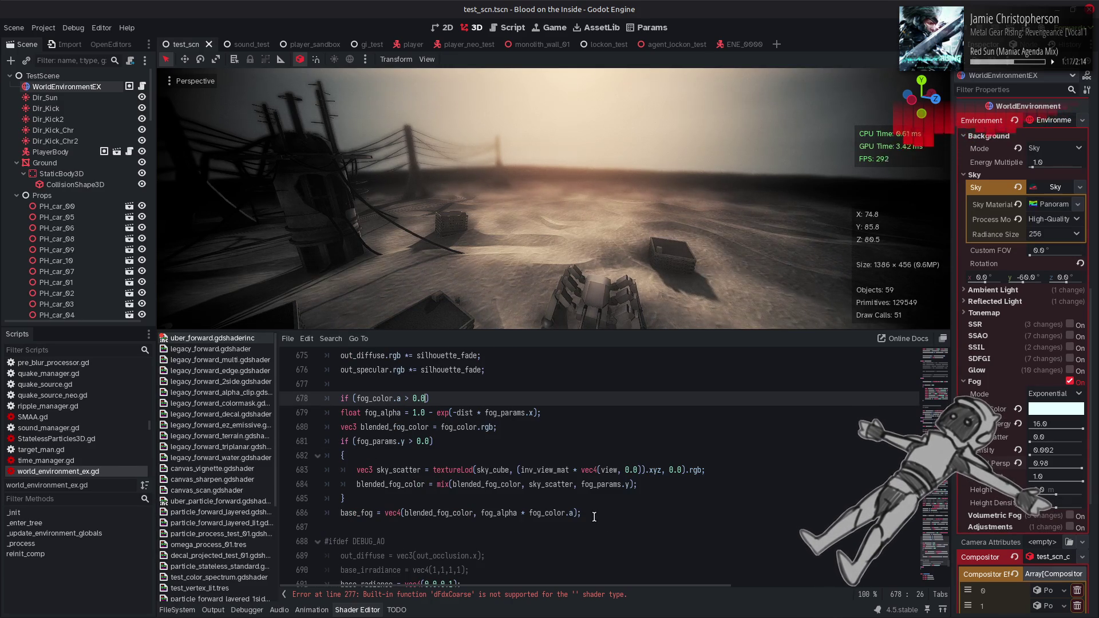
pyautogui.press('Return')
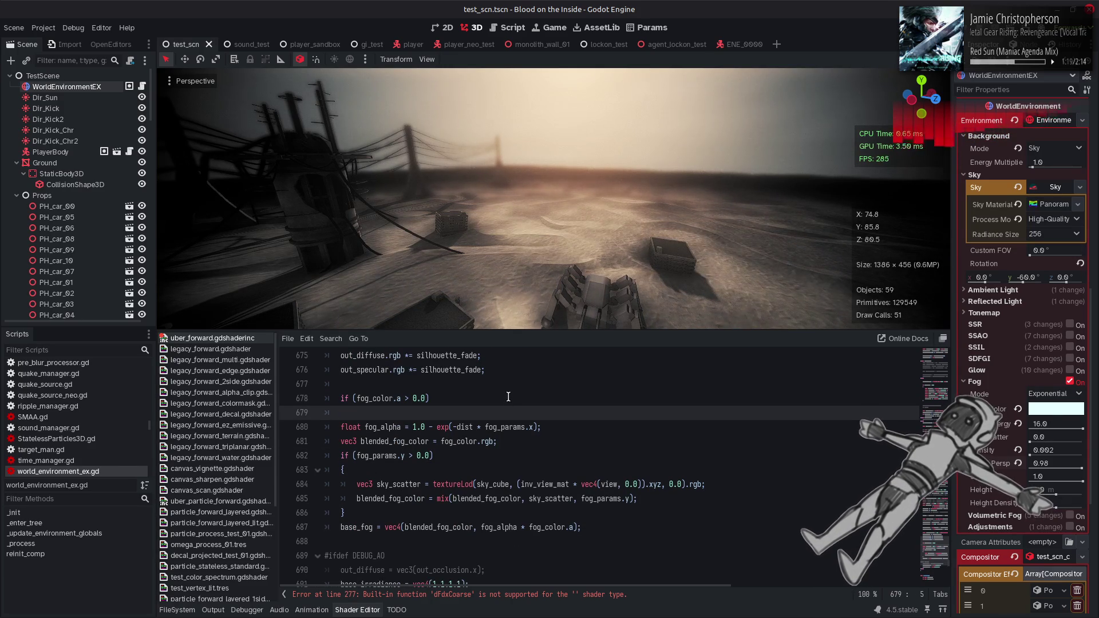
pyautogui.write('{')
pyautogui.click(586, 526)
pyautogui.press('Return')
# - Indent the fog code inside the new block, save, and raise fog density to 1.0 to test
pyautogui.moveTo(600, 527)
pyautogui.mouseDown()
pyautogui.moveTo(366, 498)
pyautogui.moveTo(341, 427)
pyautogui.mouseUp()
pyautogui.press('Tab')
pyautogui.click(545, 458)
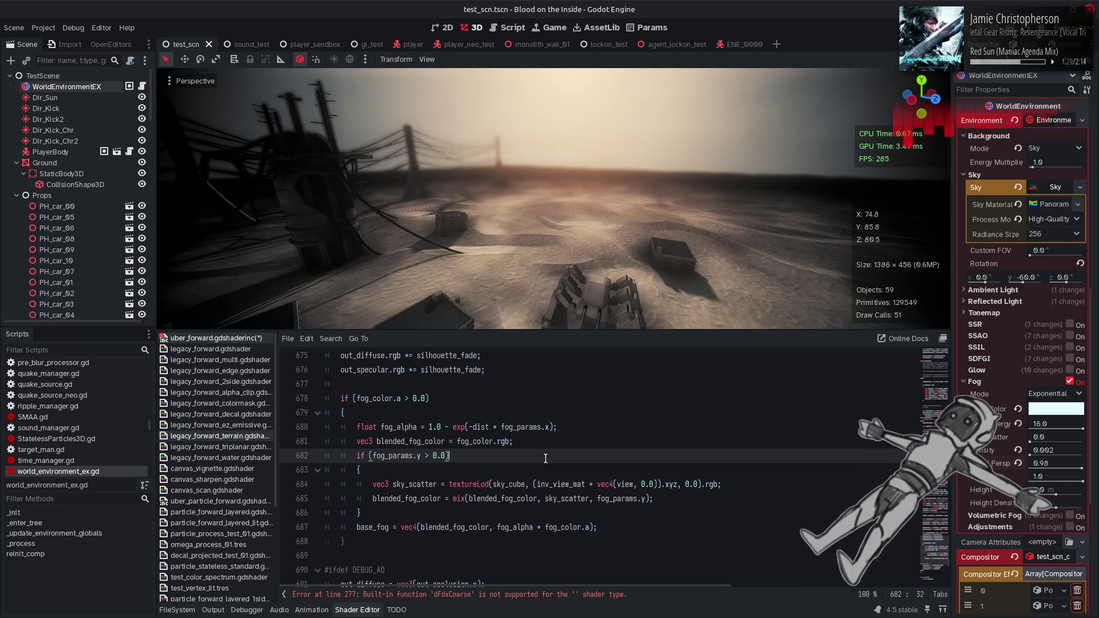
pyautogui.hotkey('ctrl', 's')
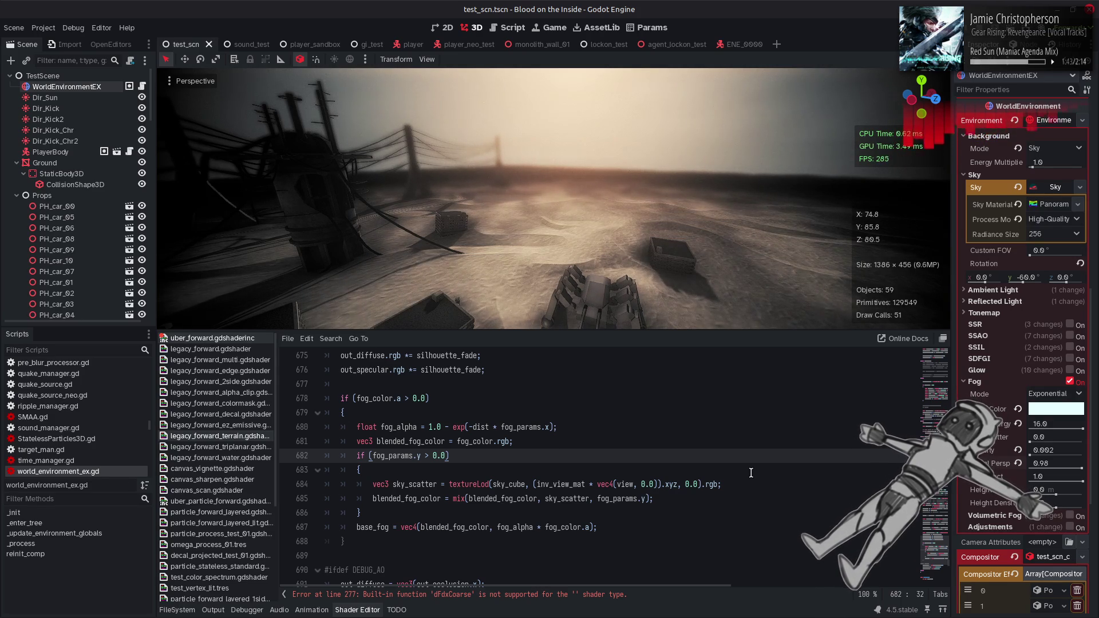
pyautogui.moveTo(1056, 450); pyautogui.dragTo(1096, 462)
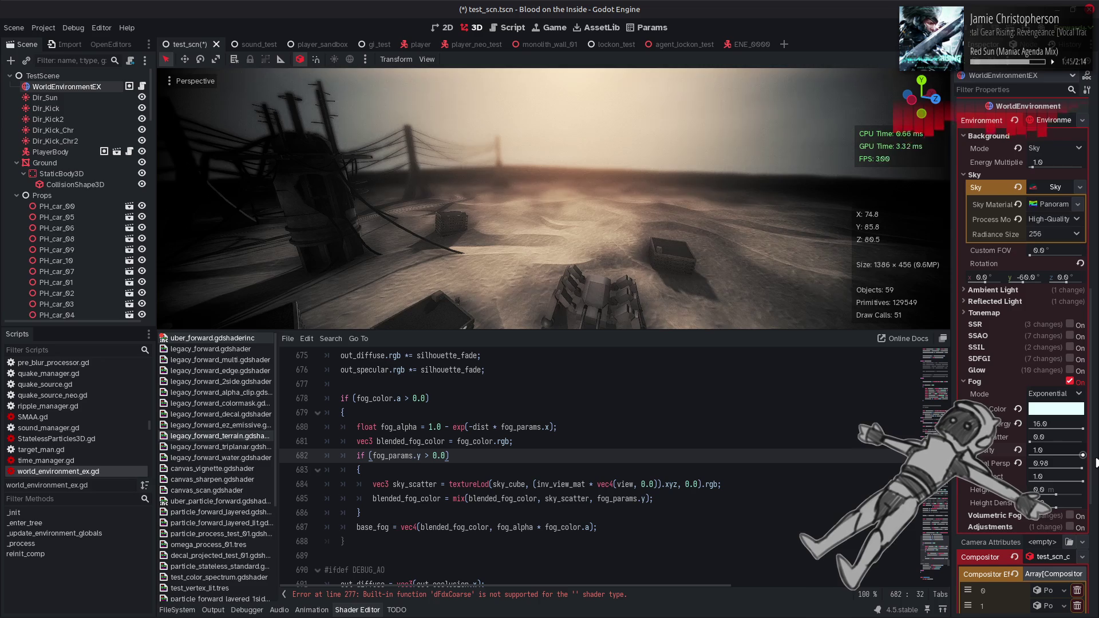
pyautogui.click(1048, 451)
pyautogui.write('0.010.002')
pyautogui.press('Return')
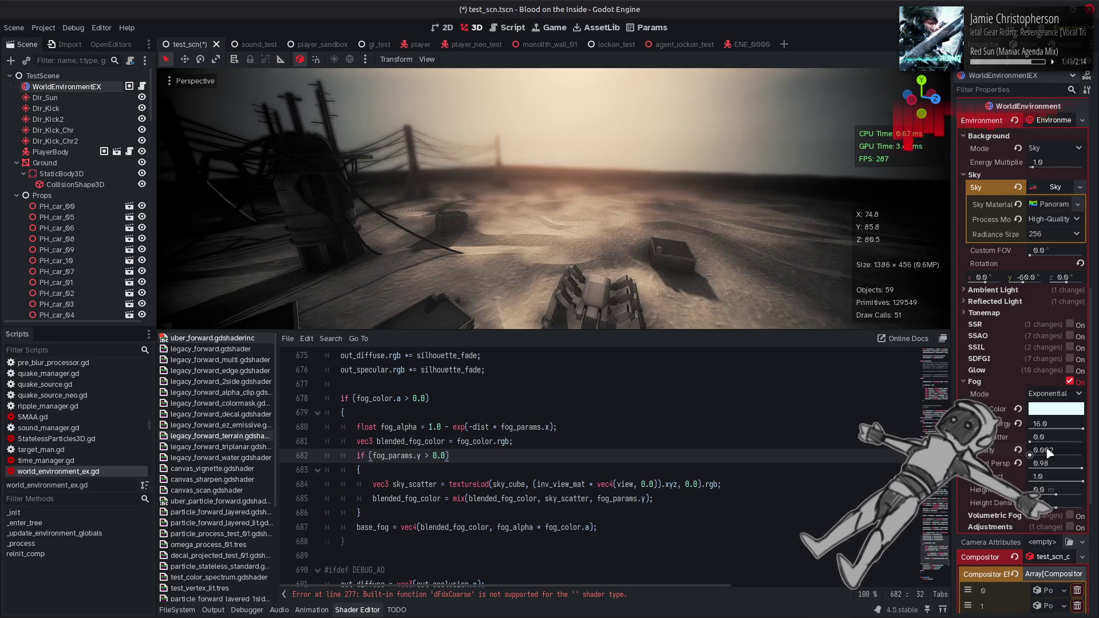
pyautogui.hotkey('ctrl', 's')
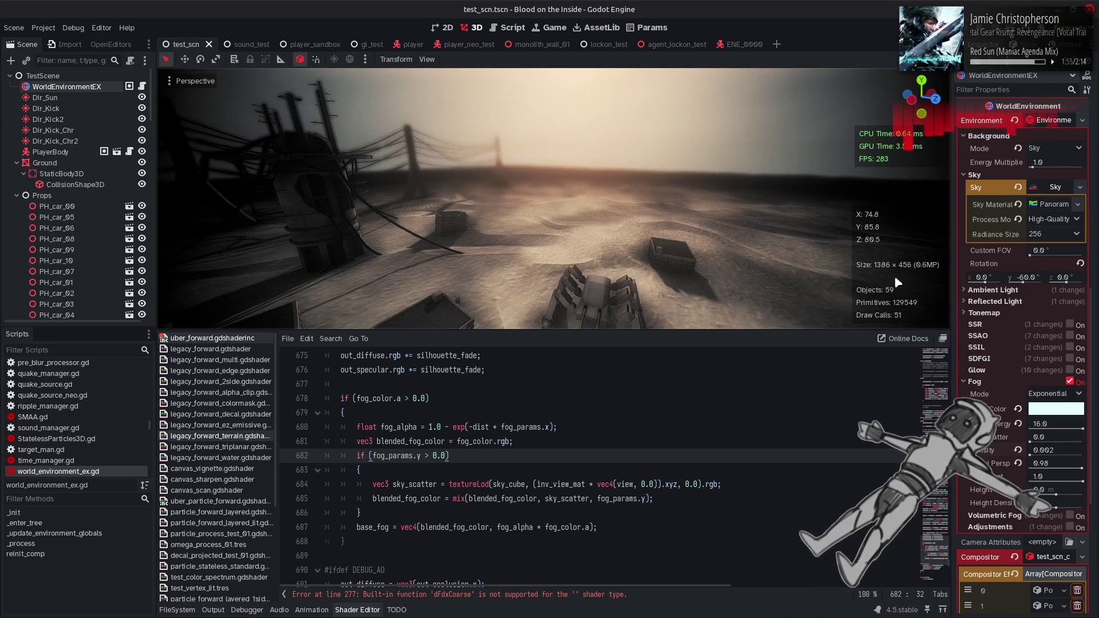
pyautogui.scroll(5, 979, 312)
pyautogui.scroll(6, 979, 312)
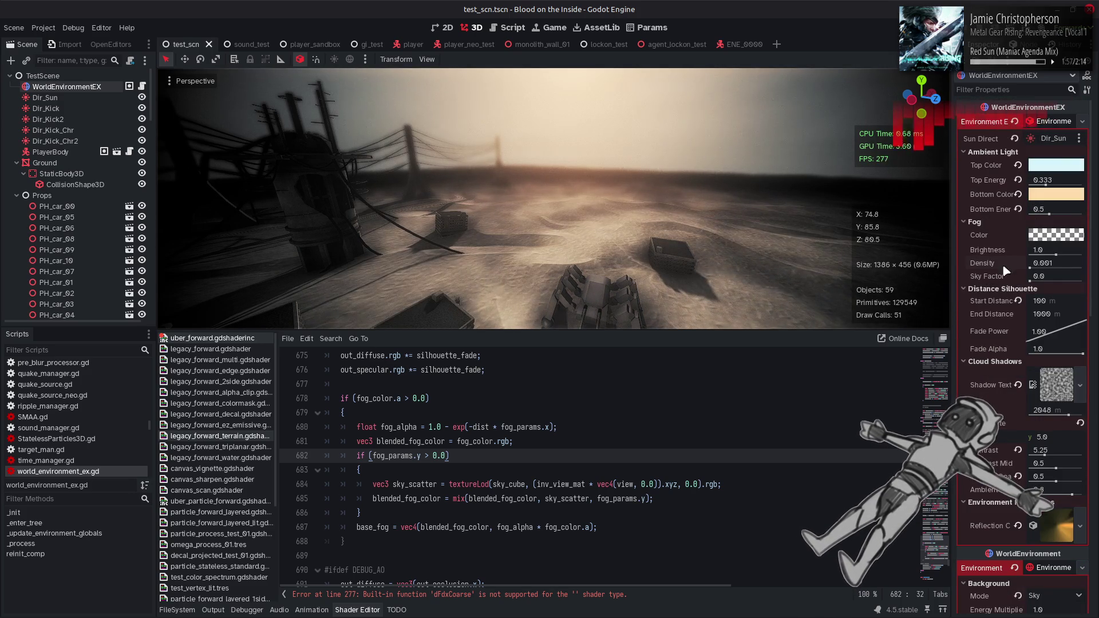
pyautogui.click(1057, 235)
pyautogui.moveTo(973, 484)
pyautogui.mouseDown()
pyautogui.moveTo(1074, 493)
pyautogui.moveTo(945, 491)
pyautogui.moveTo(1074, 492)
pyautogui.mouseUp()
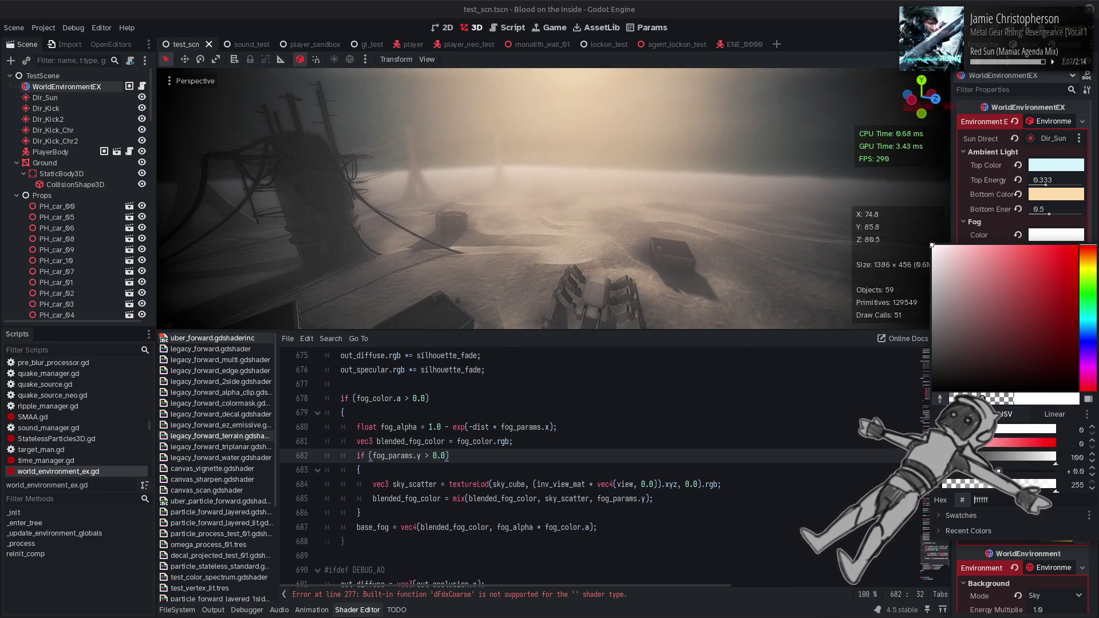
pyautogui.moveTo(1093, 456)
pyautogui.mouseDown()
pyautogui.moveTo(1094, 469)
pyautogui.moveTo(1094, 456)
pyautogui.mouseUp()
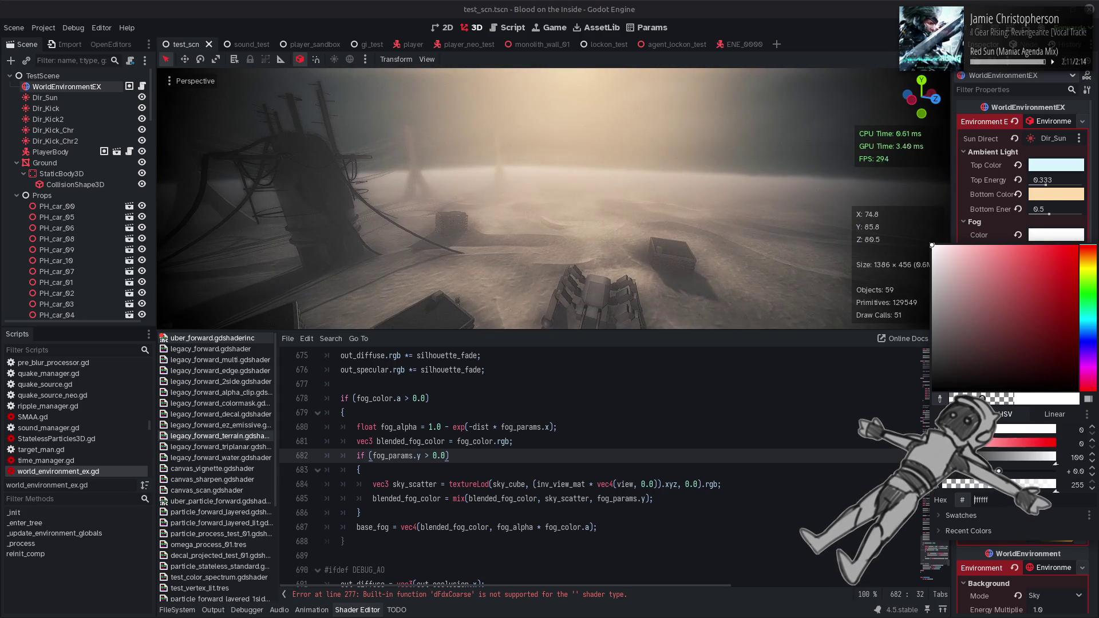
pyautogui.click(704, 441)
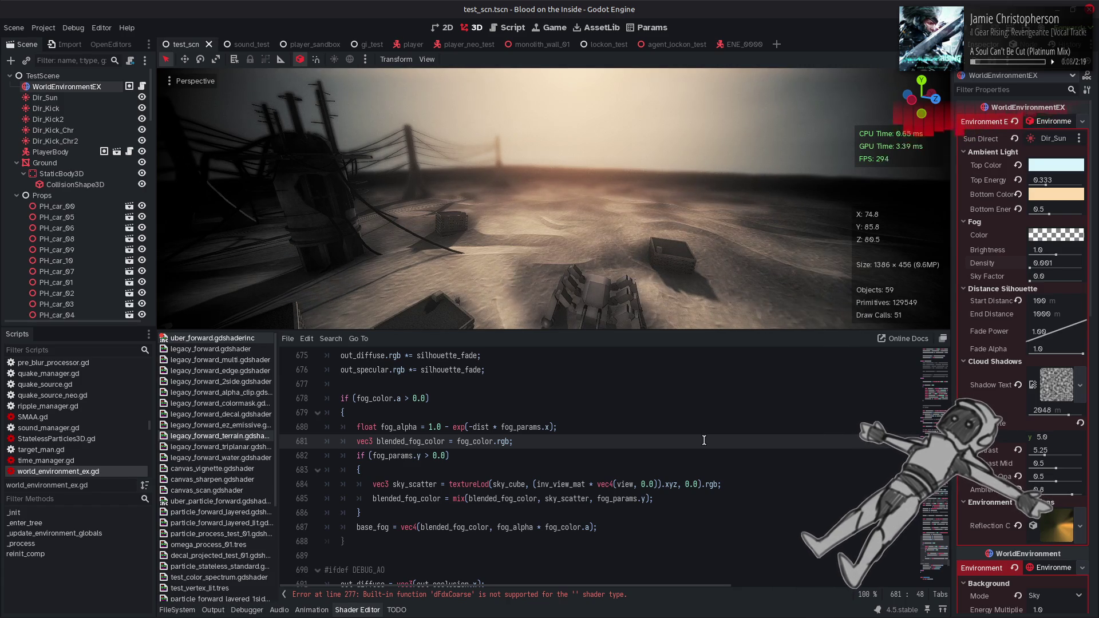
# - Keep radiance size at 256, save, then drop Distance Silhouette Fade Alpha from 1.0 to 0.0
pyautogui.scroll(-5, 1057, 462)
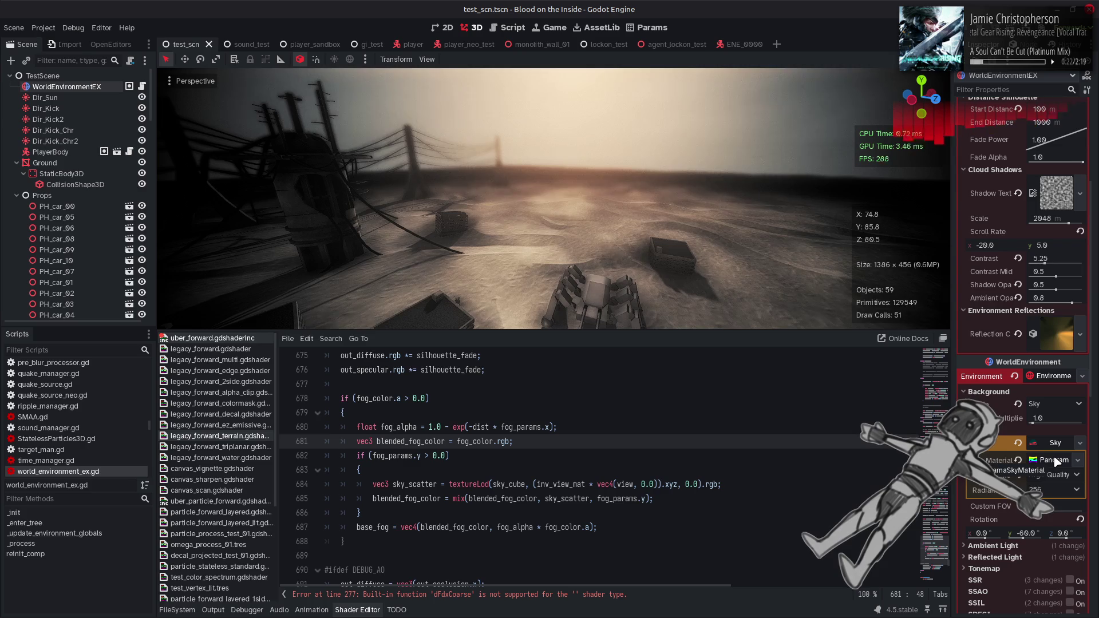
pyautogui.click(1049, 490)
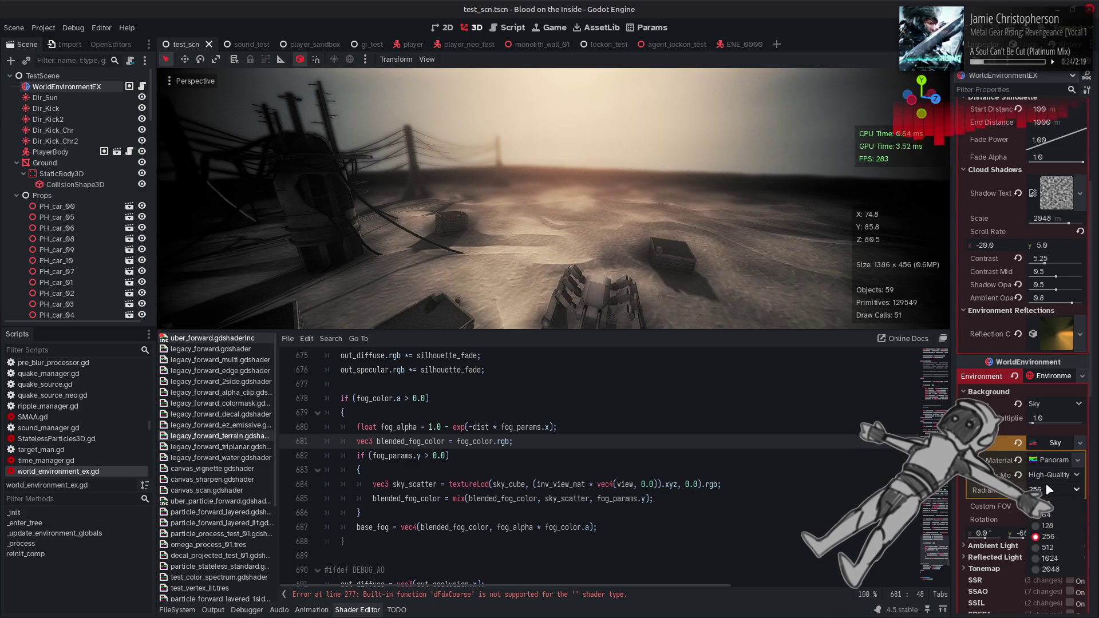
pyautogui.click(1049, 536)
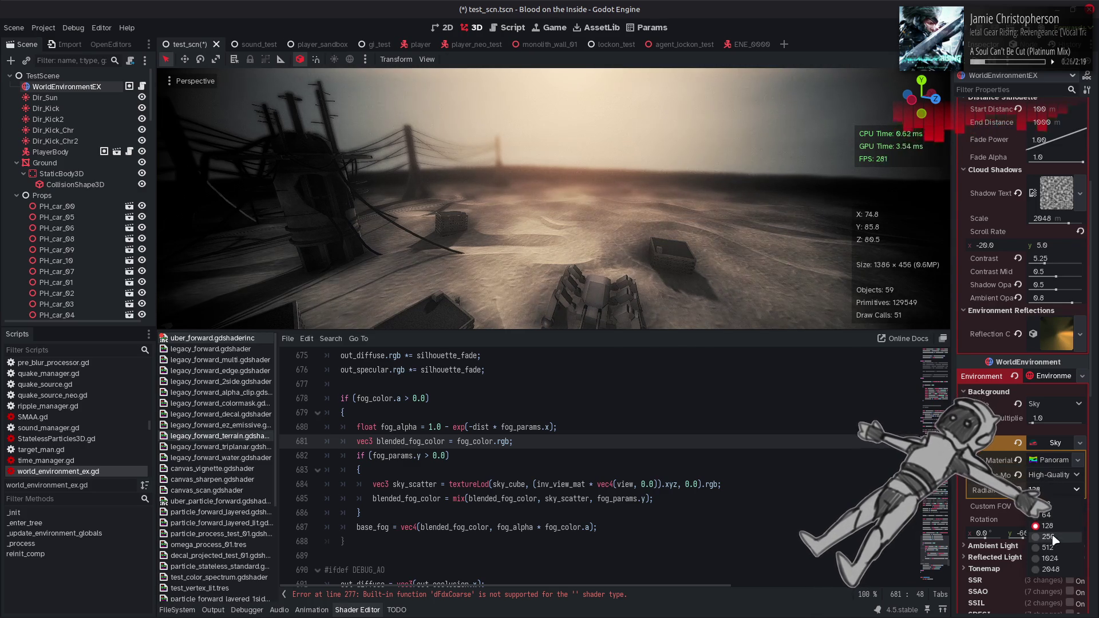
pyautogui.hotkey('ctrl', 's')
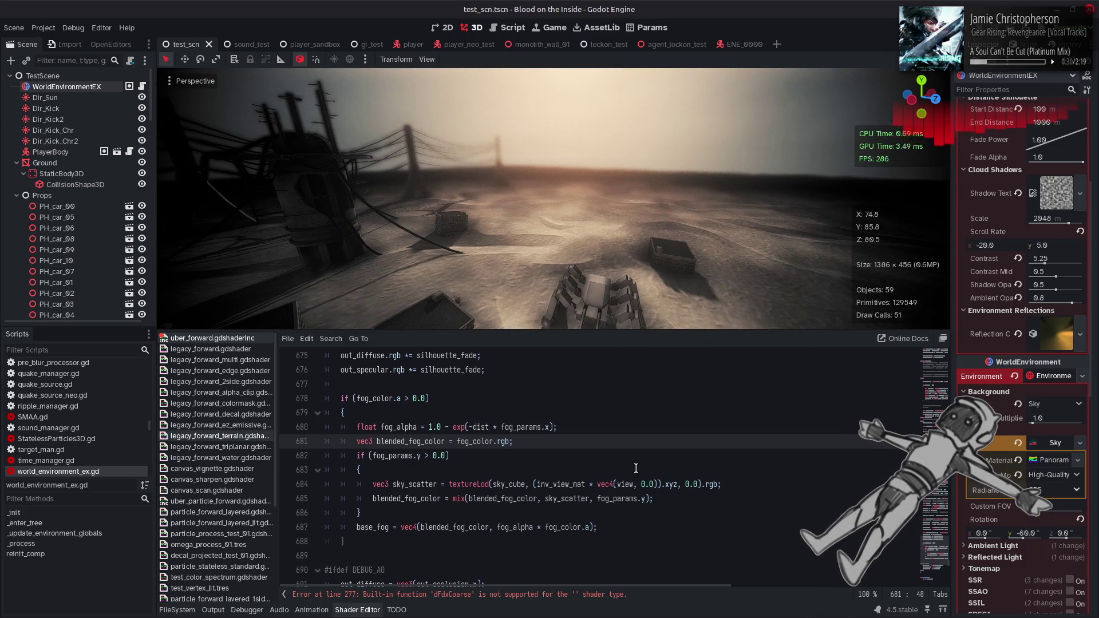
pyautogui.scroll(5, 975, 283)
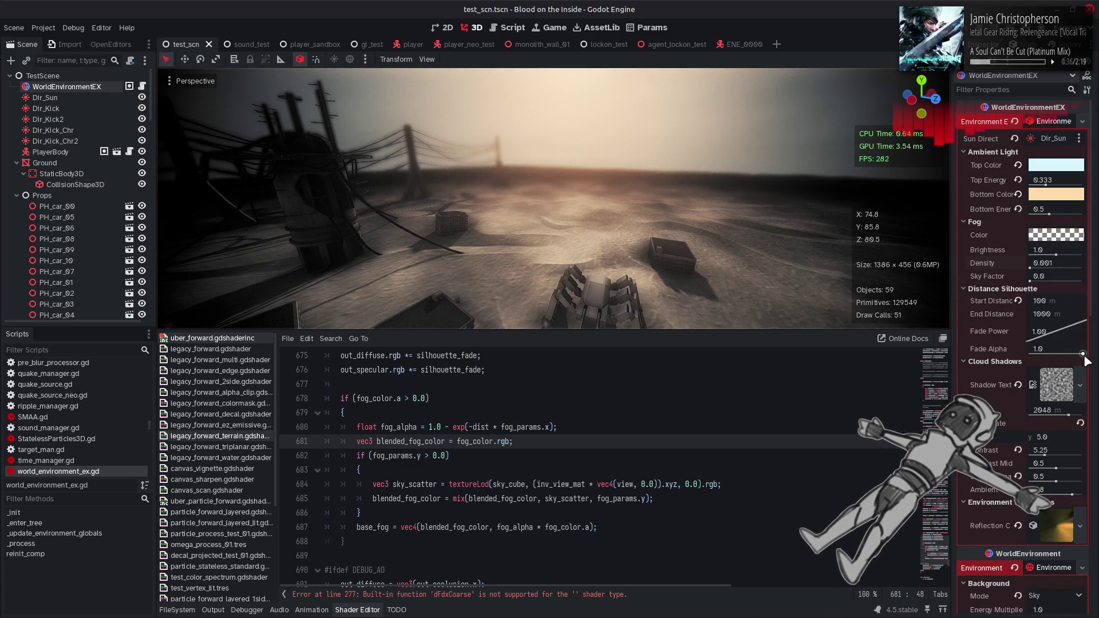
pyautogui.moveTo(1069, 355); pyautogui.dragTo(984, 361)
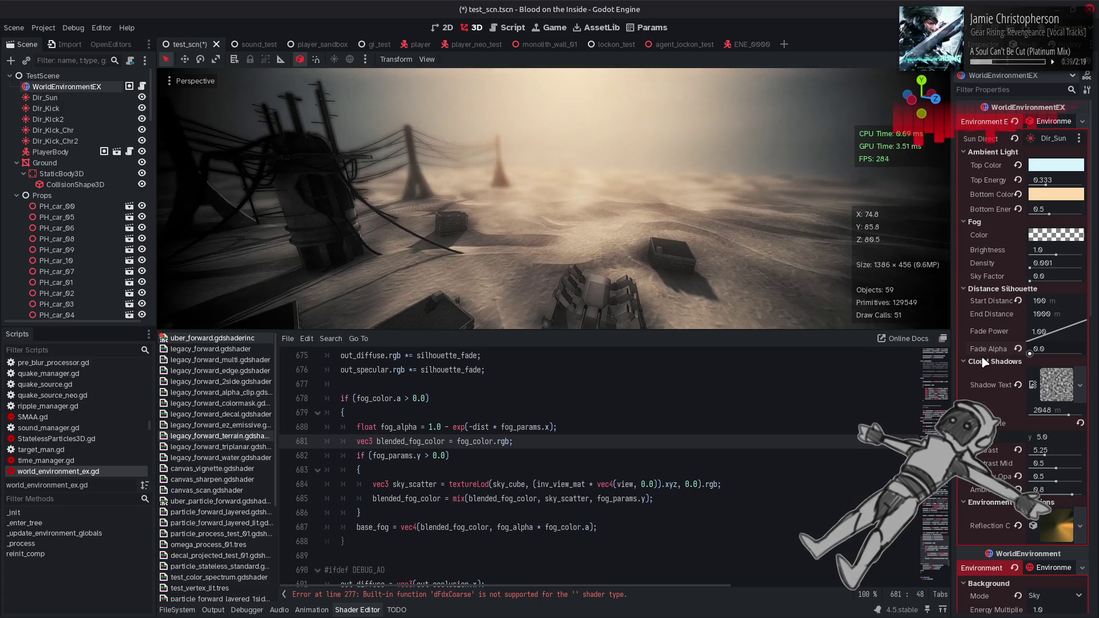
# - Revert Distance Silhouette Fade Alpha to 1.0 and save test_scn
pyautogui.click(1018, 348)
pyautogui.hotkey('ctrl', 's')
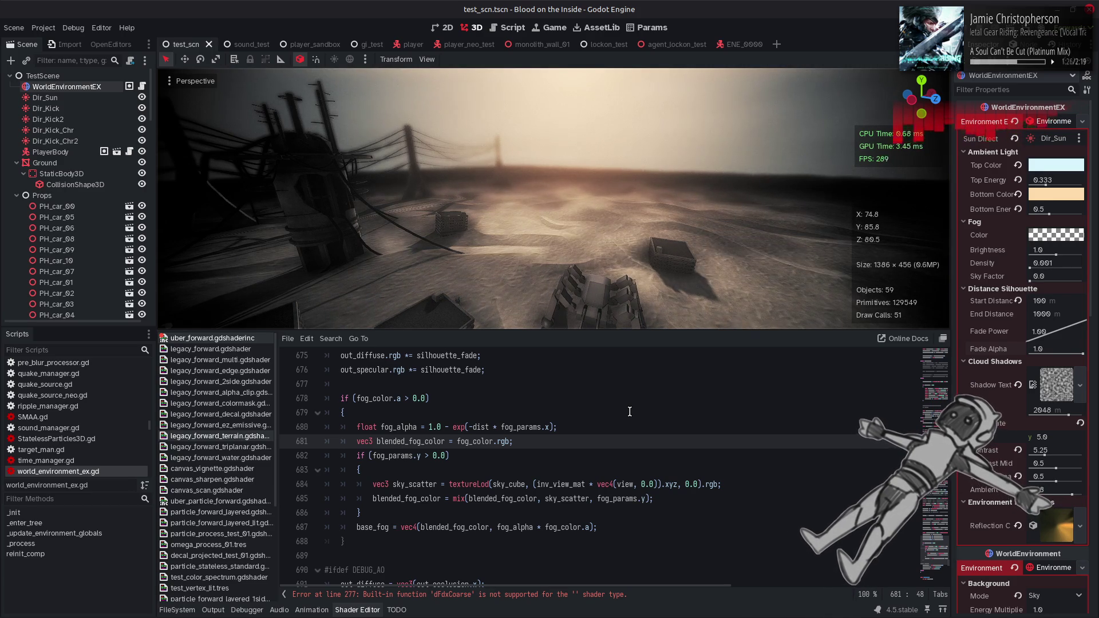
# - Switch to the lockon_test scene and raise Fog Sky Factor to 1.0
pyautogui.click(595, 45)
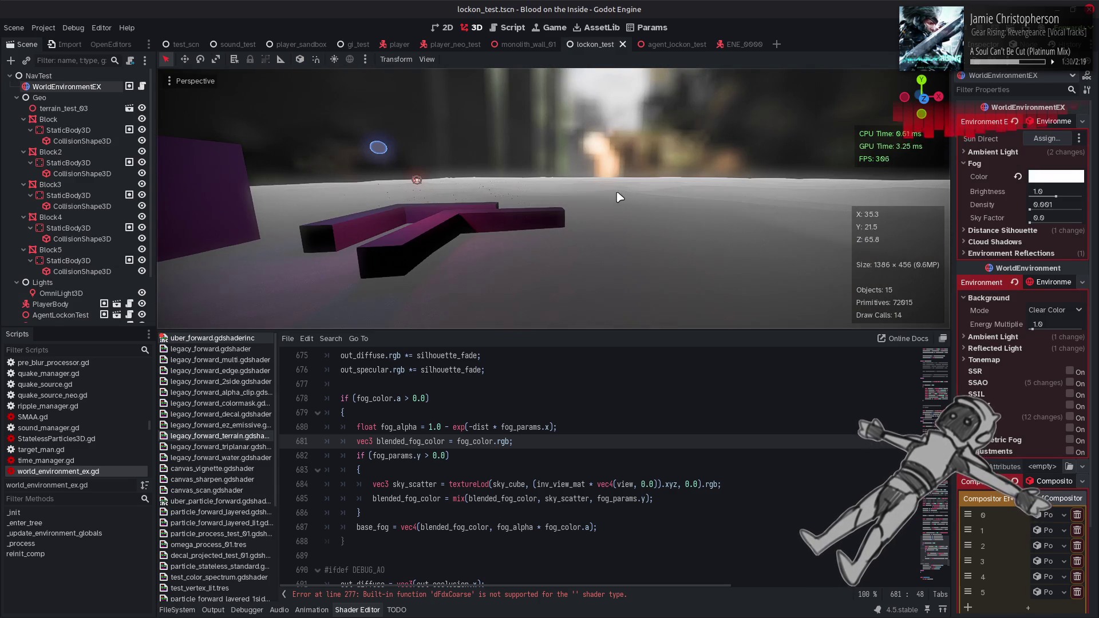
pyautogui.moveTo(1030, 223); pyautogui.dragTo(1082, 223)
pyautogui.moveTo(710, 214)
pyautogui.mouseDown()
pyautogui.moveTo(675, 177)
pyautogui.moveTo(667, 214)
pyautogui.mouseUp()
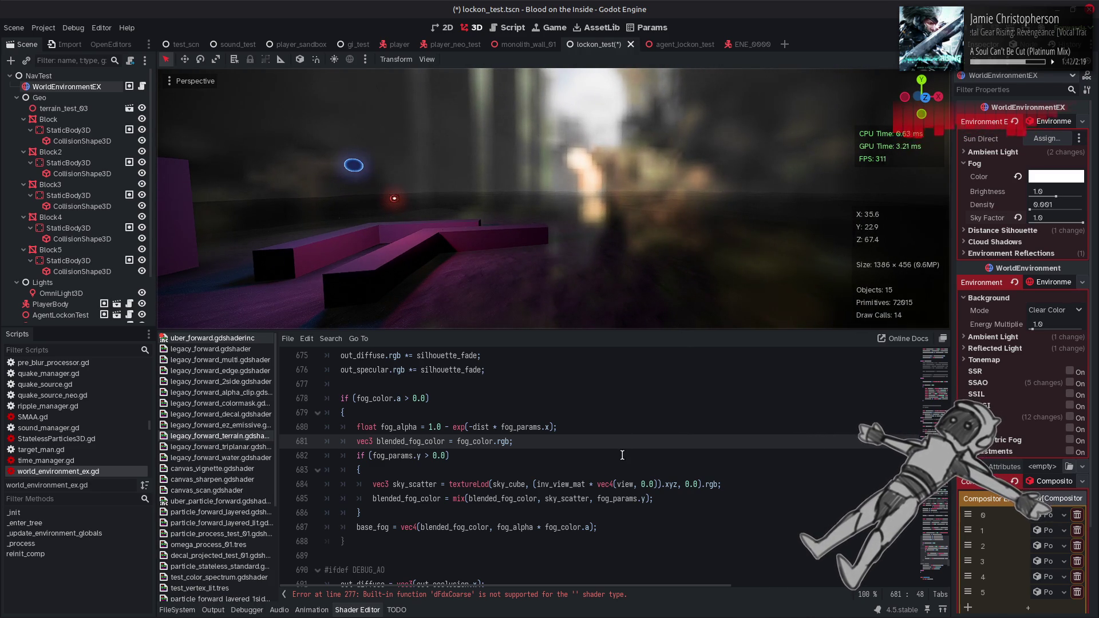
# - Insert fog_alpha * before fog_params.y on shader line 685 and save
pyautogui.doubleClick(410, 431)
pyautogui.hotkey('ctrl', 'c')
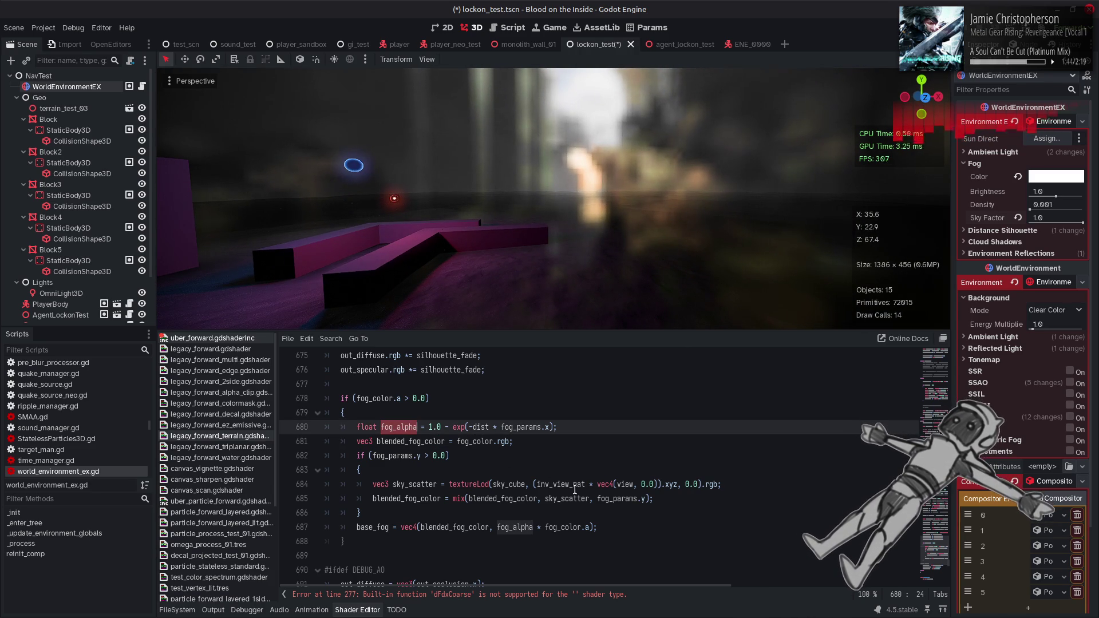
pyautogui.click(597, 498)
pyautogui.hotkey('ctrl', 'v')
pyautogui.write('*')
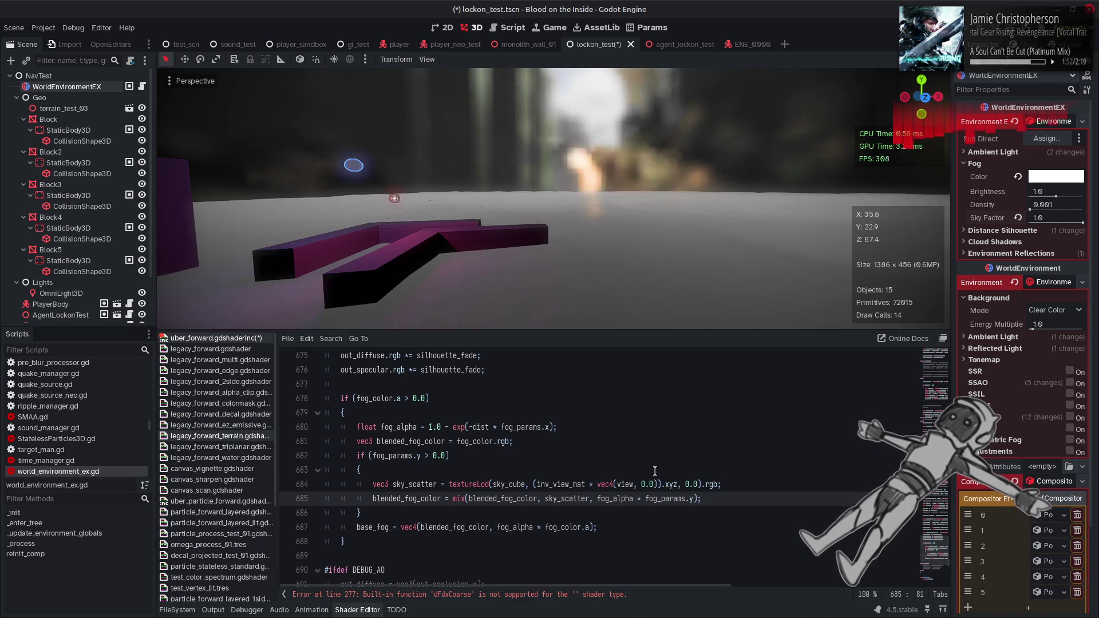
pyautogui.click(654, 473)
pyautogui.hotkey('ctrl', 's')
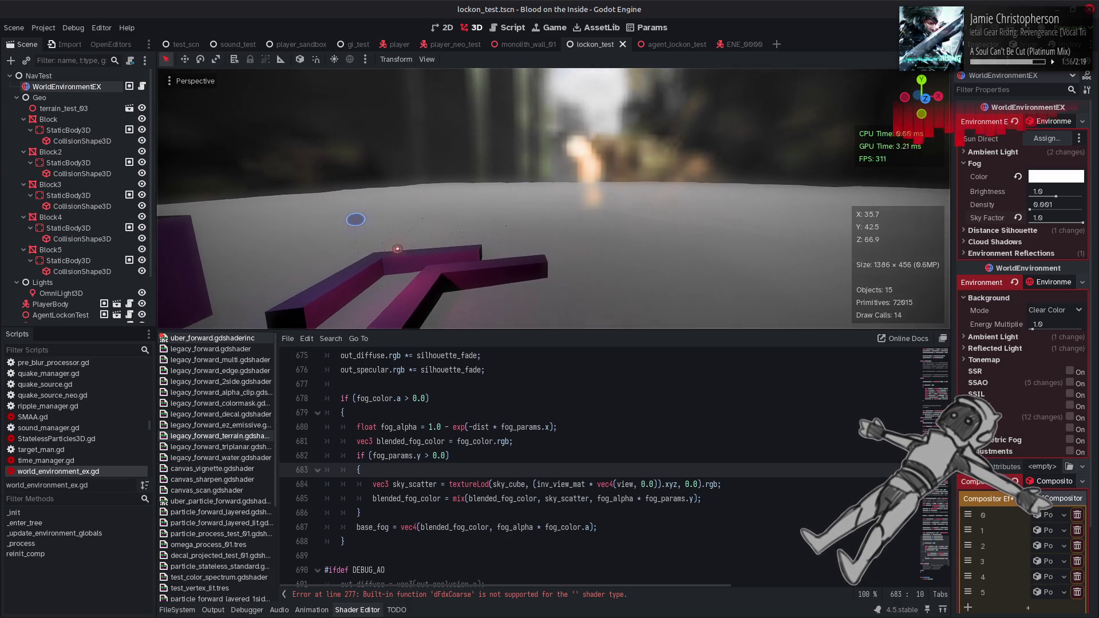
# - Try a fog density of 0.01 while flying the camera around the magenta blocks
pyautogui.moveTo(1081, 222)
pyautogui.mouseDown()
pyautogui.moveTo(992, 225)
pyautogui.moveTo(1083, 223)
pyautogui.mouseUp()
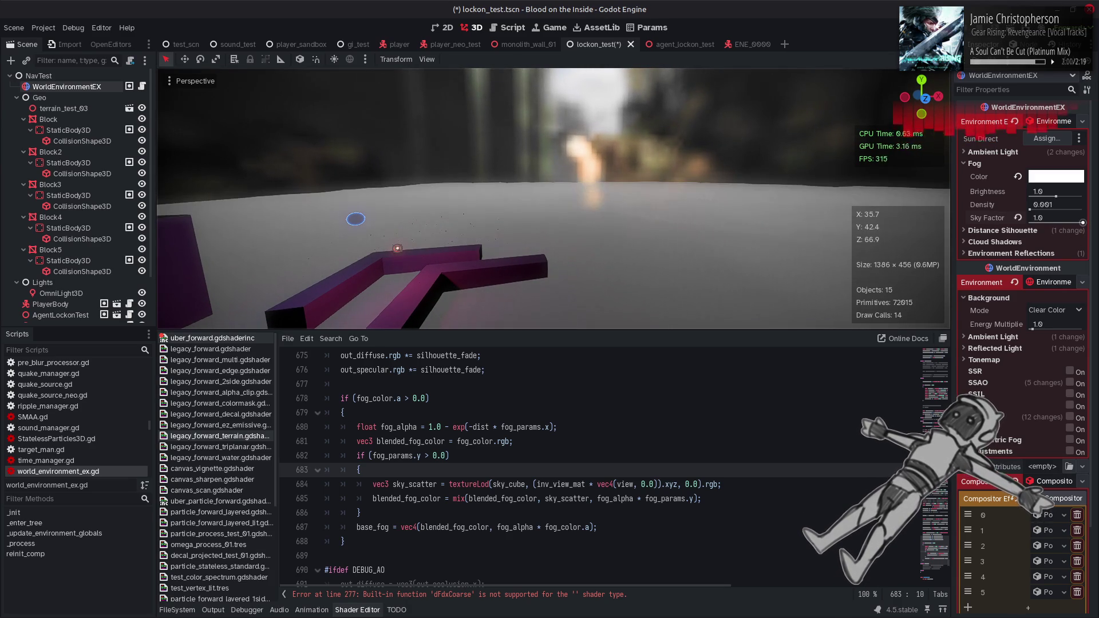
pyautogui.click(1047, 205)
pyautogui.press('BackSpace')
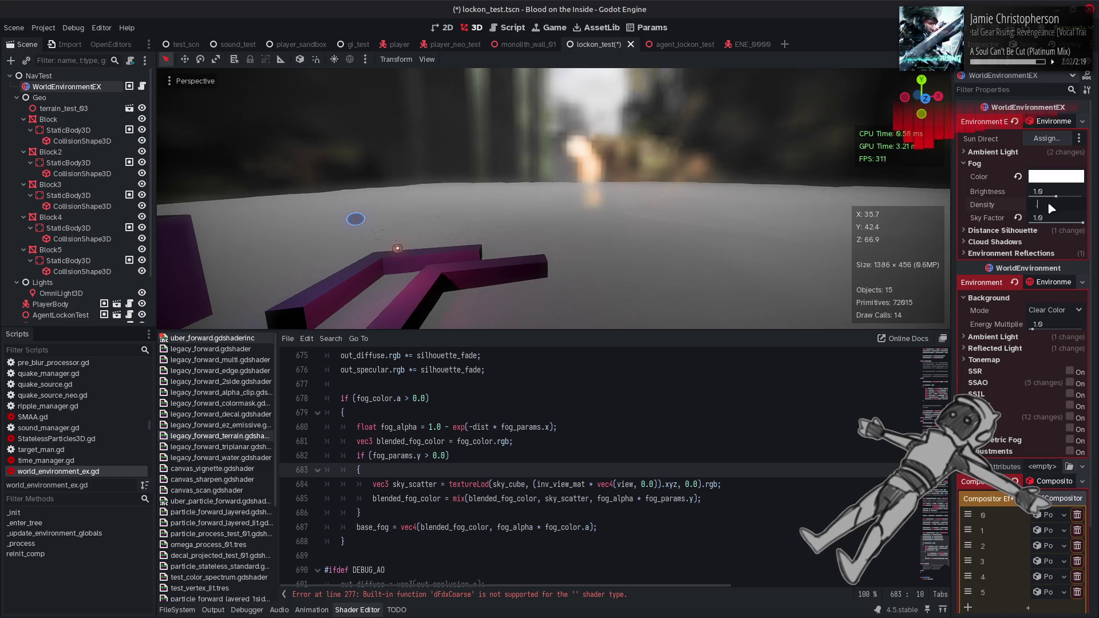
pyautogui.write('0.01')
pyautogui.press('Return')
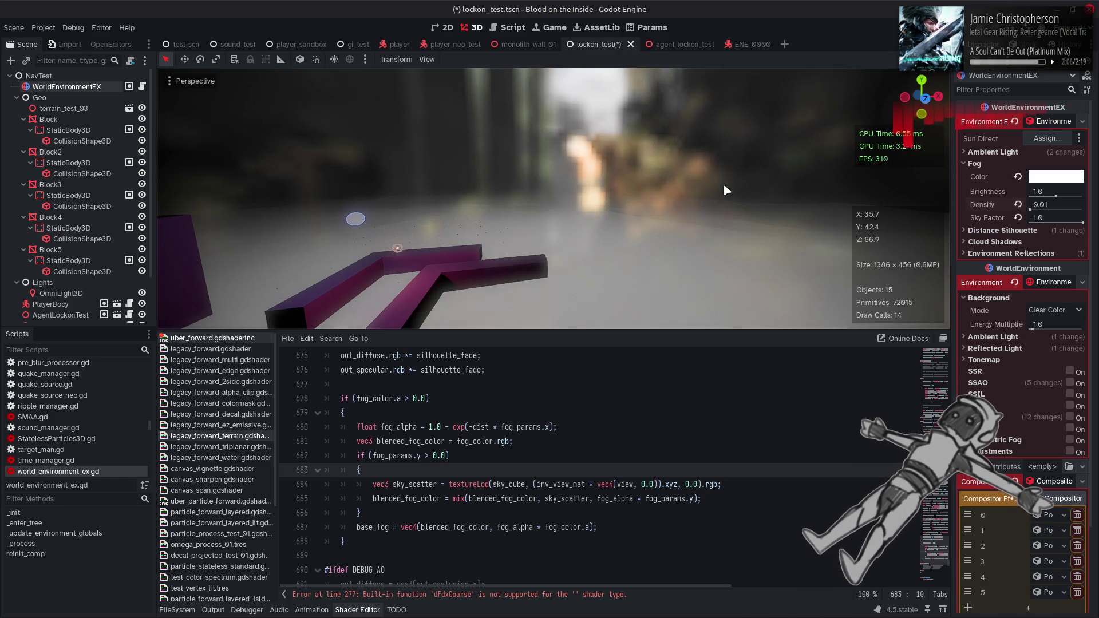
pyautogui.press('q')
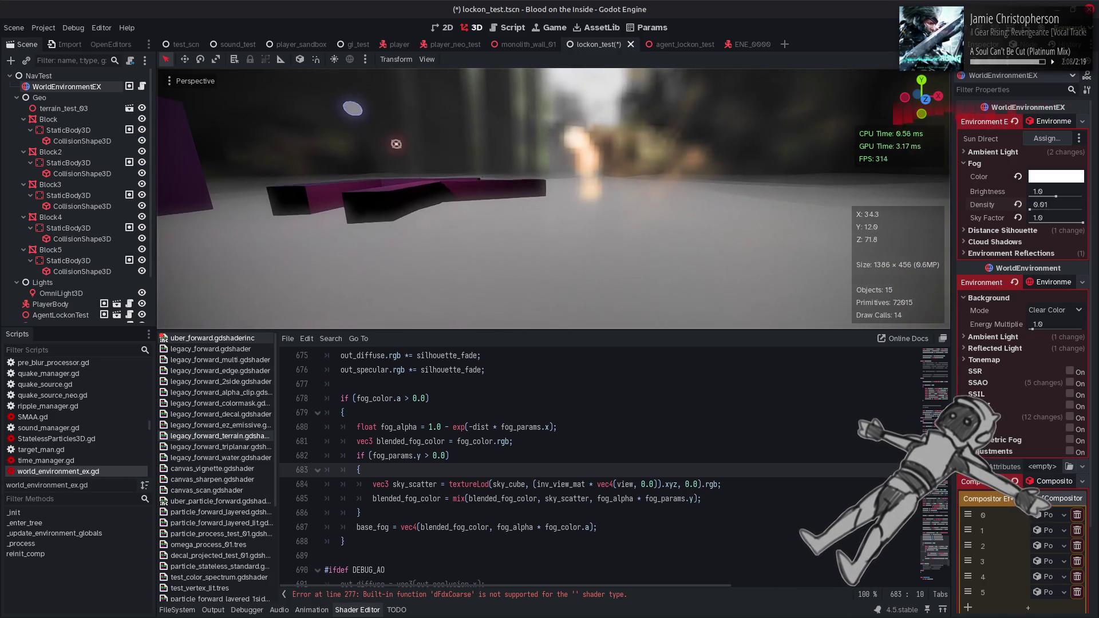
pyautogui.press('e')
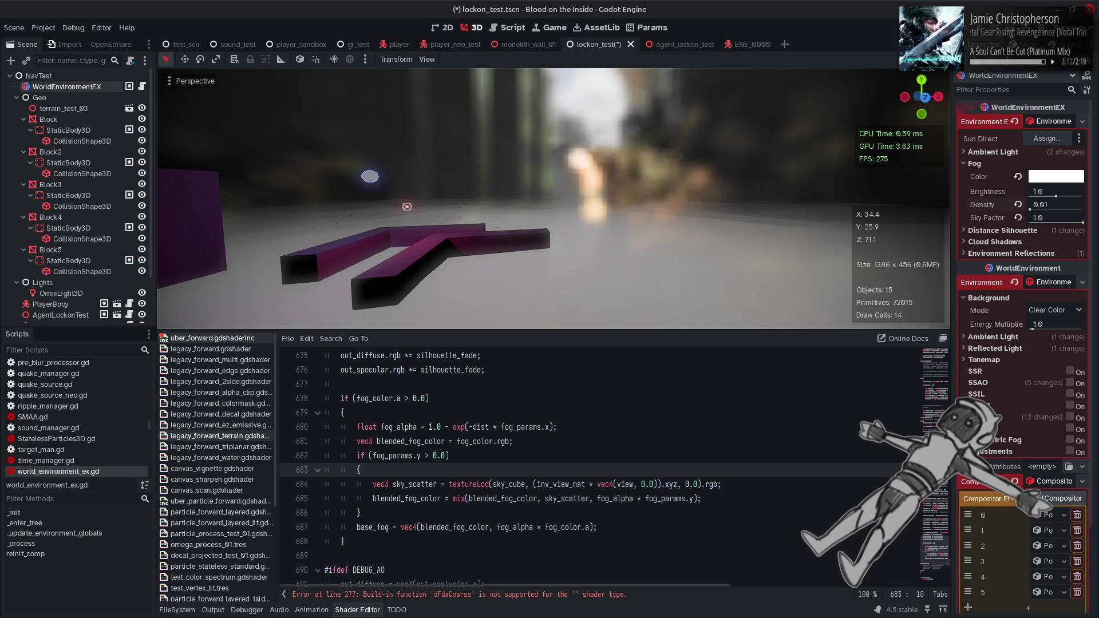
pyautogui.press('e')
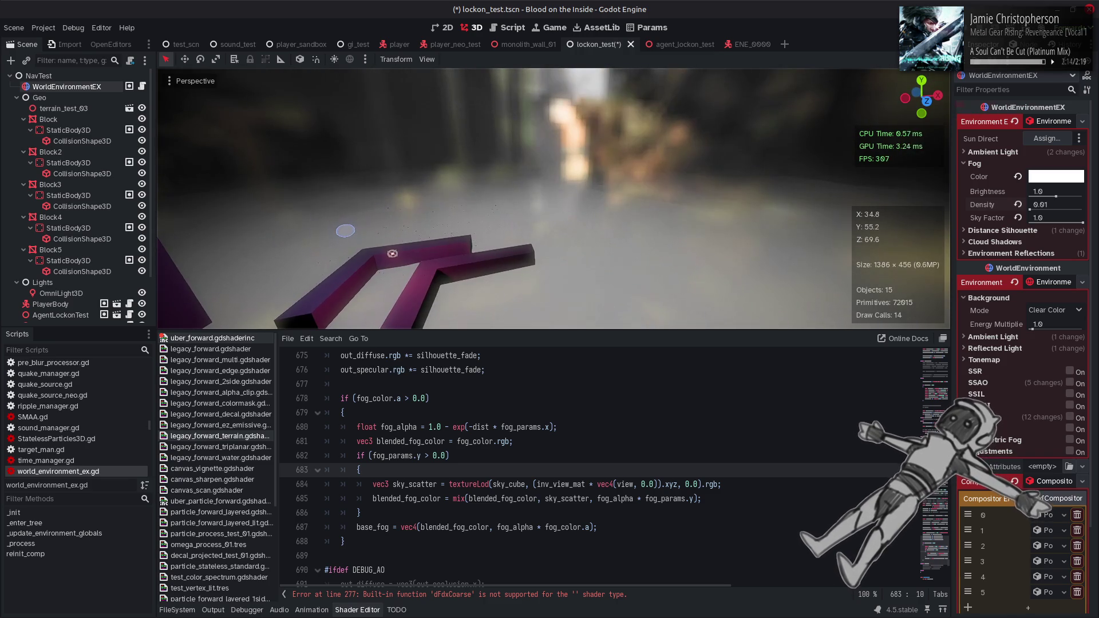
pyautogui.moveTo(553, 198); pyautogui.dragTo(667, 198)
pyautogui.press('q')
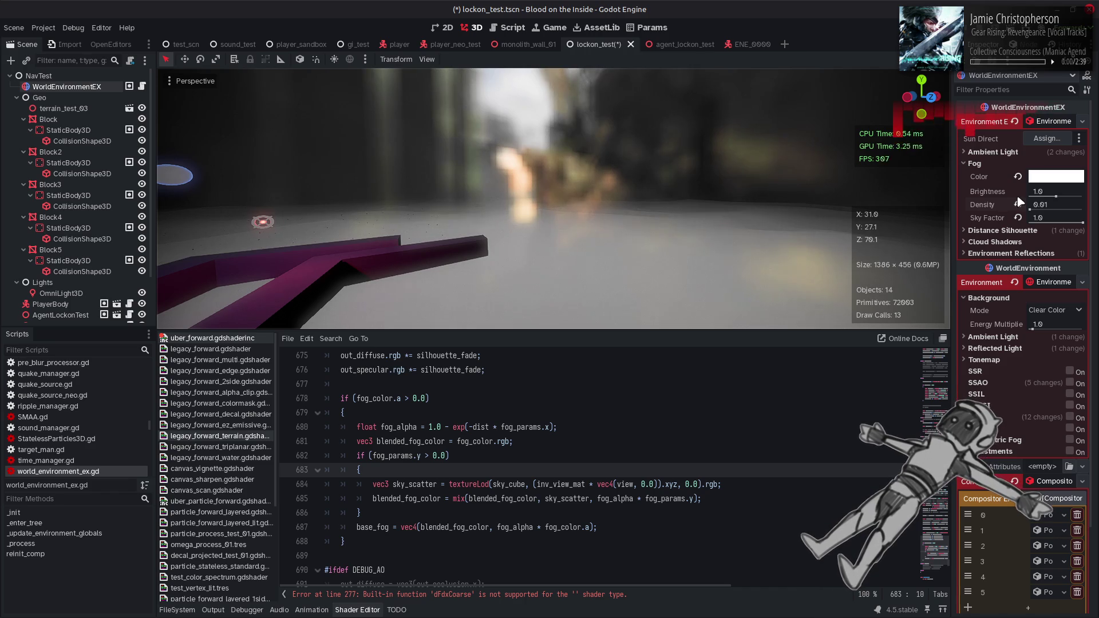
# - Set fog density to 0.005 and reframe the view of the blocks
pyautogui.click(1055, 201)
pyautogui.write('0.005')
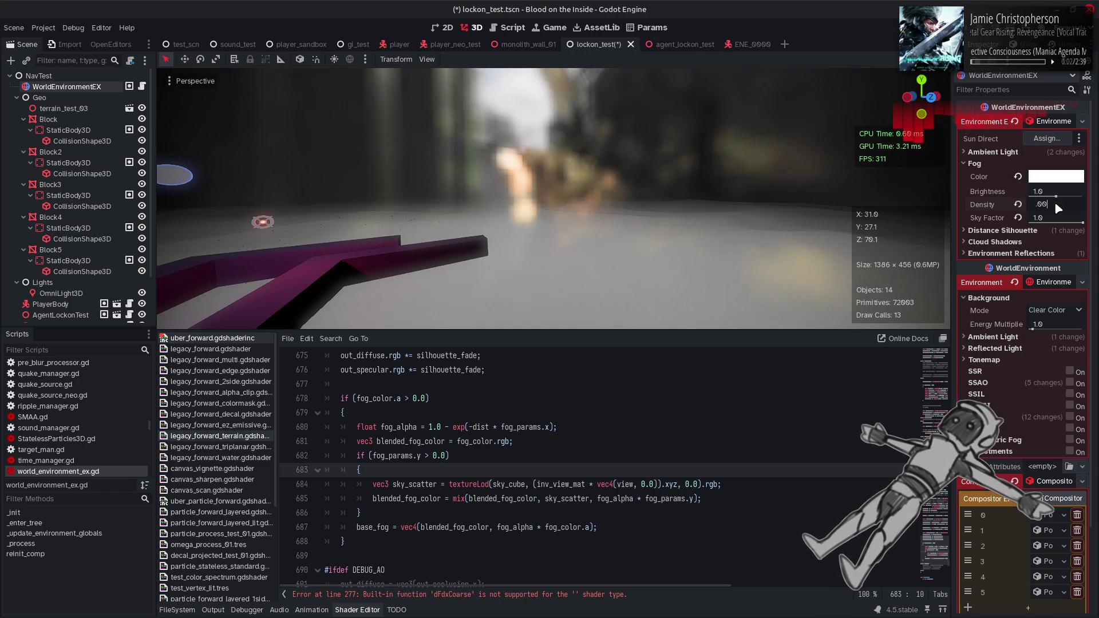
pyautogui.press('Return')
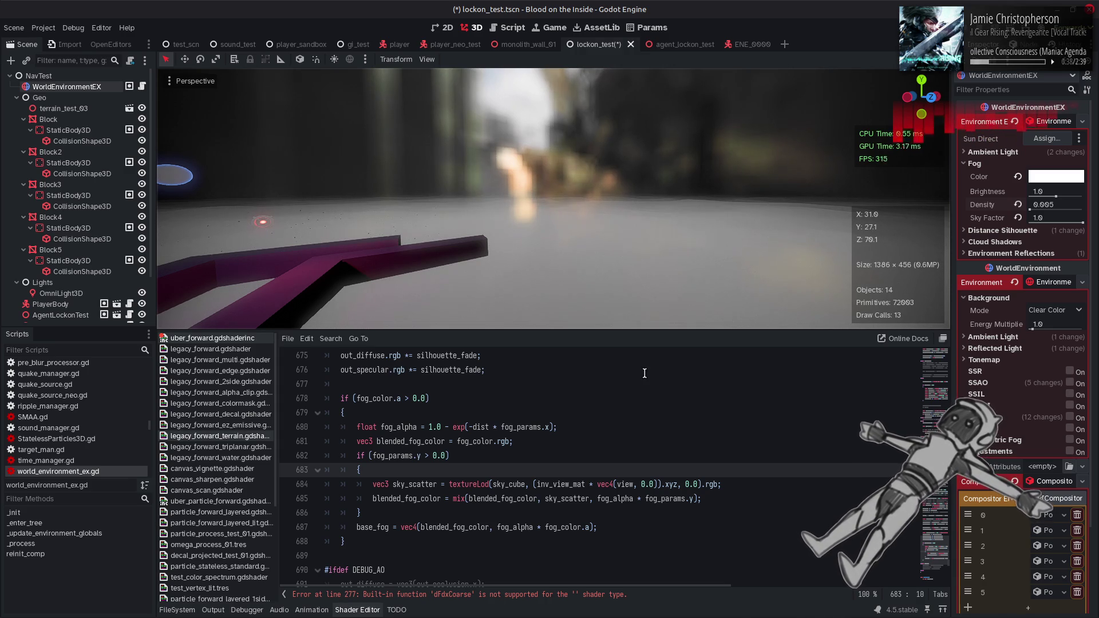
pyautogui.moveTo(596, 212); pyautogui.dragTo(595, 212)
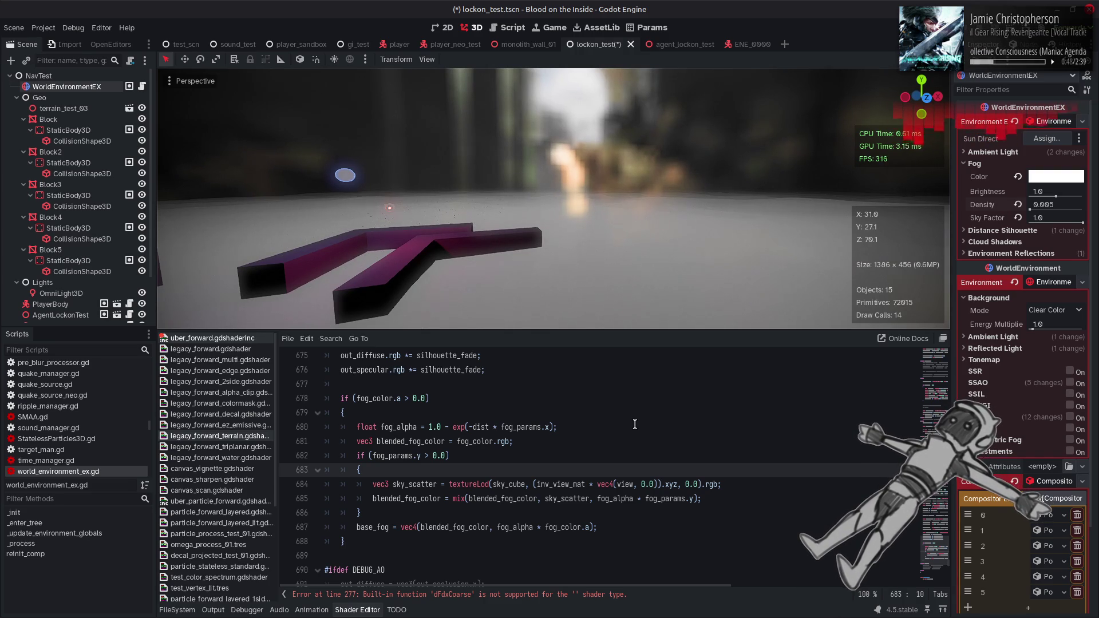
# - Try -dist * dist on line 680 and set fog density to 0.001
pyautogui.click(490, 427)
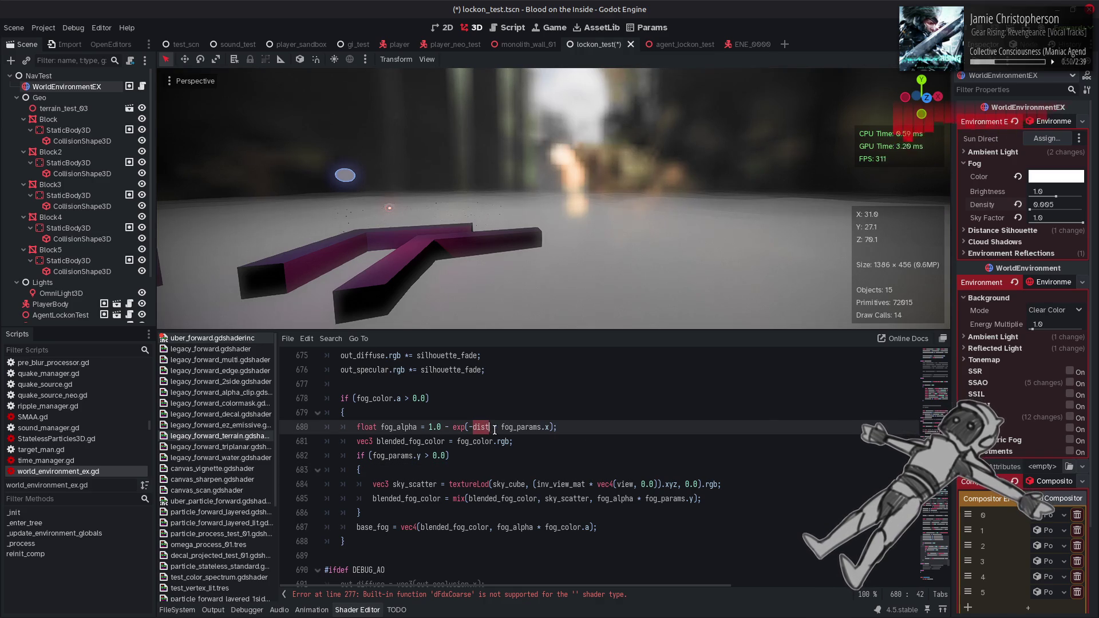
pyautogui.write('* dist')
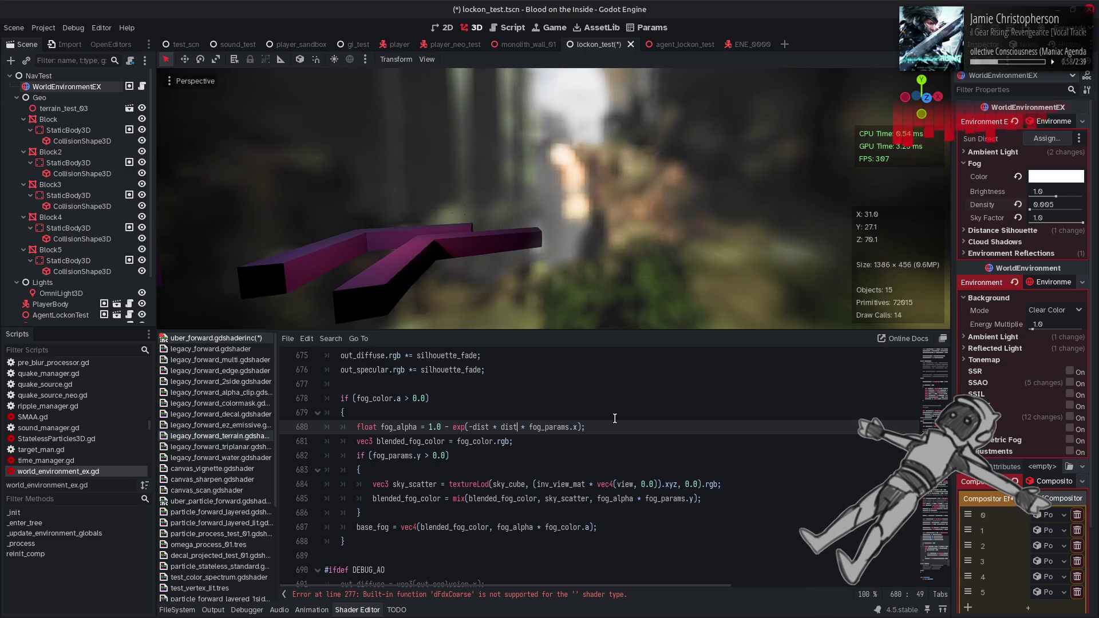
pyautogui.click(1038, 205)
pyautogui.press('BackSpace')
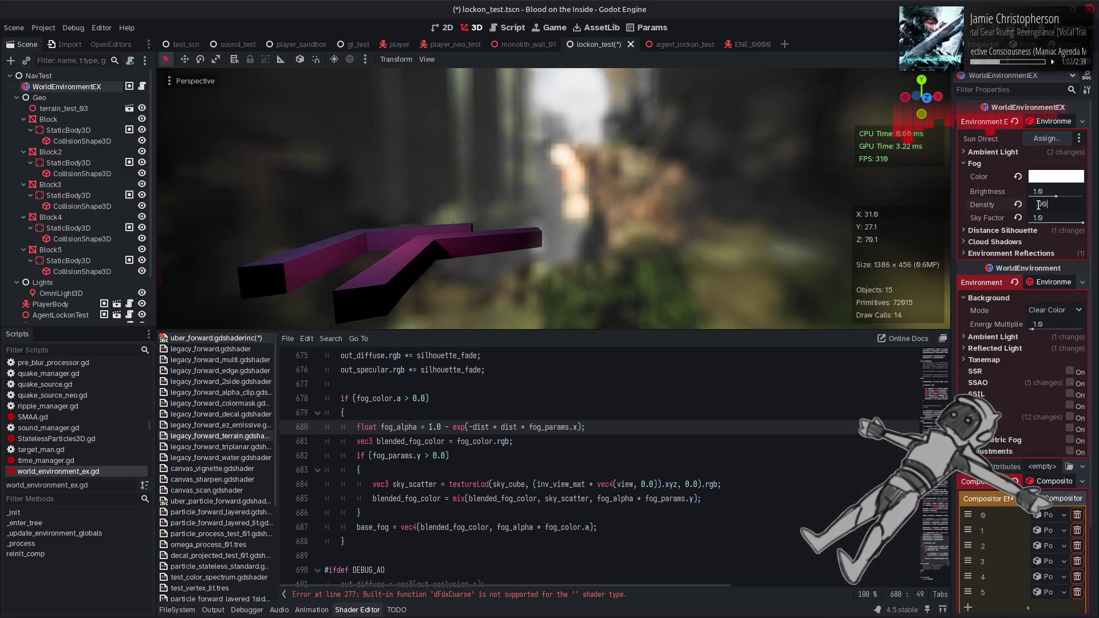
pyautogui.write('1')
pyautogui.press('Return')
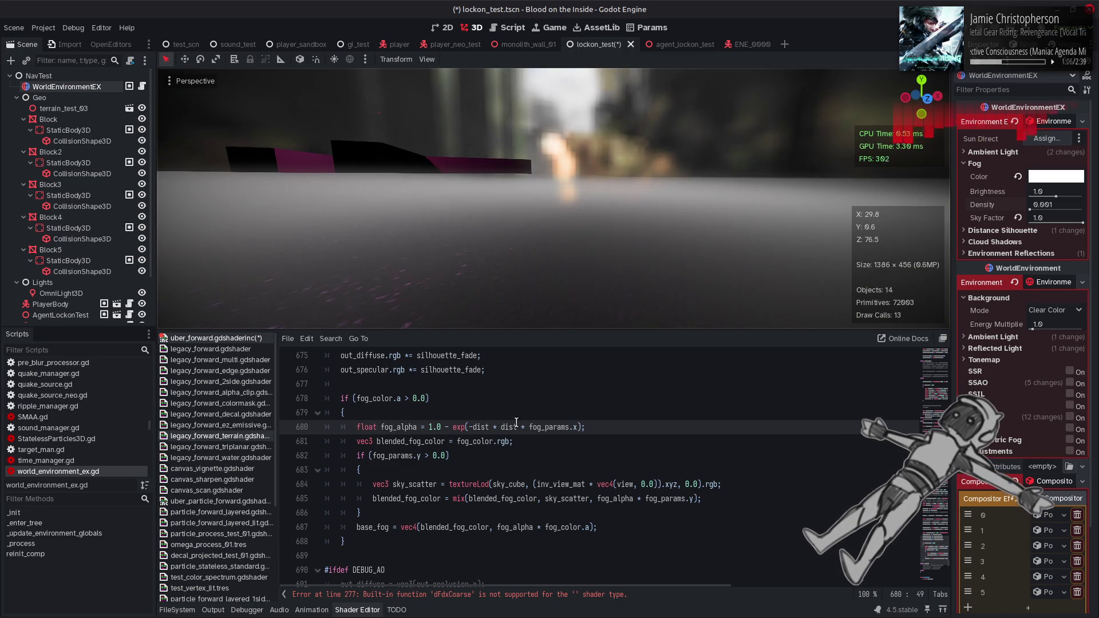
# - Remove the extra dist, try and undo exp2, keeping exp(-dist * fog_params.x), then save lockon_test
pyautogui.press('BackSpace')
pyautogui.press('BackSpace')
pyautogui.press('BackSpace')
pyautogui.press('BackSpace')
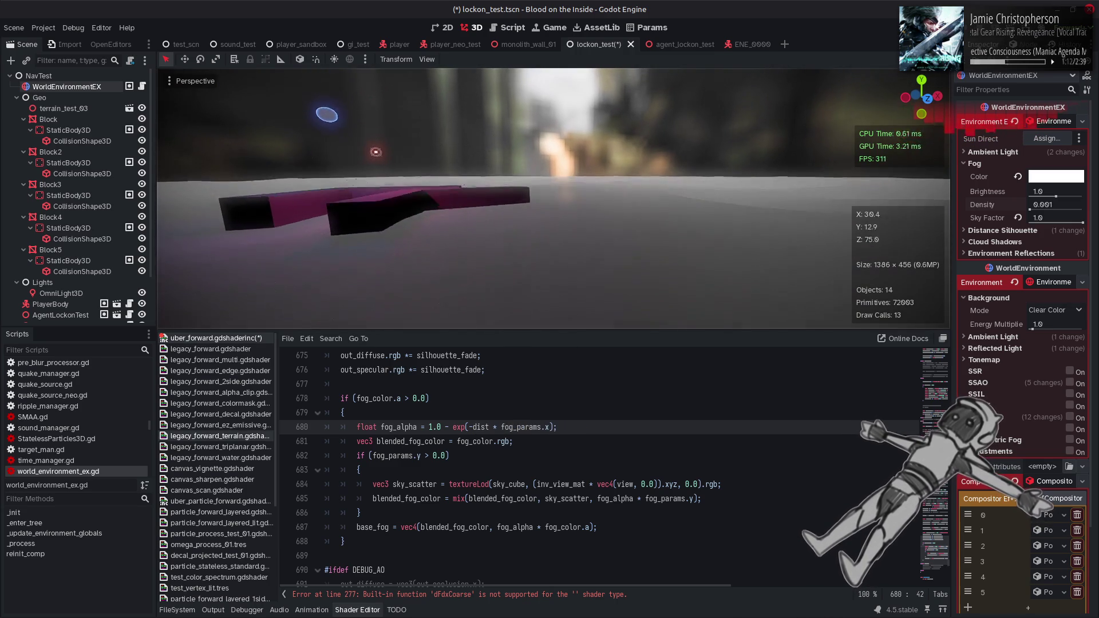
pyautogui.click(465, 427)
pyautogui.write('2')
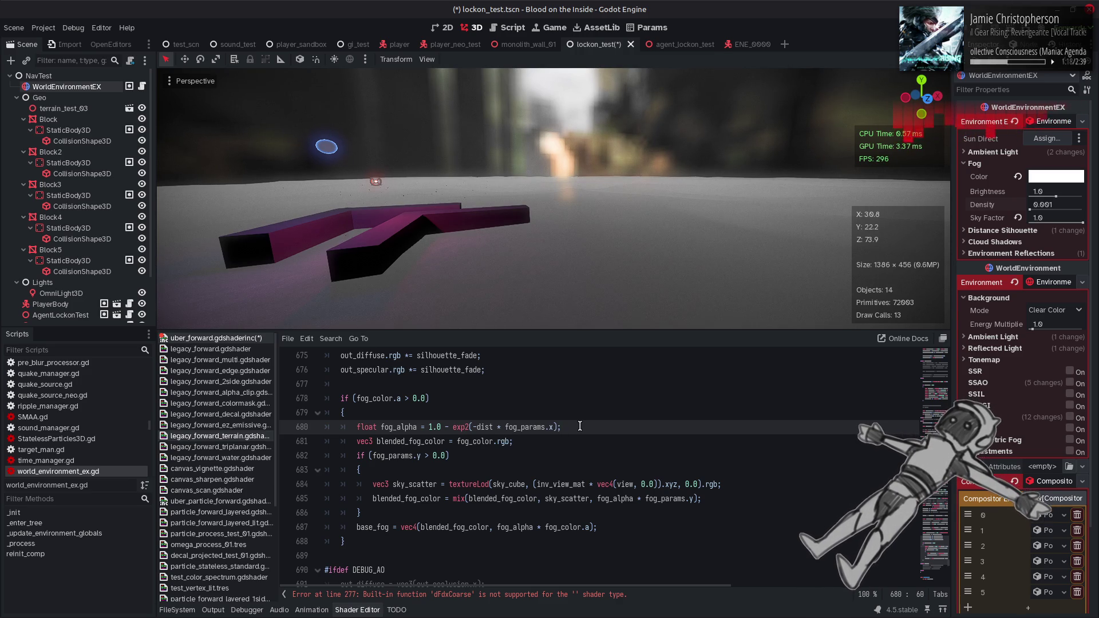
pyautogui.hotkey('ctrl', 'z')
pyautogui.hotkey('ctrl', 's')
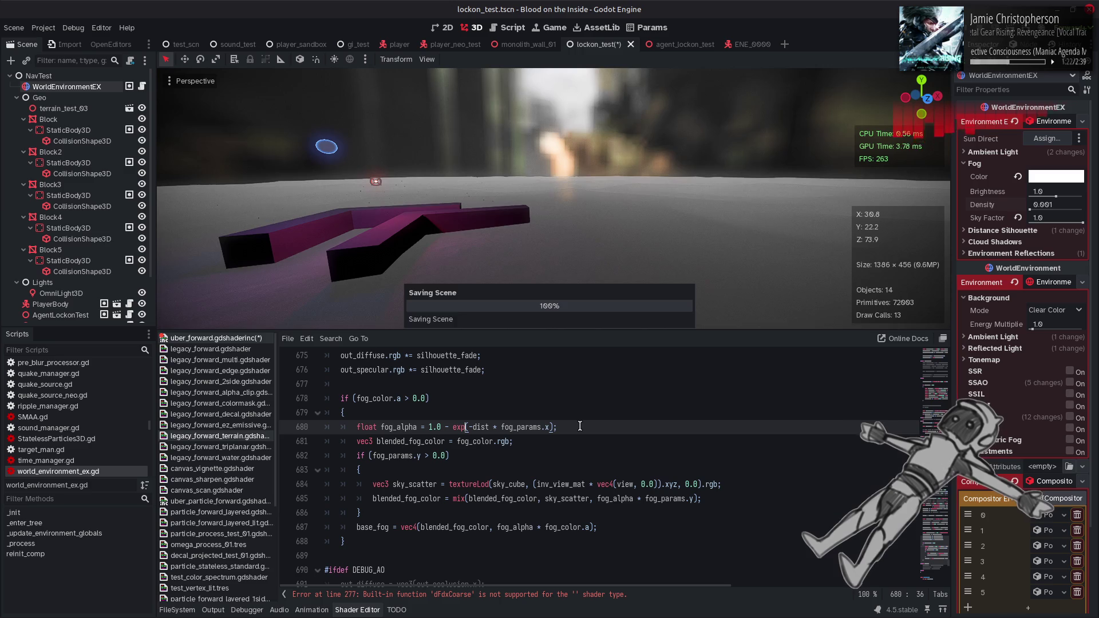
pyautogui.hotkey('alt', 'Tab')
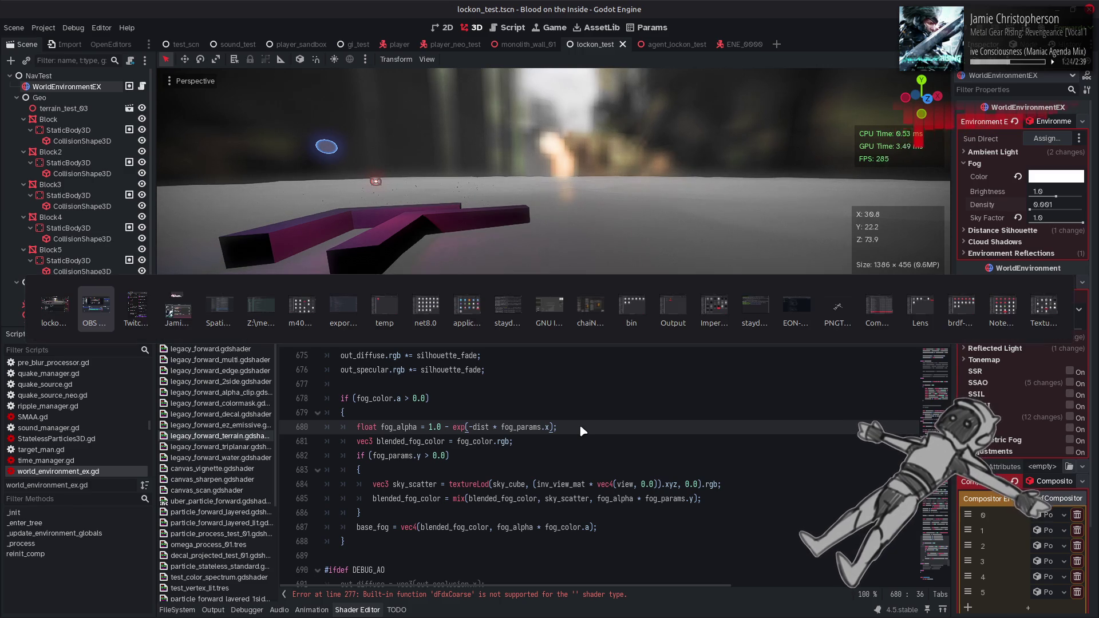
# - Go from the cubemap_filter.glsl page to the renderer_rd shaders folder listing on GitHub
pyautogui.hotkey('alt', 'Tab')
pyautogui.hotkey('alt', 'Tab')
pyautogui.hotkey('alt', 'Tab')
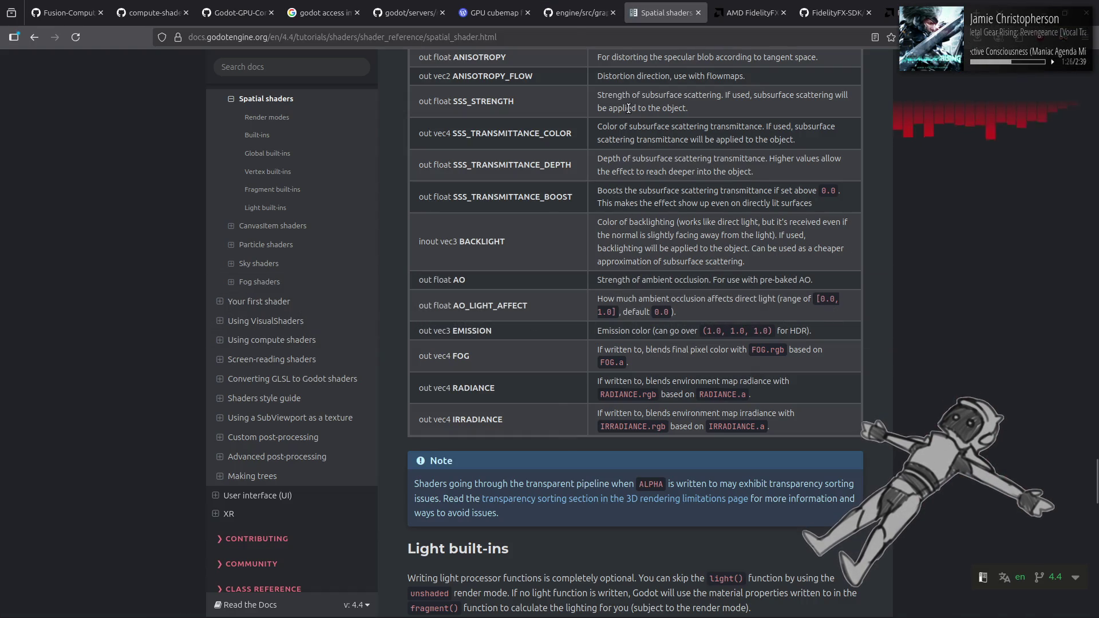
pyautogui.click(554, 11)
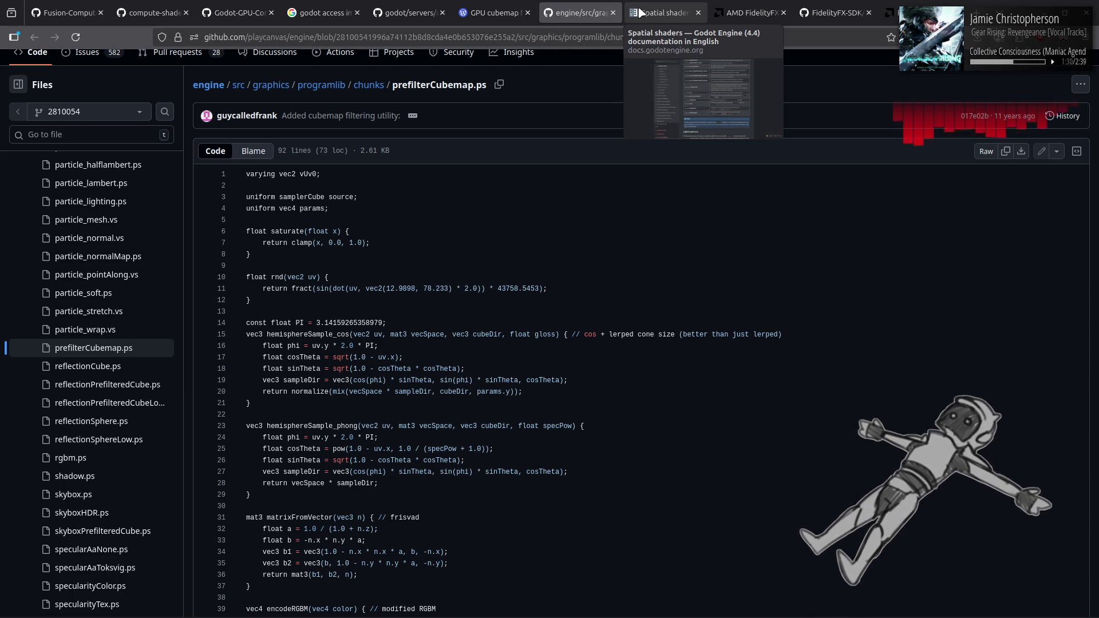
pyautogui.click(408, 12)
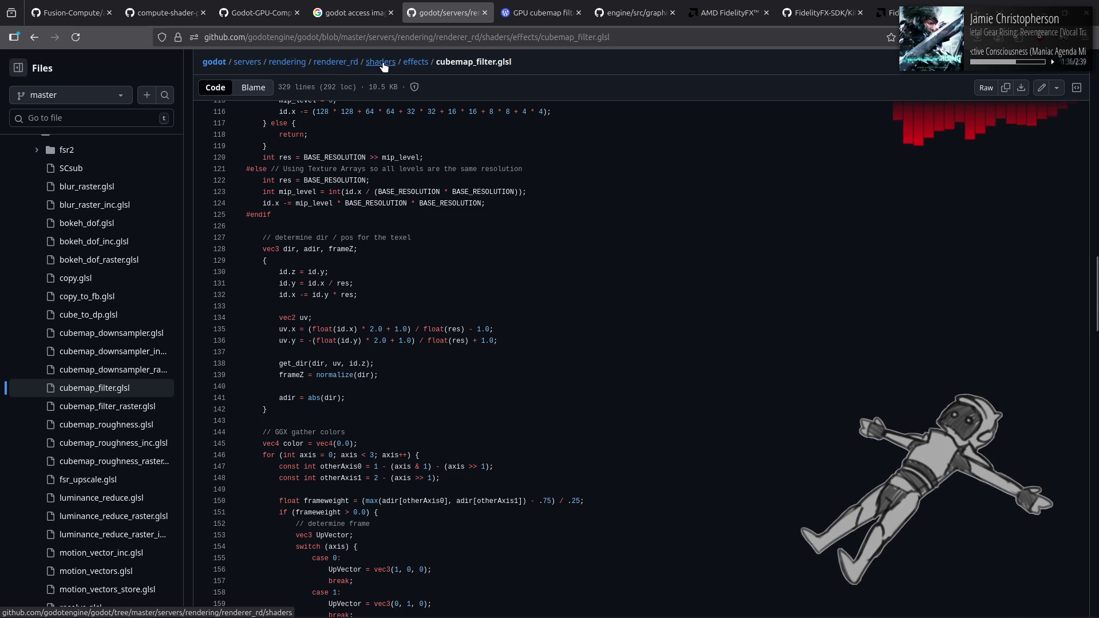
pyautogui.middleClick(381, 62)
pyautogui.click(506, 11)
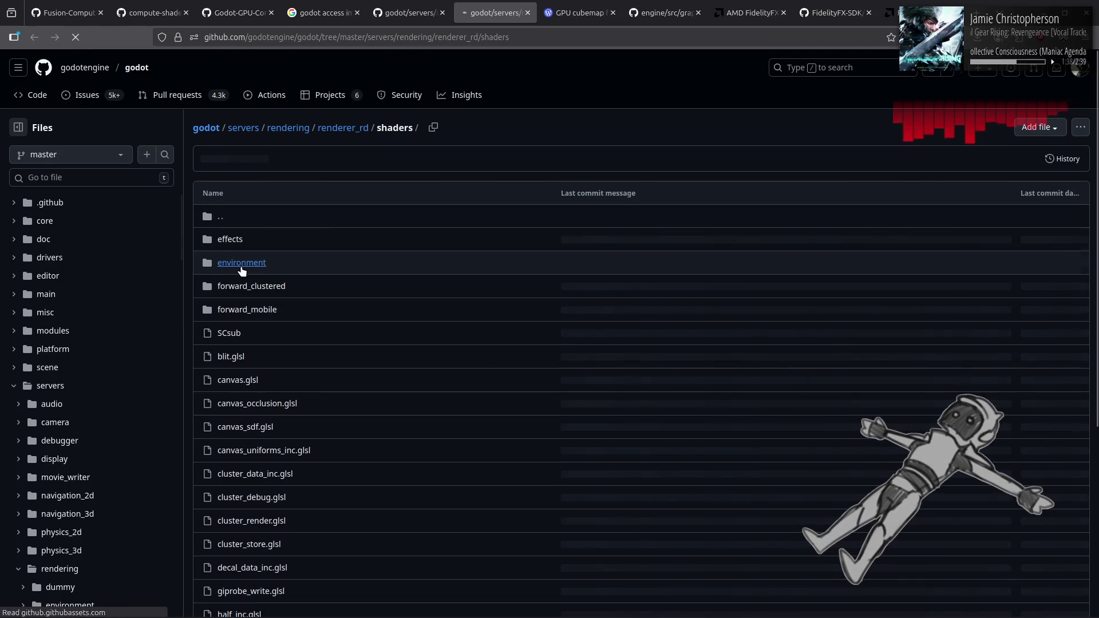
pyautogui.scroll(-5, 298, 325)
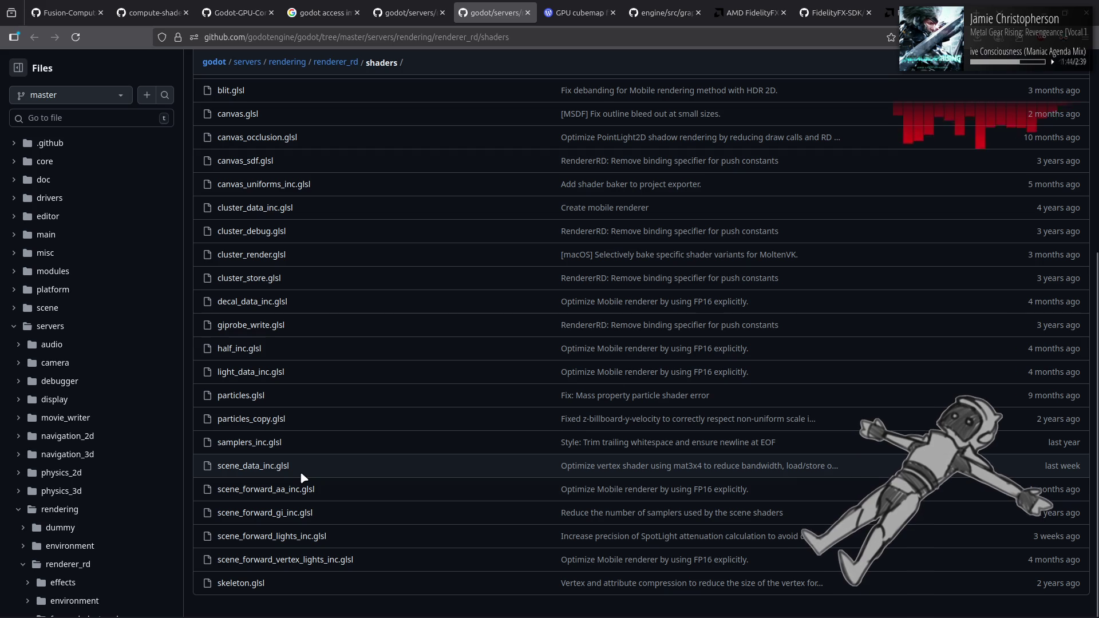
pyautogui.scroll(5, 304, 478)
# - Look inside the environment, effects and forward_mobile folders, returning to shaders after each
pyautogui.click(237, 211)
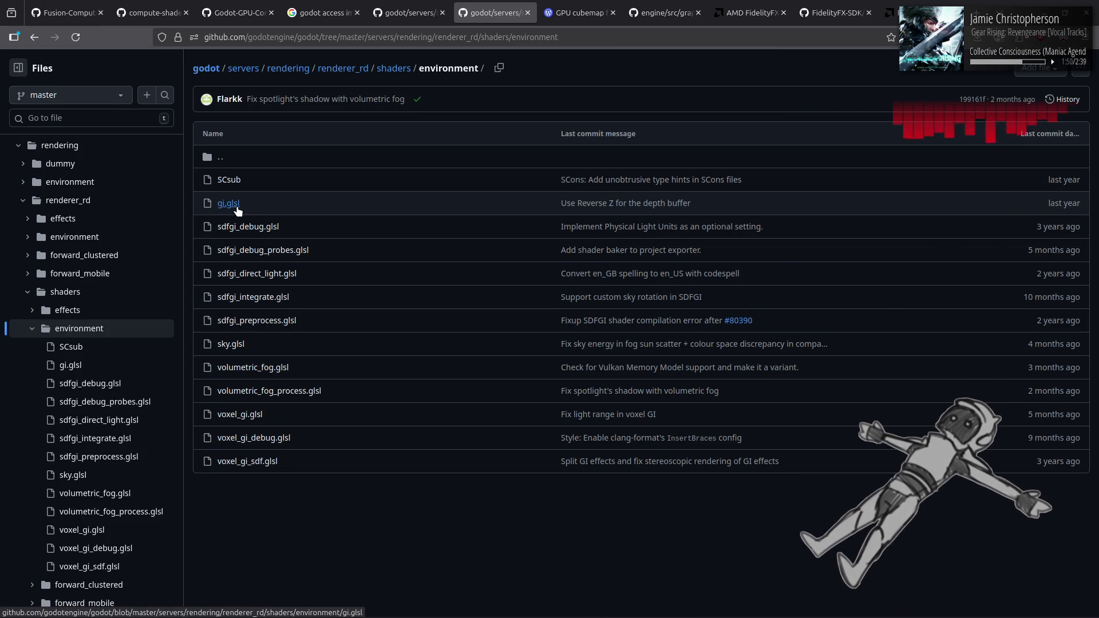
pyautogui.hotkey('alt', 'Left')
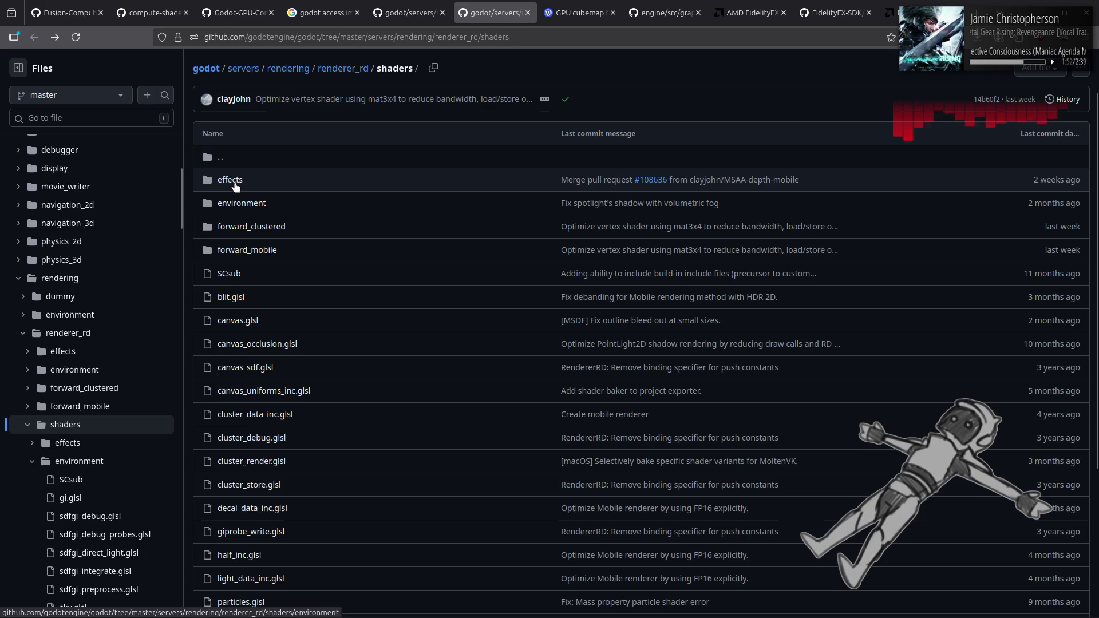
pyautogui.click(225, 180)
pyautogui.scroll(-8, 324, 268)
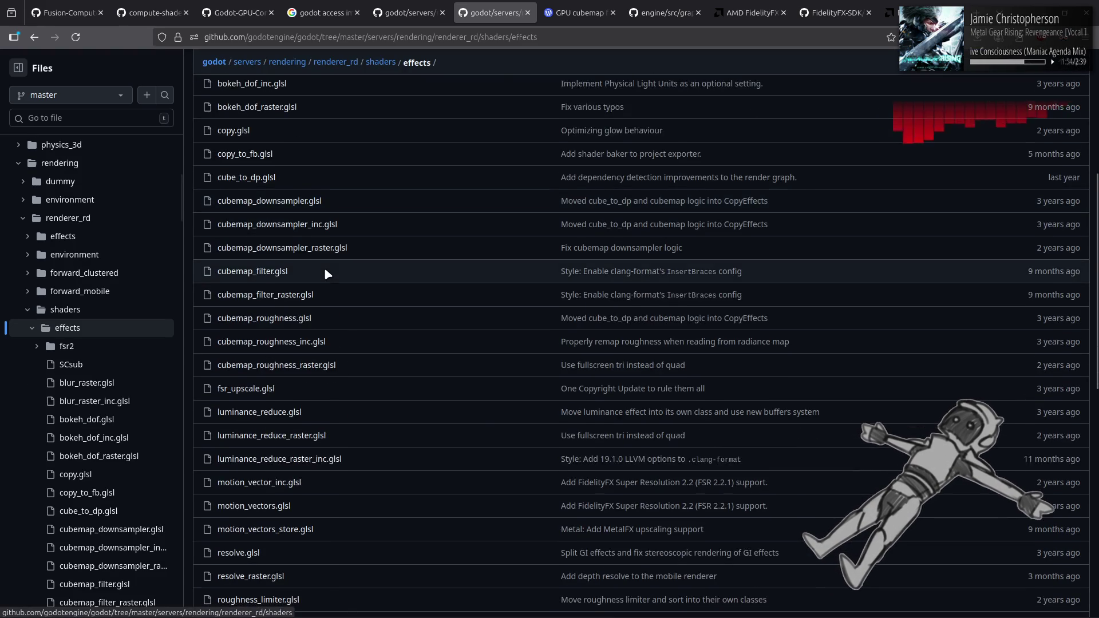
pyautogui.hotkey('alt', 'Left')
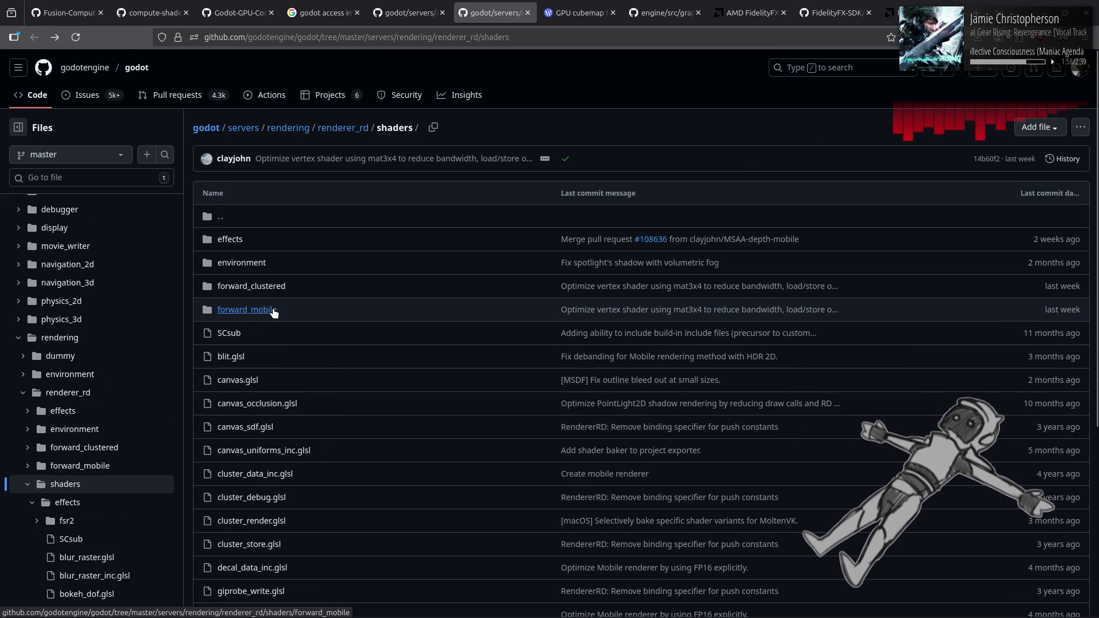
pyautogui.click(274, 310)
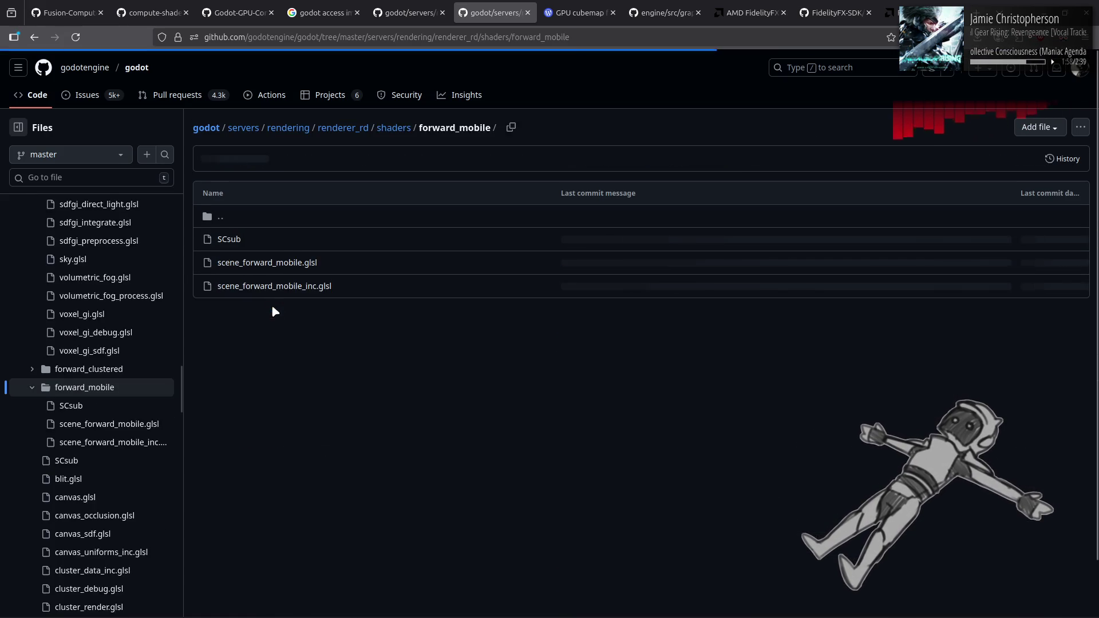
pyautogui.hotkey('alt', 'Left')
pyautogui.scroll(-4, 278, 298)
pyautogui.scroll(5, 261, 206)
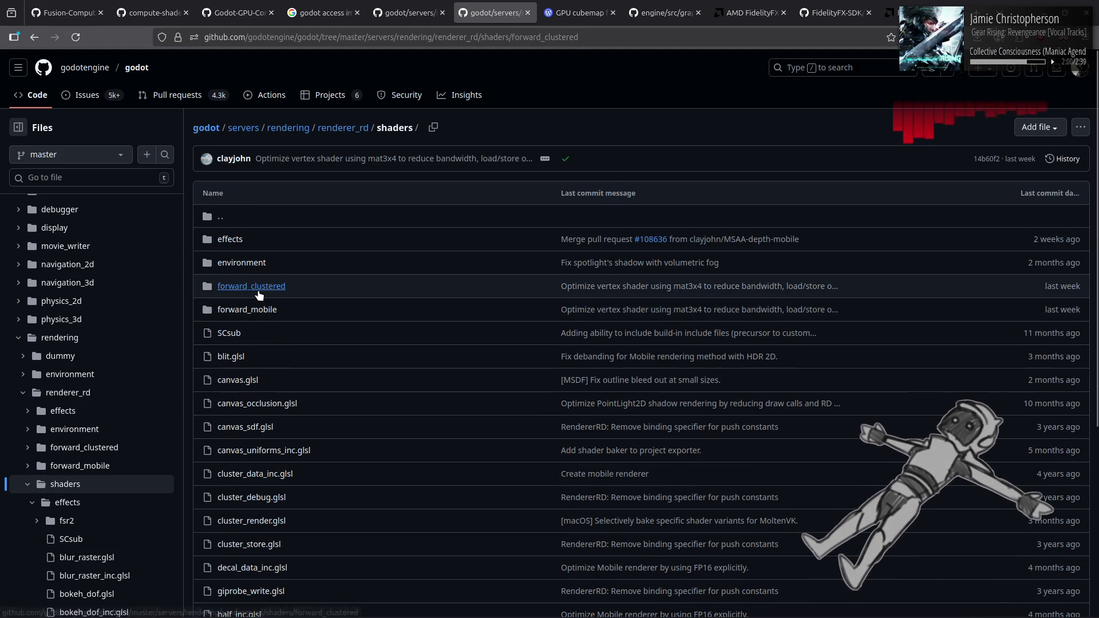
# - Open scene_forward_clustered_inc.glsl from the forward_clustered folder
pyautogui.click(257, 286)
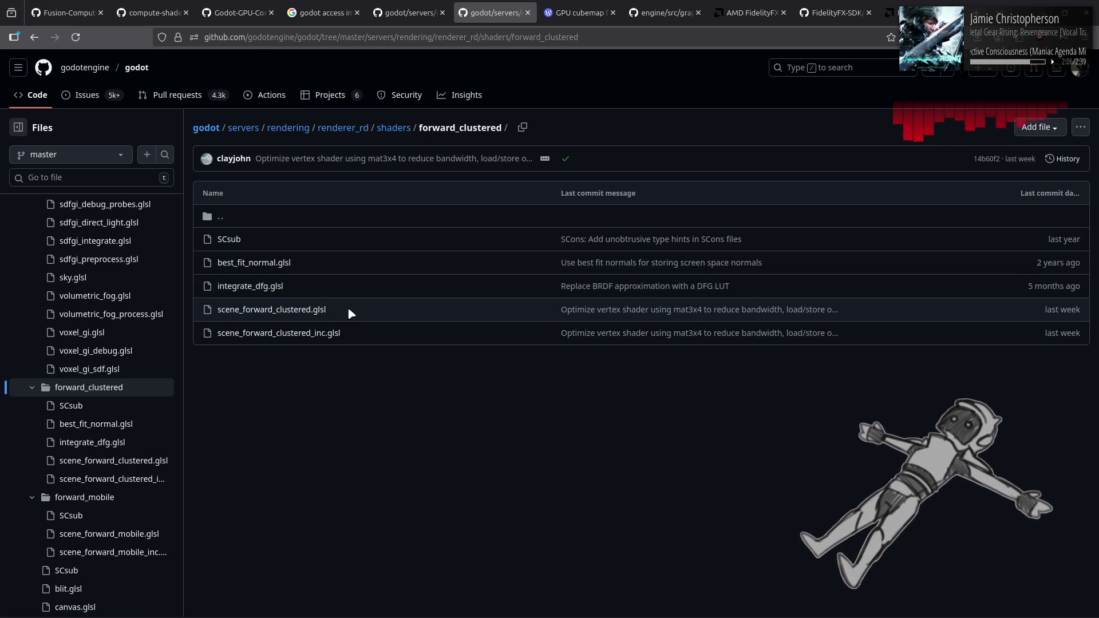
pyautogui.click(308, 333)
pyautogui.scroll(-2, 382, 304)
pyautogui.scroll(-3, 382, 303)
pyautogui.click(1079, 89)
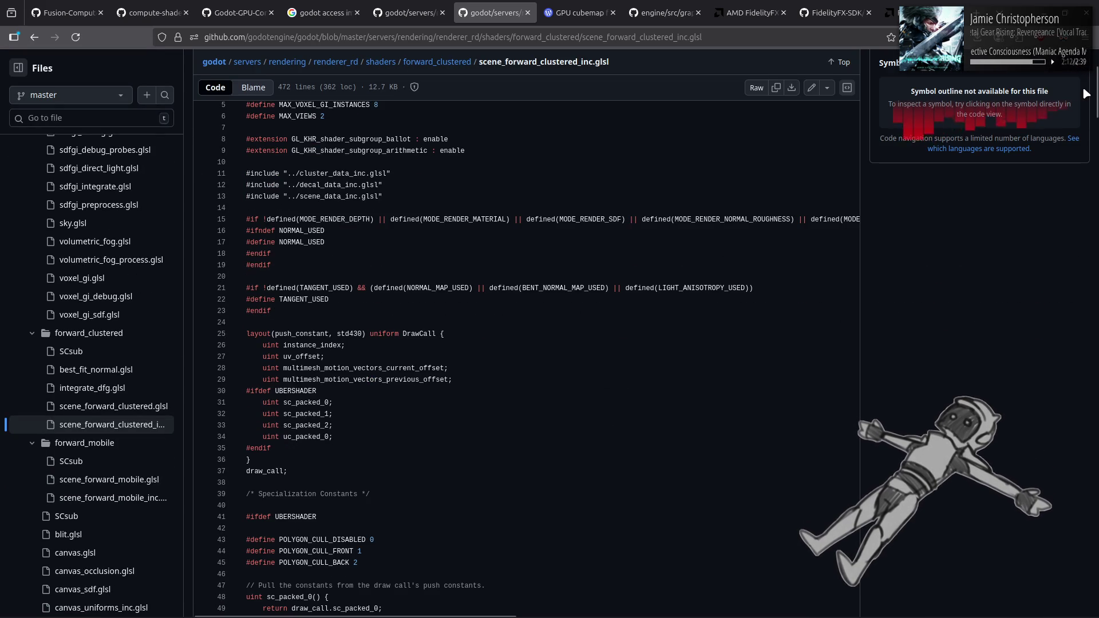
pyautogui.click(1081, 94)
pyautogui.scroll(-10, 723, 238)
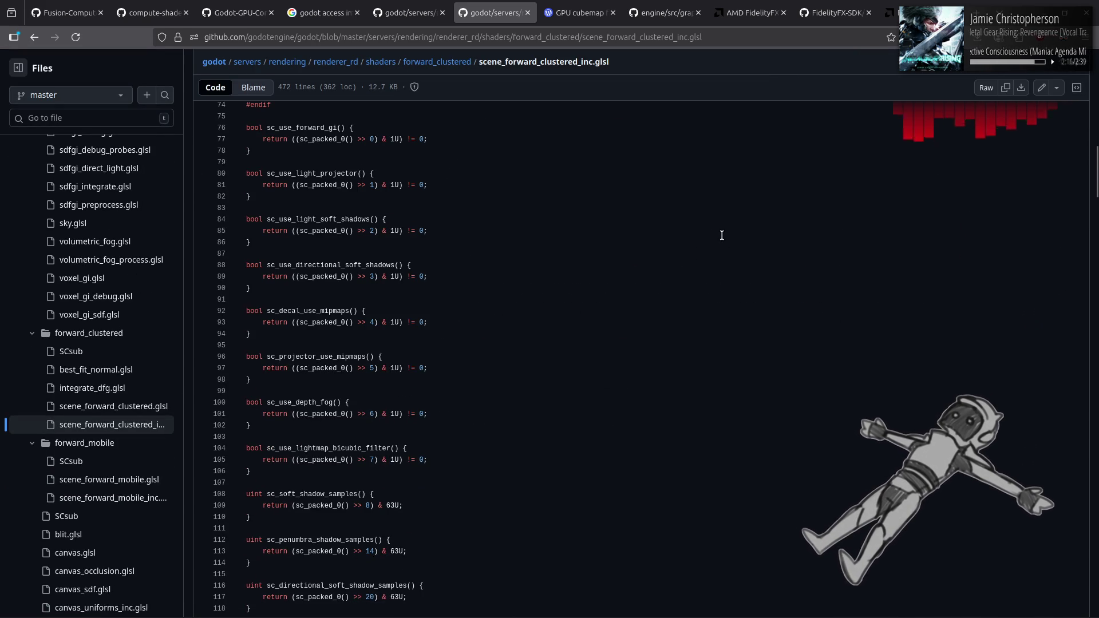
# - Step through every 'fog' match in the file, then open scene_forward_clustered.glsl
pyautogui.hotkey('ctrl', 'f')
pyautogui.write('fog')
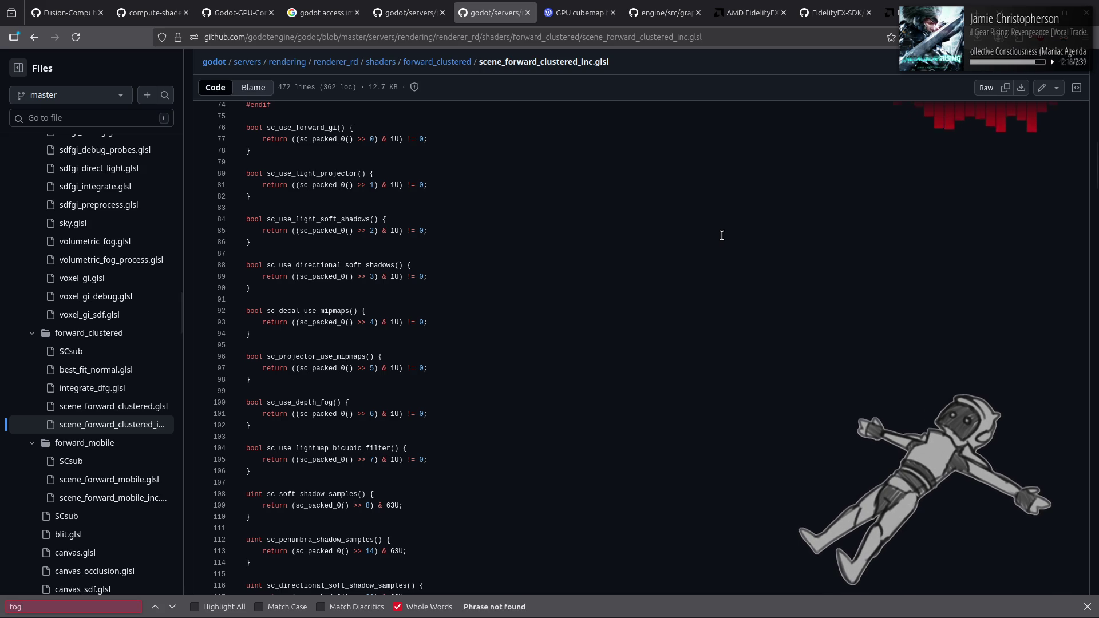
pyautogui.click(427, 607)
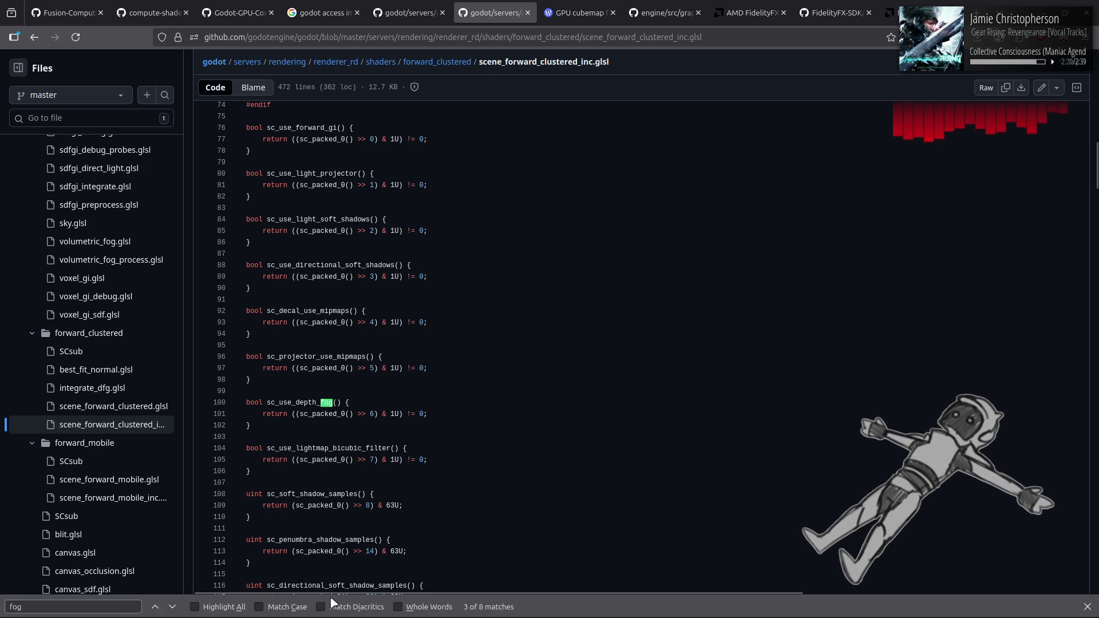
pyautogui.click(155, 608)
pyautogui.click(155, 607)
pyautogui.click(175, 607)
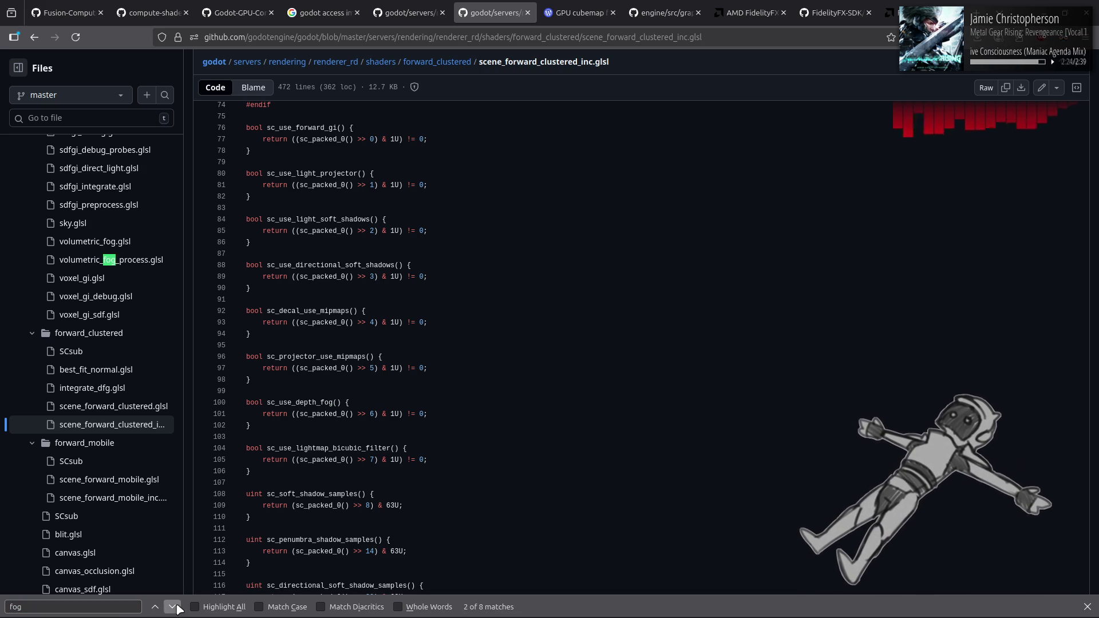
pyautogui.click(175, 607)
pyautogui.click(176, 608)
pyautogui.click(176, 607)
pyautogui.click(175, 607)
pyautogui.click(175, 607)
pyautogui.click(175, 608)
pyautogui.click(175, 607)
pyautogui.click(1086, 607)
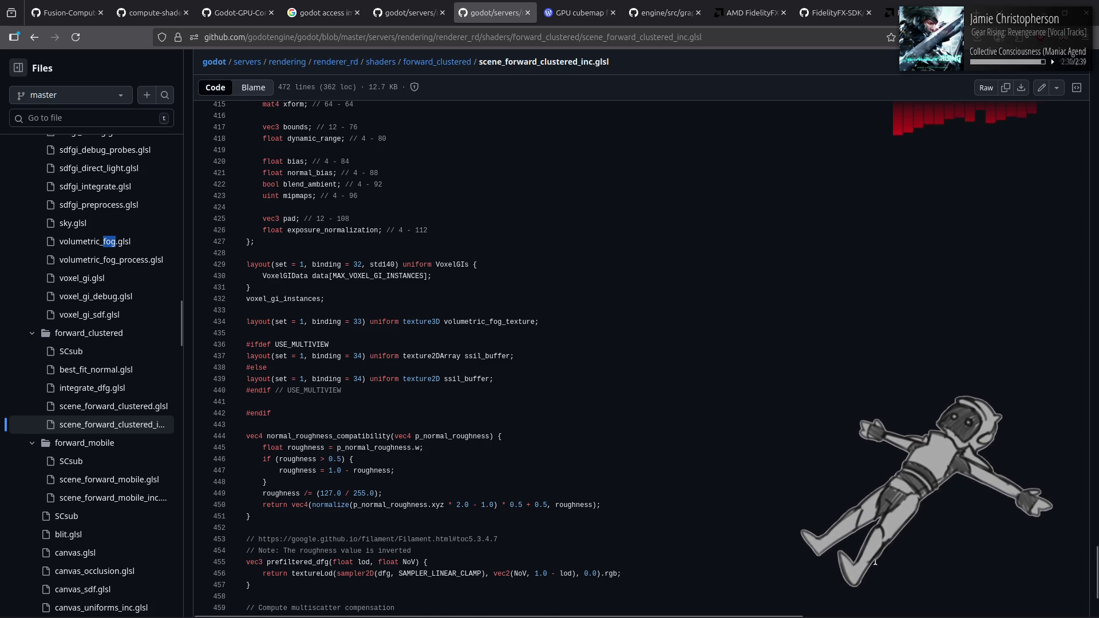
pyautogui.click(130, 411)
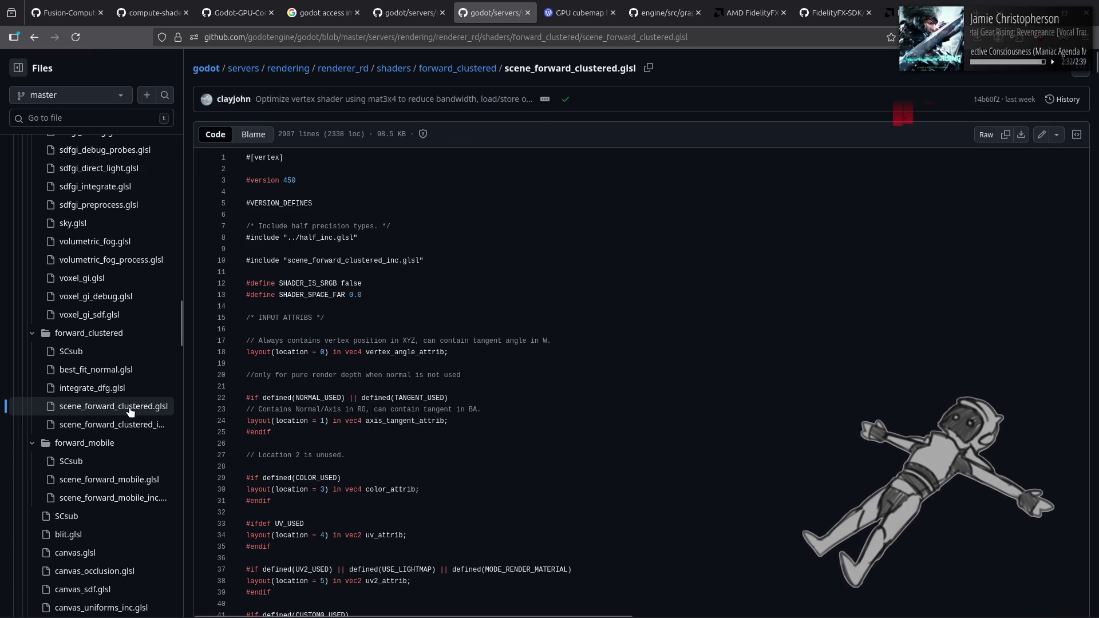
# - Search the shader for 'fog' and read fog_process near line 1062, where radiance is sampled
pyautogui.hotkey('ctrl', 'f')
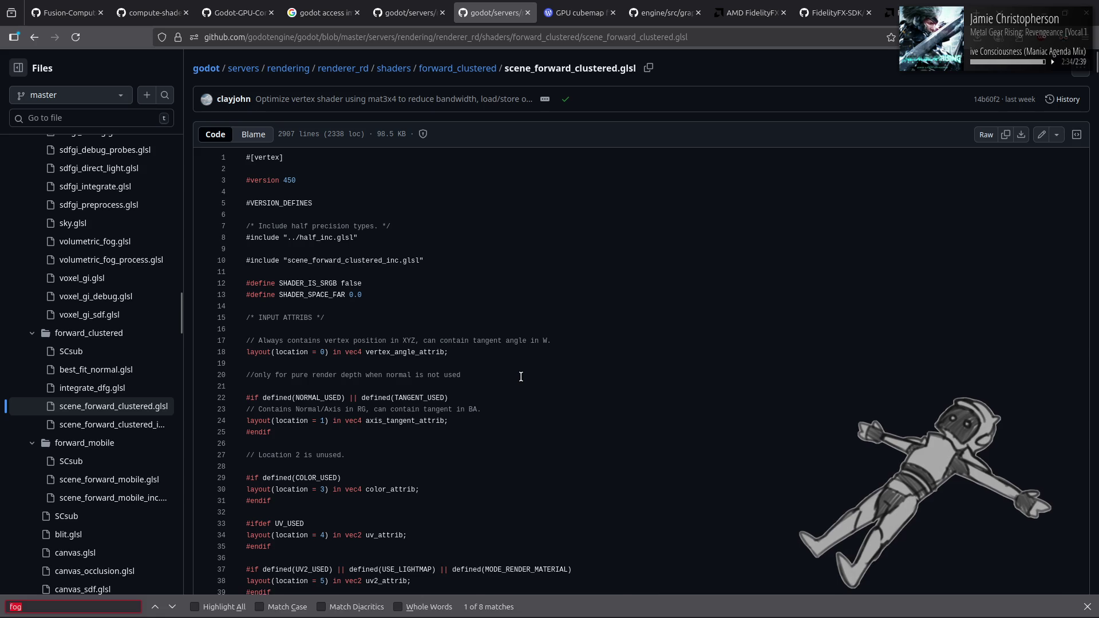
pyautogui.write('fog')
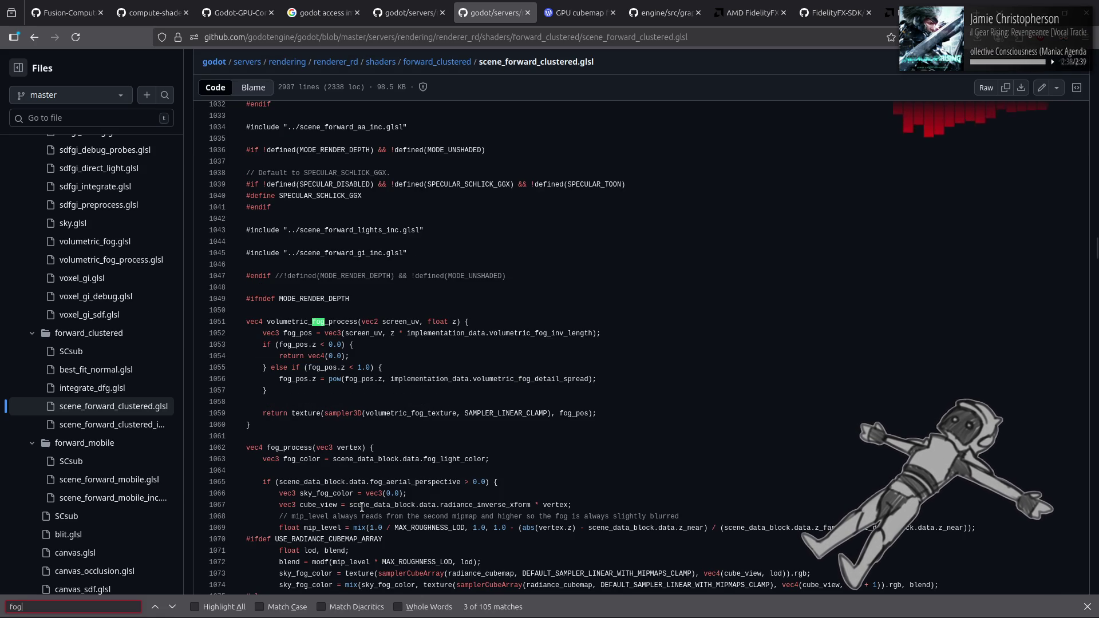
pyautogui.click(175, 609)
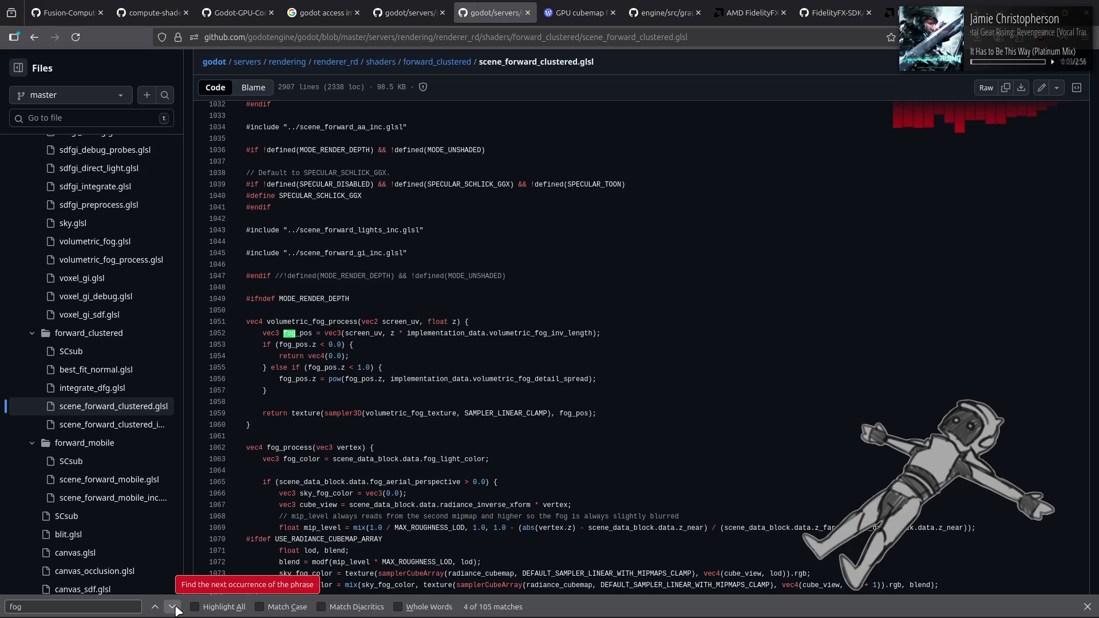
pyautogui.click(172, 607)
pyautogui.click(172, 607)
pyautogui.click(172, 607)
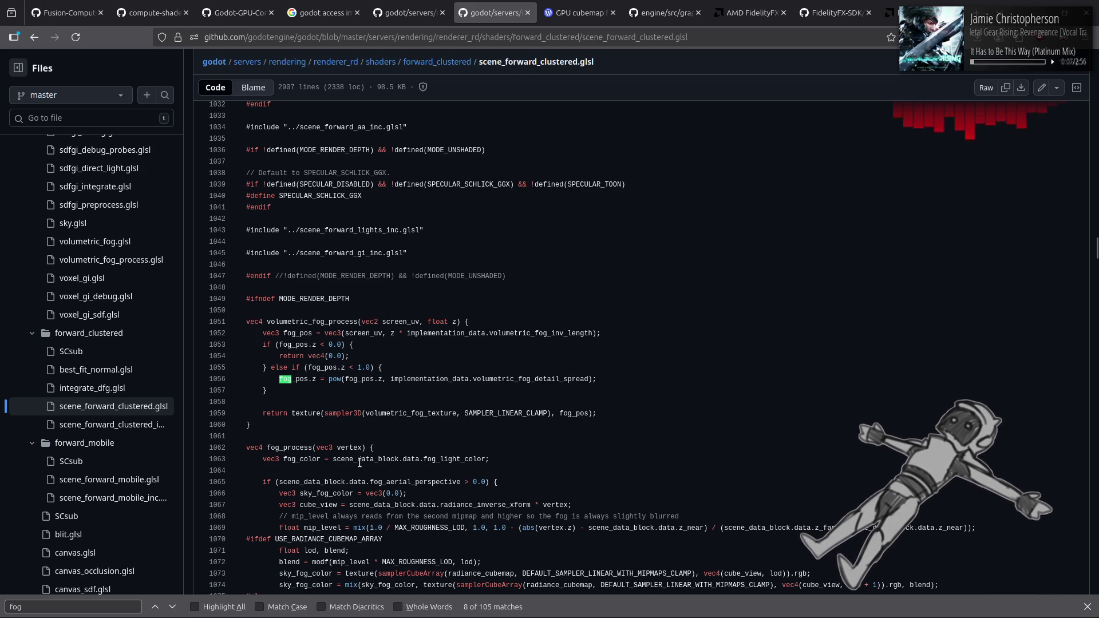
pyautogui.scroll(-3, 401, 435)
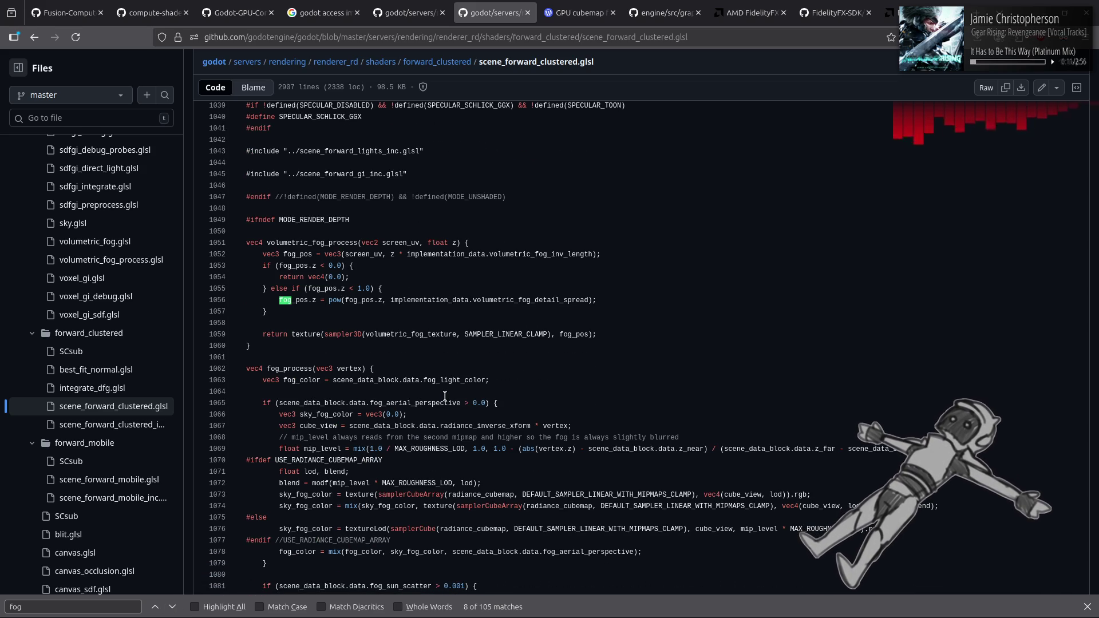
pyautogui.scroll(-8, 458, 389)
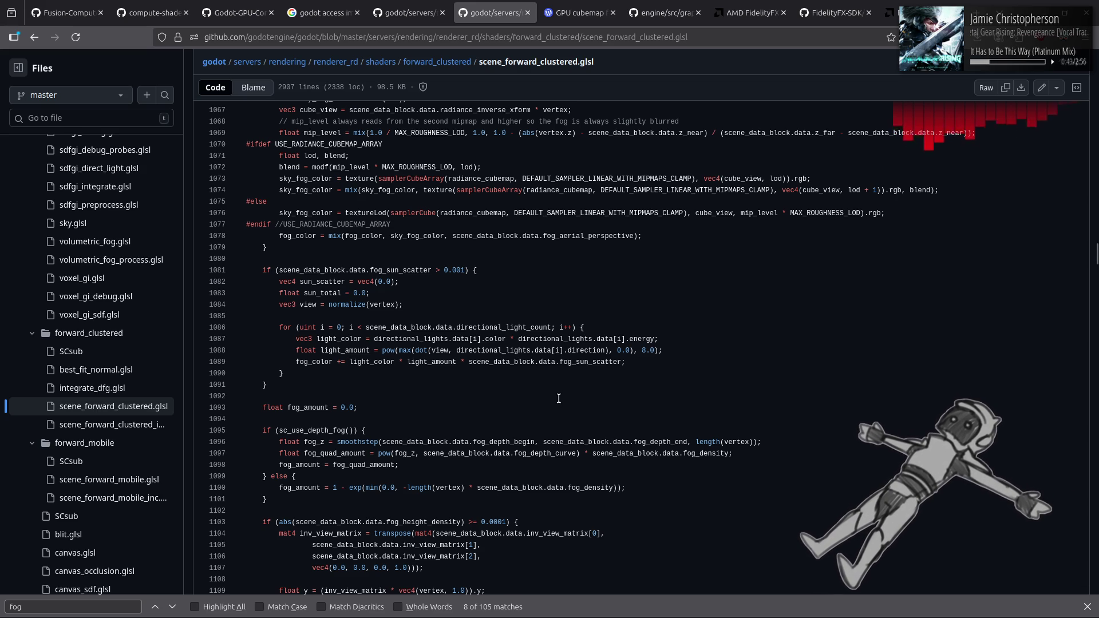
pyautogui.scroll(5, 571, 395)
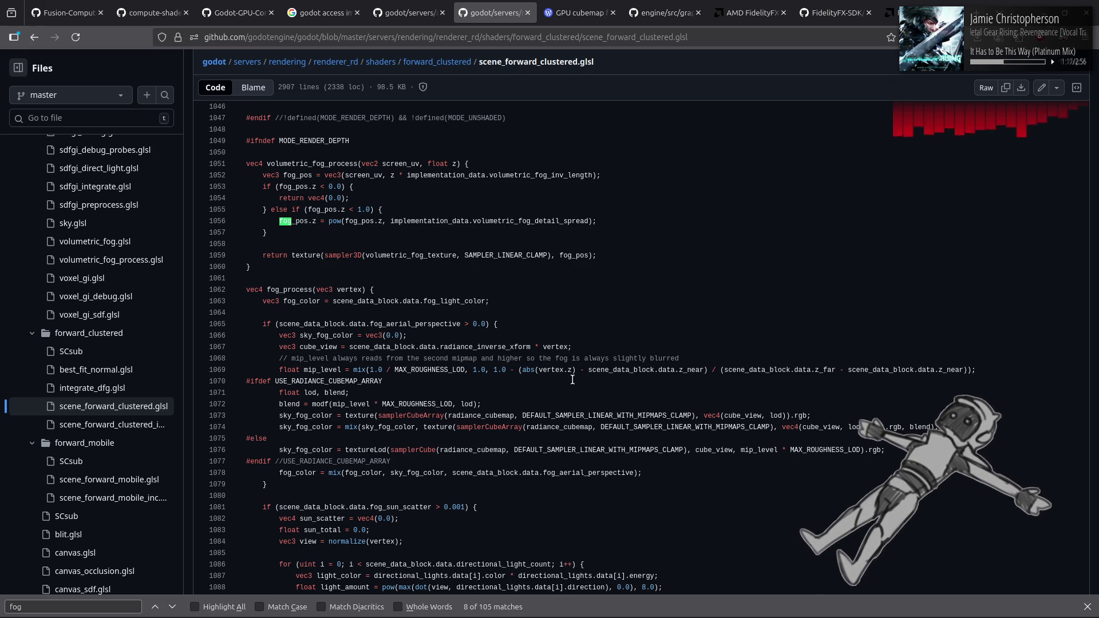
pyautogui.hotkey('alt', 'Tab')
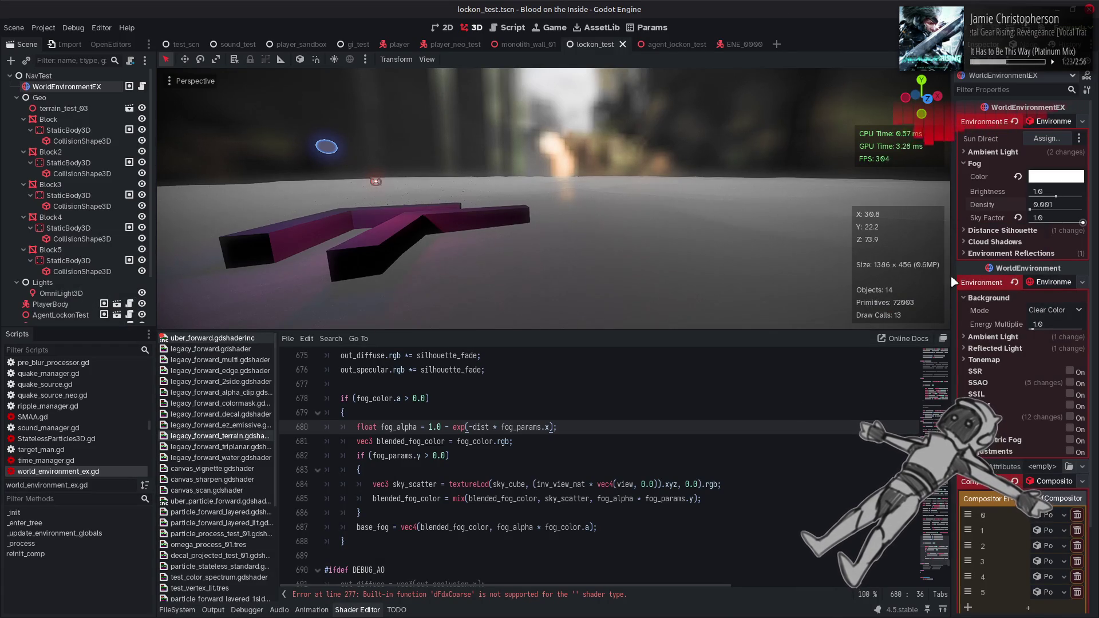
# - Delete "fog_alpha * " from the fog blend on line 685 and save the shader
pyautogui.moveTo(646, 499); pyautogui.dragTo(597, 499)
pyautogui.press('BackSpace')
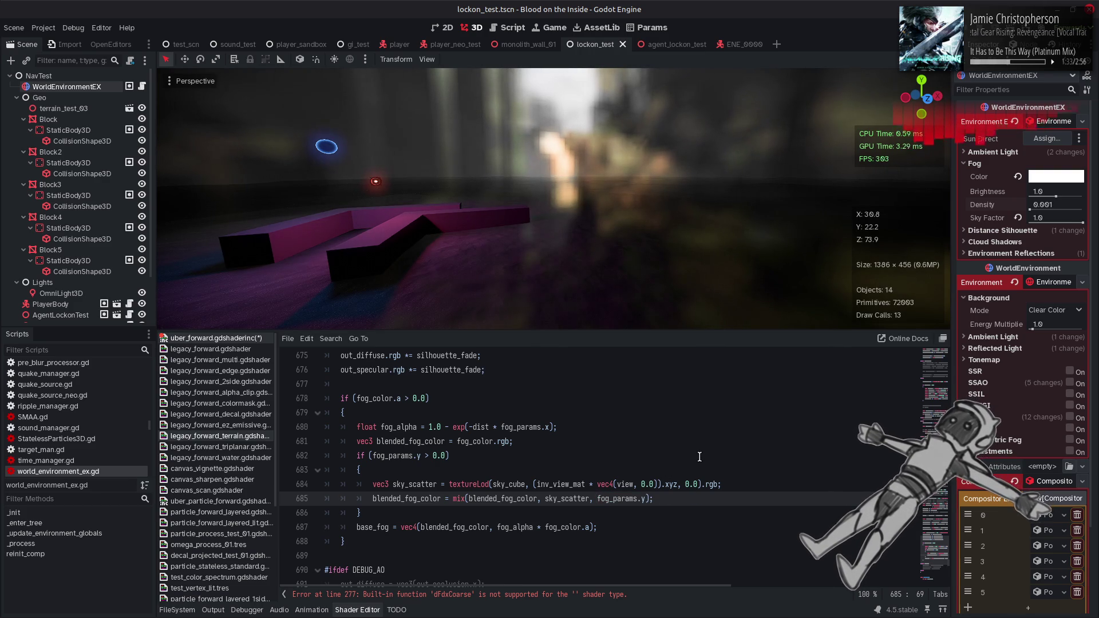
pyautogui.hotkey('ctrl', 's')
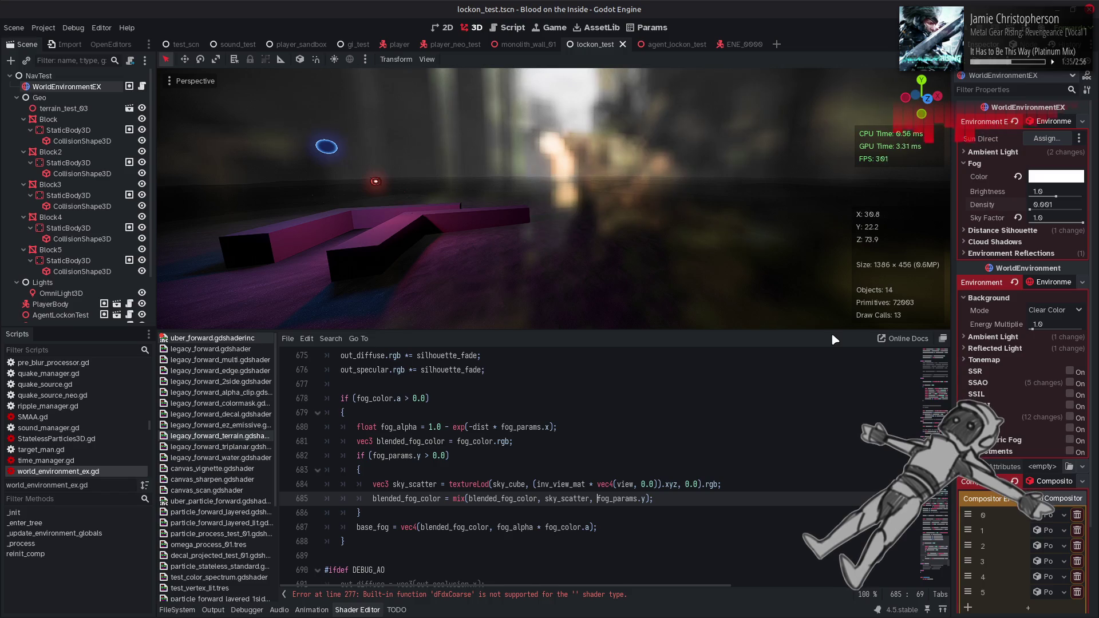
# - Try fog Sky Factor 0.98, revert it to 1.0, and save the scene
pyautogui.hotkey('alt', 'Tab')
pyautogui.hotkey('alt', 'Tab')
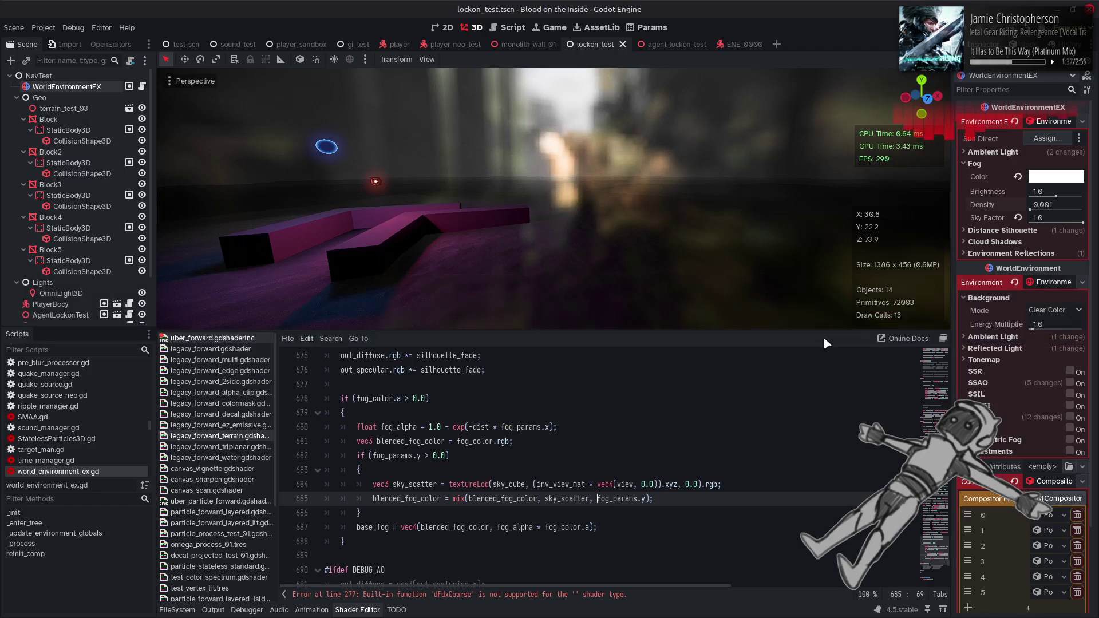
pyautogui.click(1047, 218)
pyautogui.write('0.98')
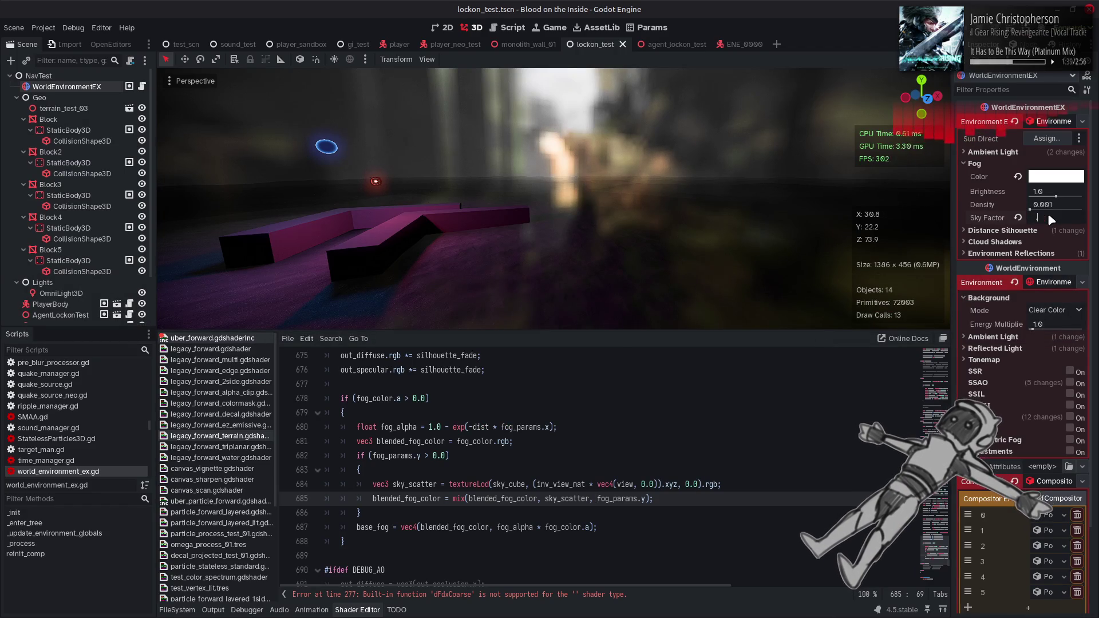
pyautogui.press('Return')
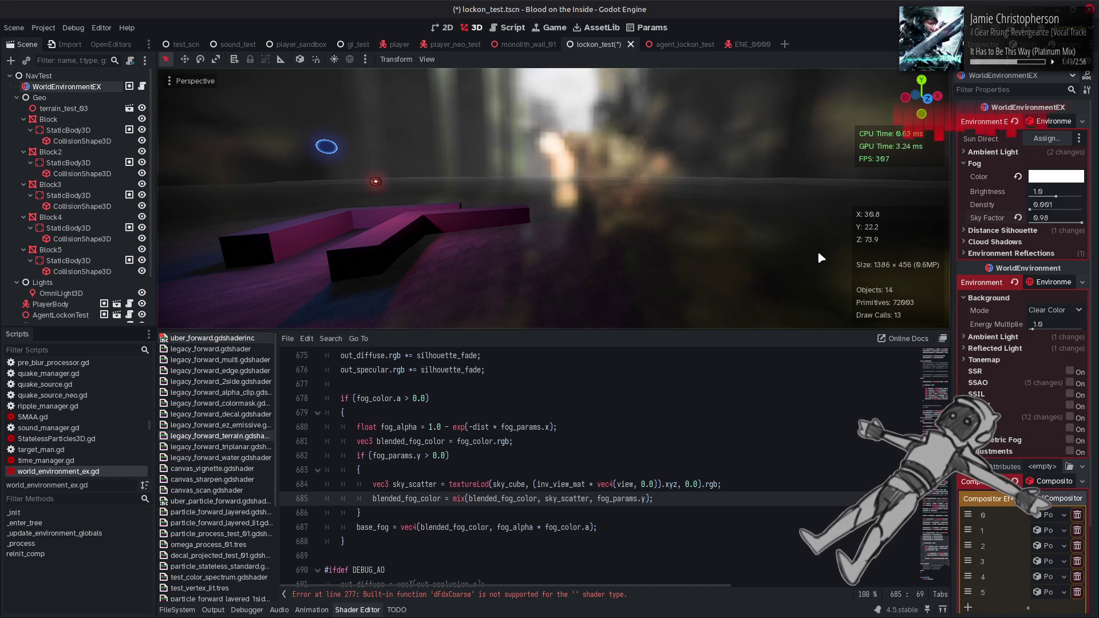
pyautogui.hotkey('ctrl', 'z')
pyautogui.hotkey('ctrl', 's')
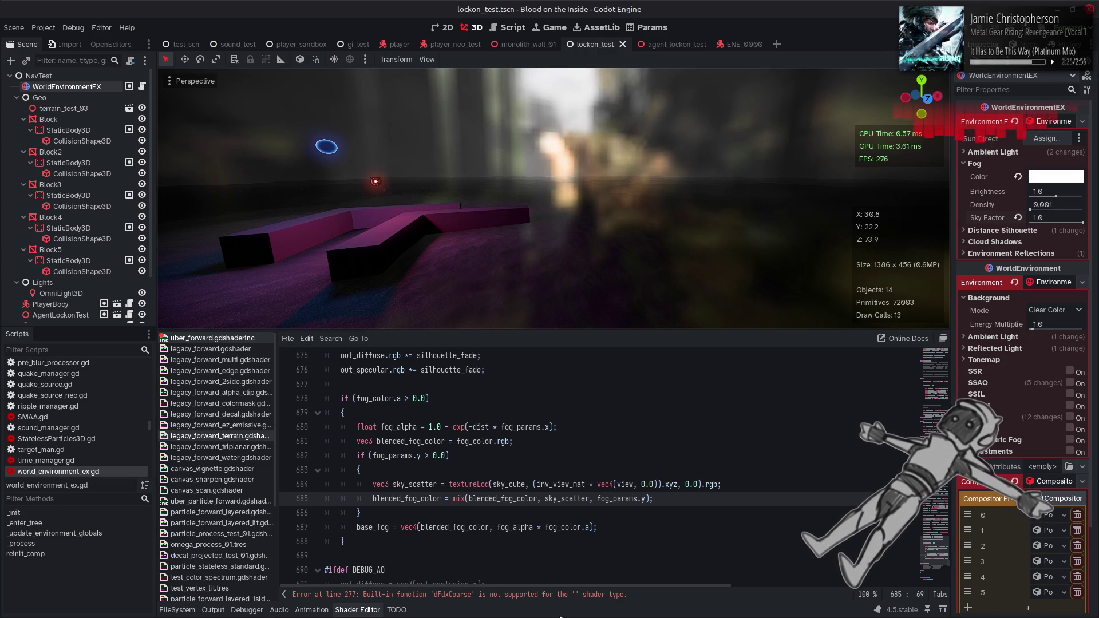
pyautogui.click(160, 603)
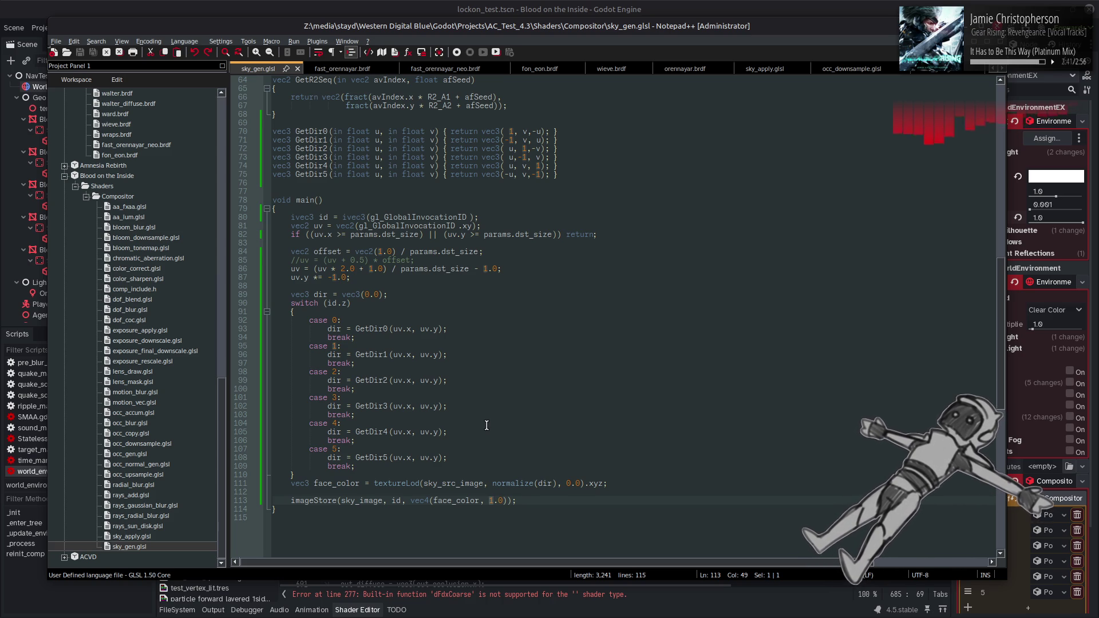
# - Replace the 0.0 mip level in line 111's textureLod with log2(params.src_size) and save
pyautogui.scroll(10, 390, 290)
pyautogui.scroll(11, 390, 289)
pyautogui.click(346, 202)
pyautogui.doubleClick(346, 208)
pyautogui.scroll(-20, 512, 389)
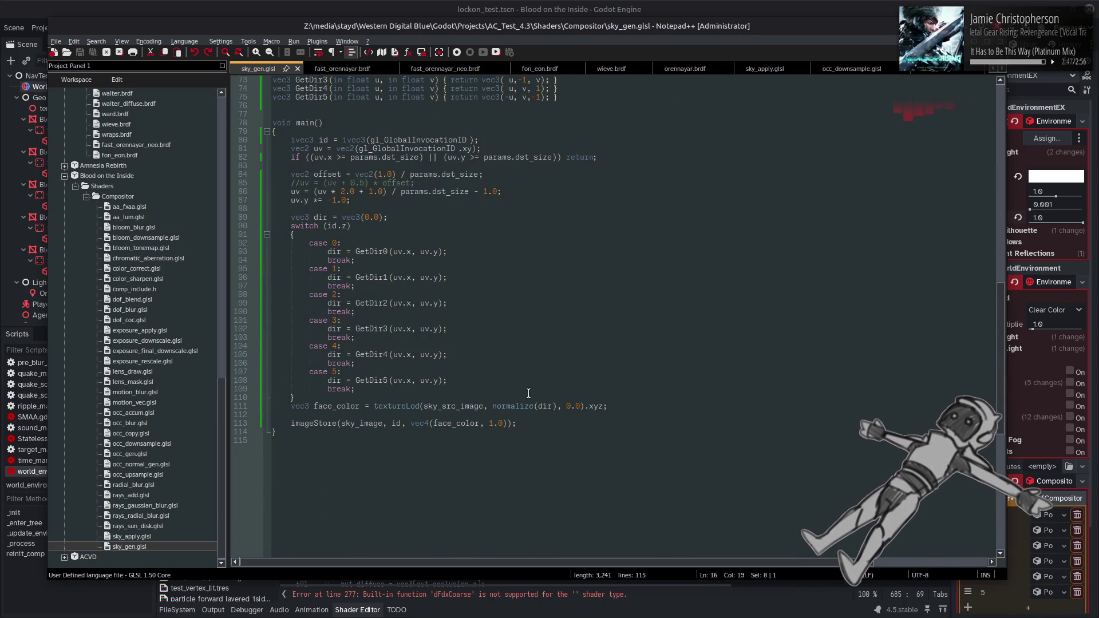
pyautogui.moveTo(566, 406); pyautogui.dragTo(581, 407)
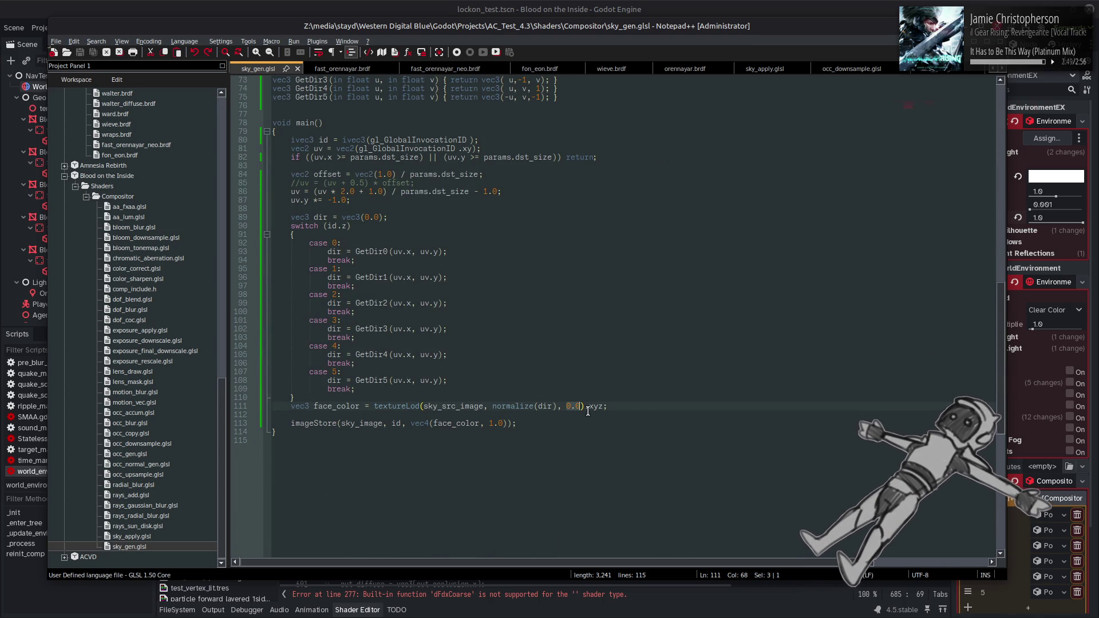
pyautogui.write('log2(params.src_size')
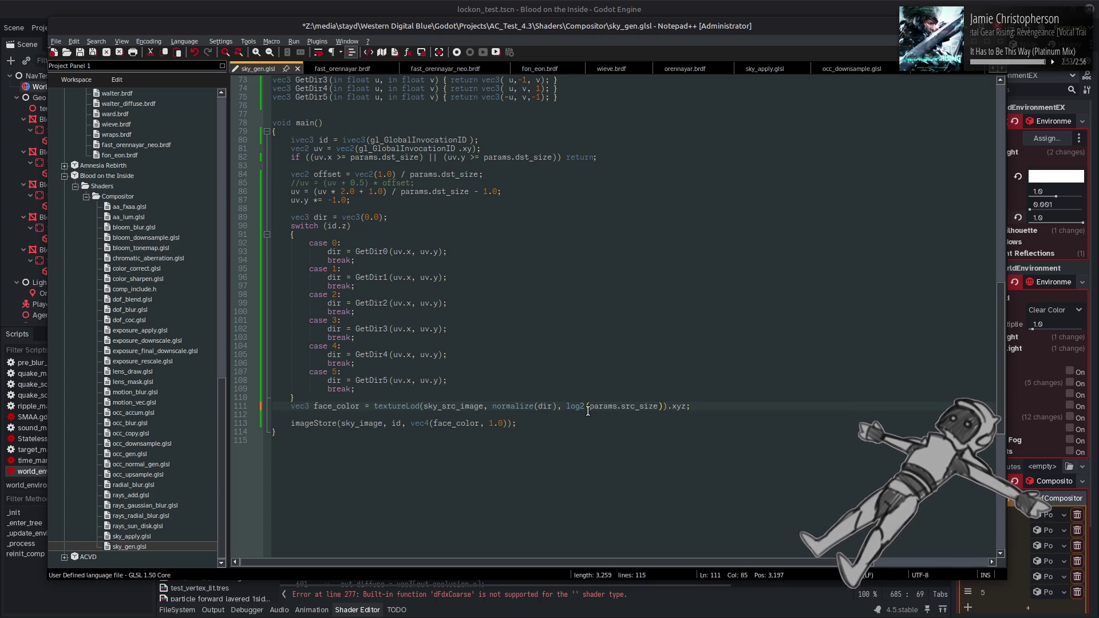
pyautogui.hotkey('ctrl', 's')
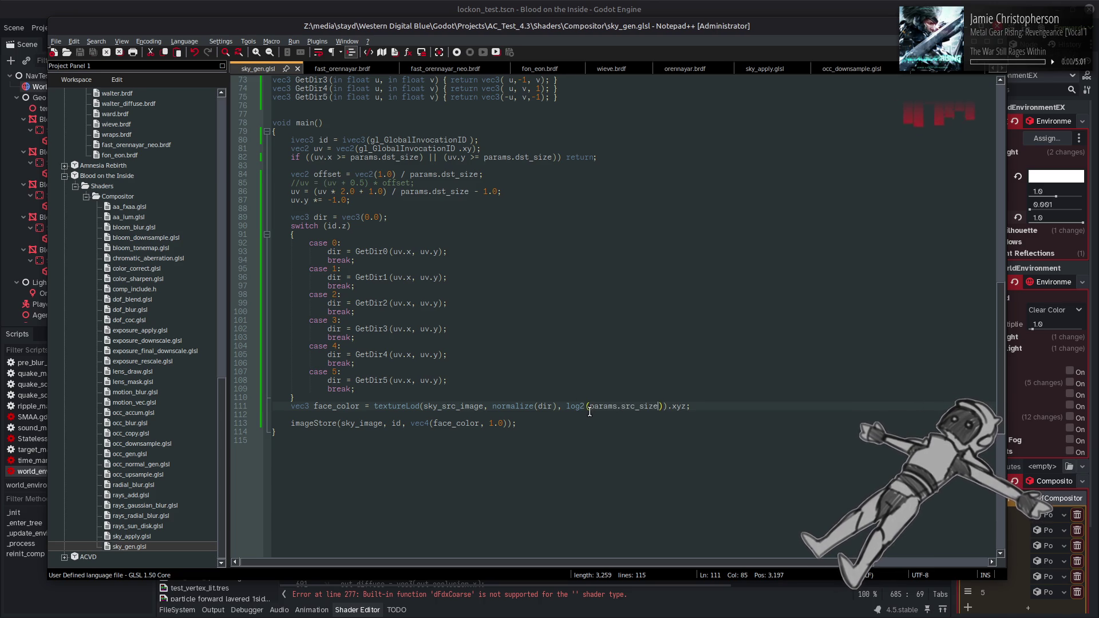
pyautogui.hotkey('alt', 'Tab')
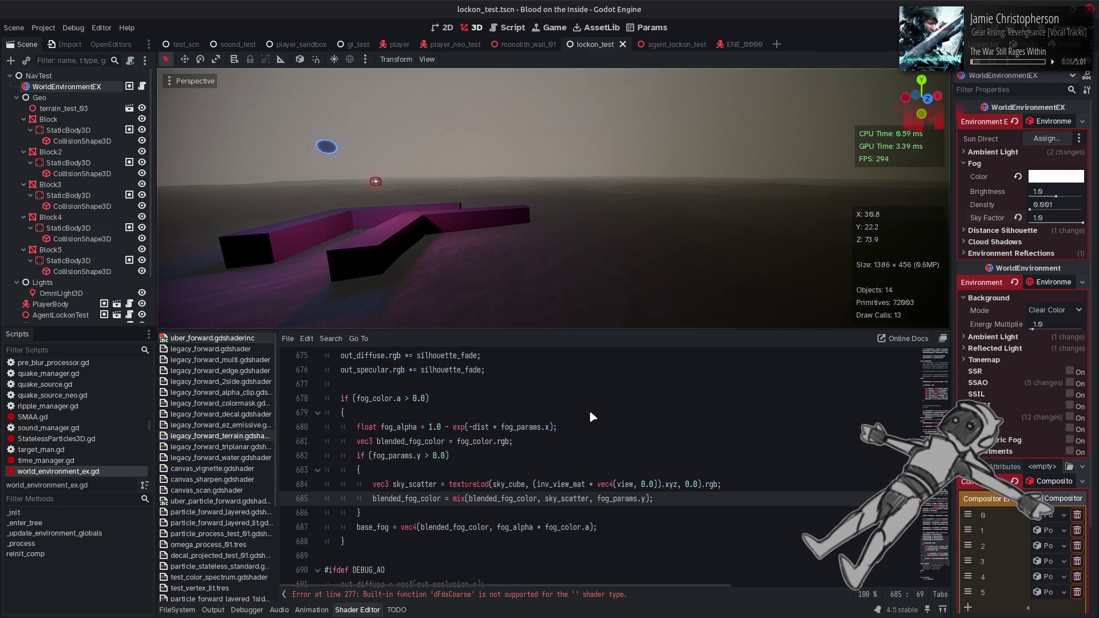
# - Rotate the viewport camera toward the grey fog, then return to sky_gen.glsl
pyautogui.moveTo(566, 242)
pyautogui.mouseDown()
pyautogui.moveTo(516, 241)
pyautogui.moveTo(566, 242)
pyautogui.moveTo(565, 272)
pyautogui.moveTo(562, 240)
pyautogui.mouseUp()
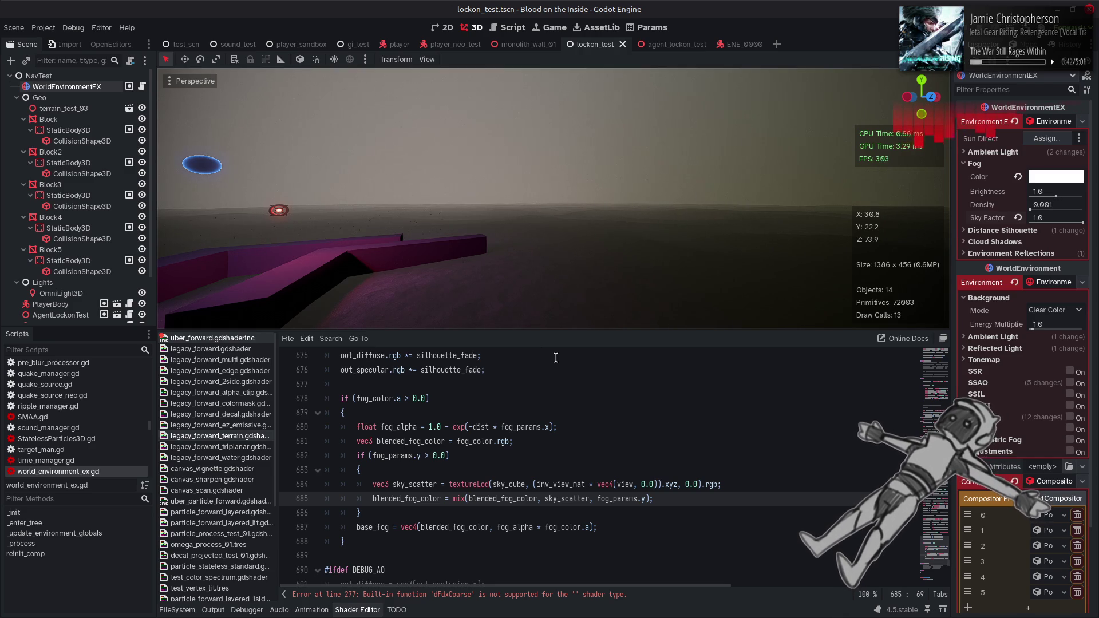
pyautogui.hotkey('alt', 'Tab')
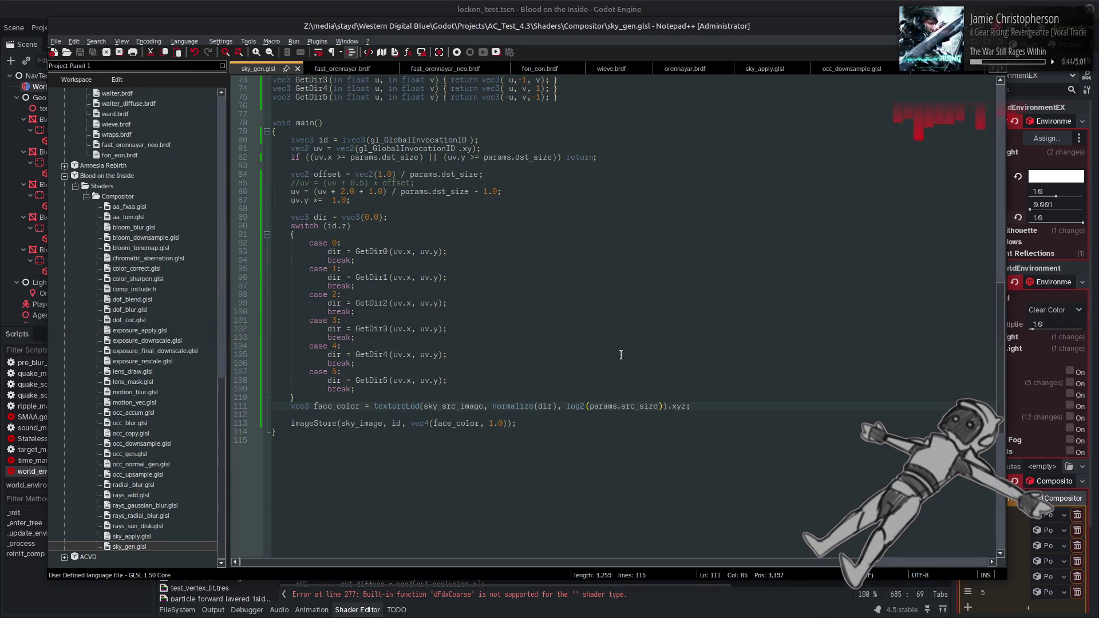
# - Add a " - 1.0" mip offset after log2(params.src_size), then change it to 0.5 and save
pyautogui.click(664, 407)
pyautogui.write('- 1.0')
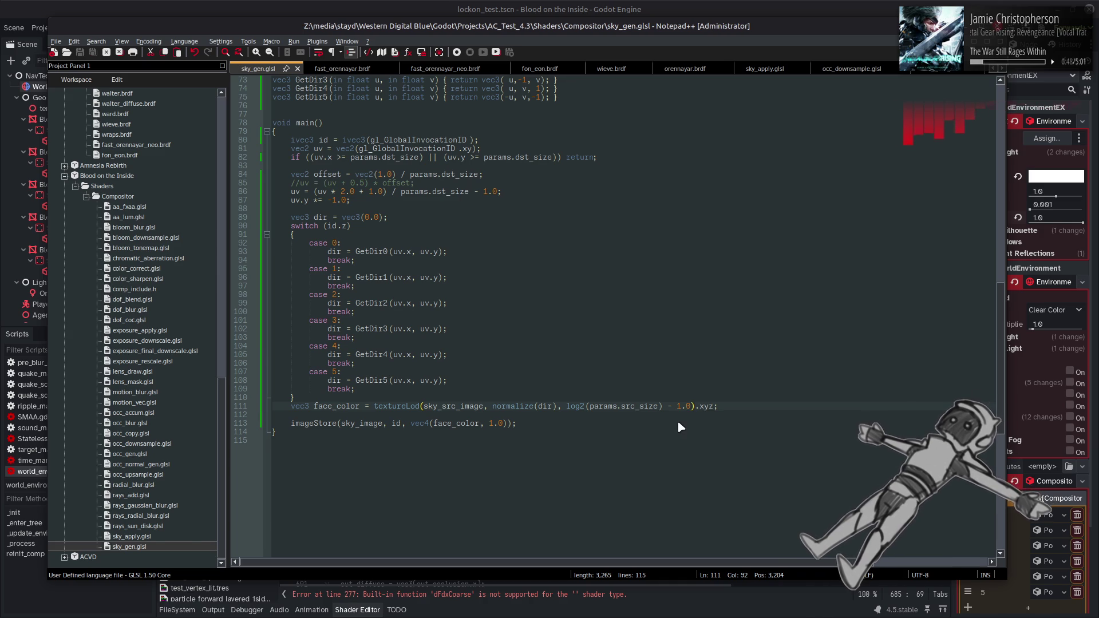
pyautogui.hotkey('alt', 'Tab')
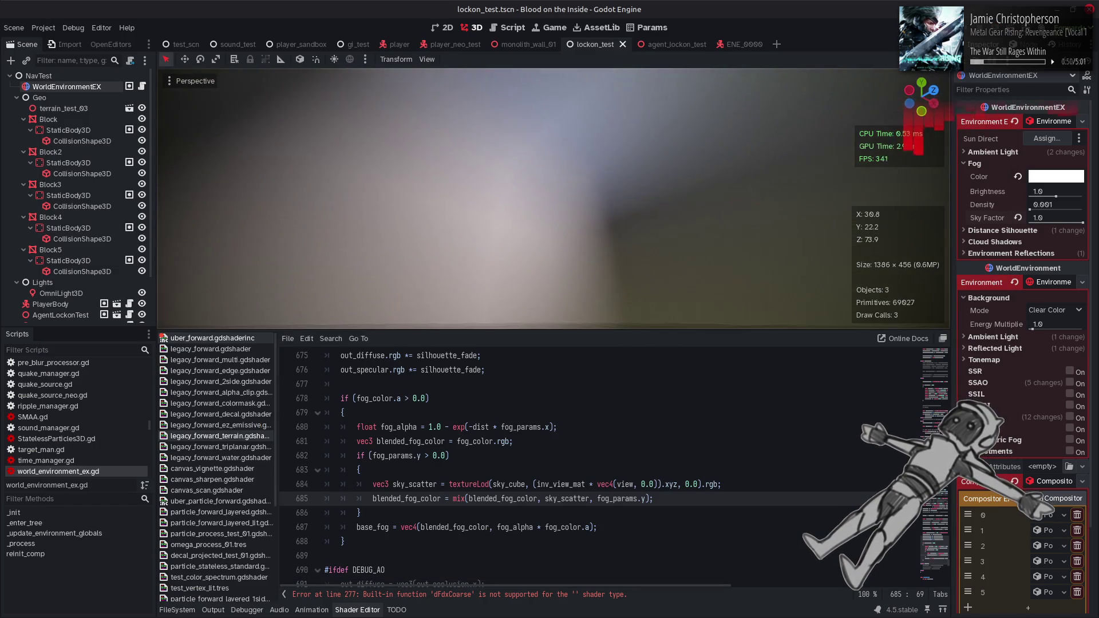
pyautogui.hotkey('alt', 'Tab')
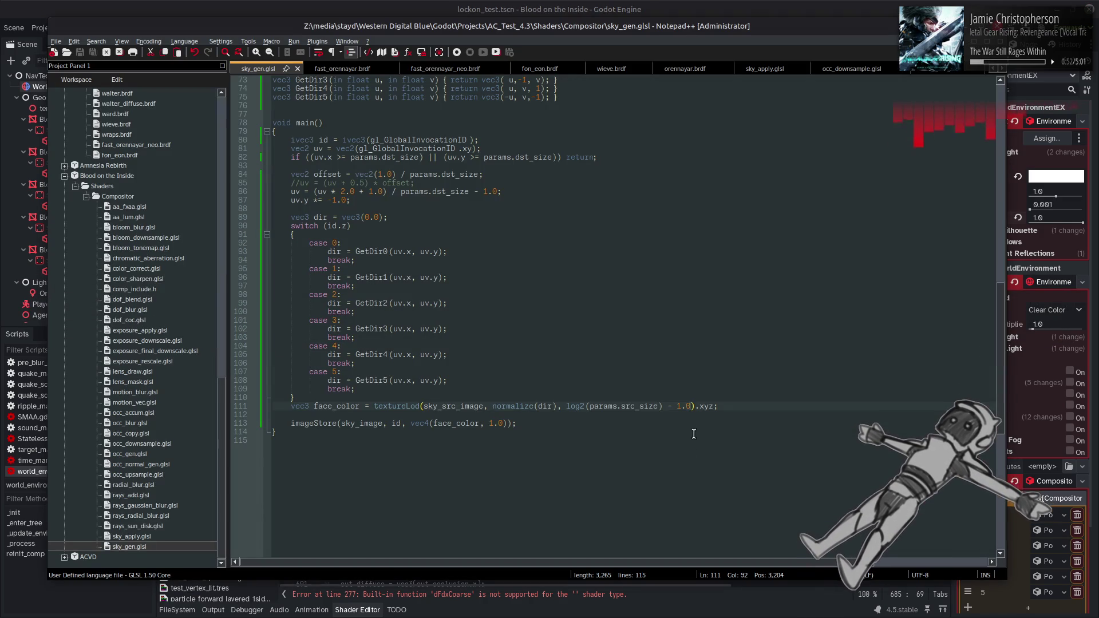
pyautogui.press('BackSpace')
pyautogui.write('5')
pyautogui.press('Left')
pyautogui.press('Left')
pyautogui.press('BackSpace')
pyautogui.write('0')
pyautogui.hotkey('ctrl', 's')
pyautogui.hotkey('alt', 'Tab')
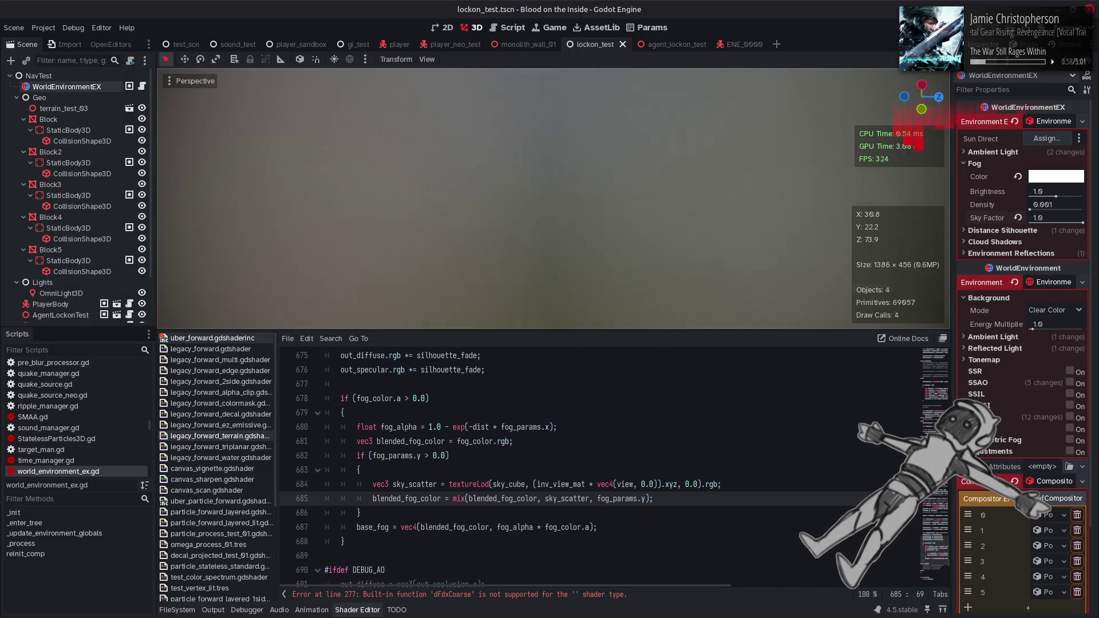
# - Remove the 0.5 mip offset from sky_gen.glsl and save it
pyautogui.hotkey('alt', 'Tab')
pyautogui.press('Delete')
pyautogui.press('Delete')
pyautogui.press('BackSpace')
pyautogui.press('BackSpace')
pyautogui.press('BackSpace')
pyautogui.hotkey('ctrl', 's')
# - Orbit around the purple blocks to inspect the fog with the Shader Editor hidden
pyautogui.hotkey('alt', 'Tab')
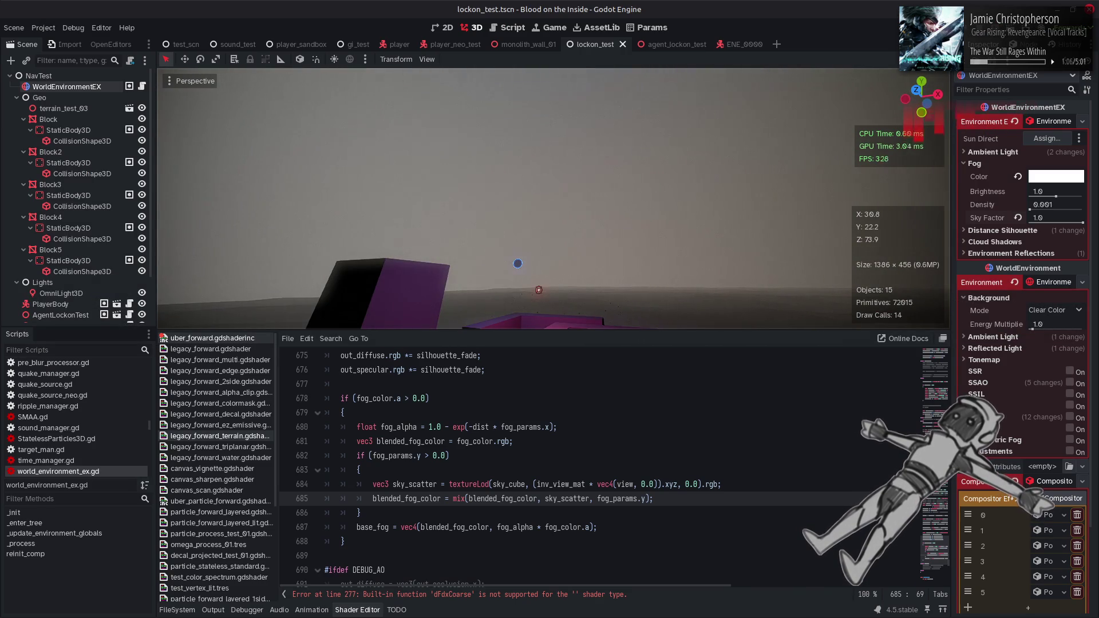
pyautogui.moveTo(549, 272); pyautogui.dragTo(596, 272)
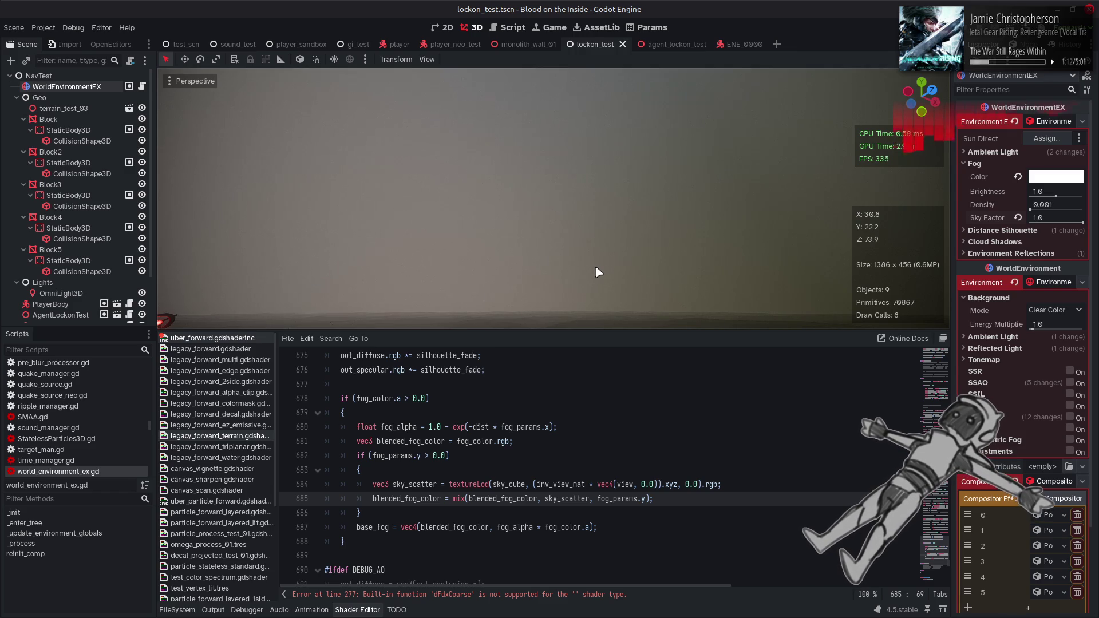
pyautogui.moveTo(621, 261); pyautogui.dragTo(635, 252)
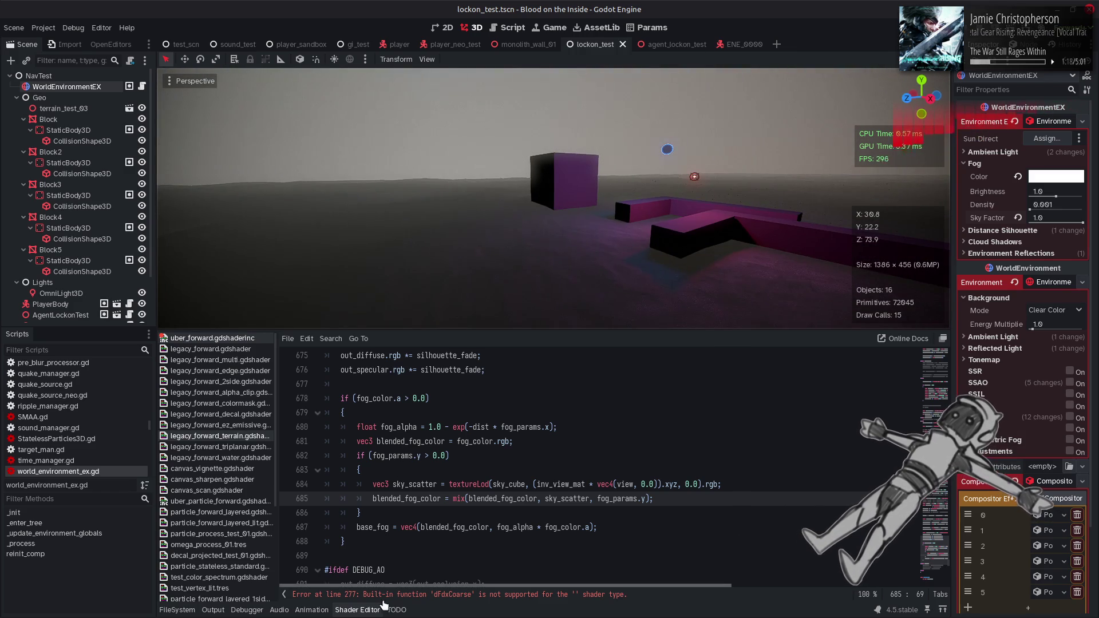
pyautogui.click(372, 610)
pyautogui.moveTo(376, 495)
pyautogui.mouseDown()
pyautogui.moveTo(366, 493)
pyautogui.moveTo(367, 515)
pyautogui.moveTo(567, 513)
pyautogui.moveTo(504, 513)
pyautogui.mouseUp()
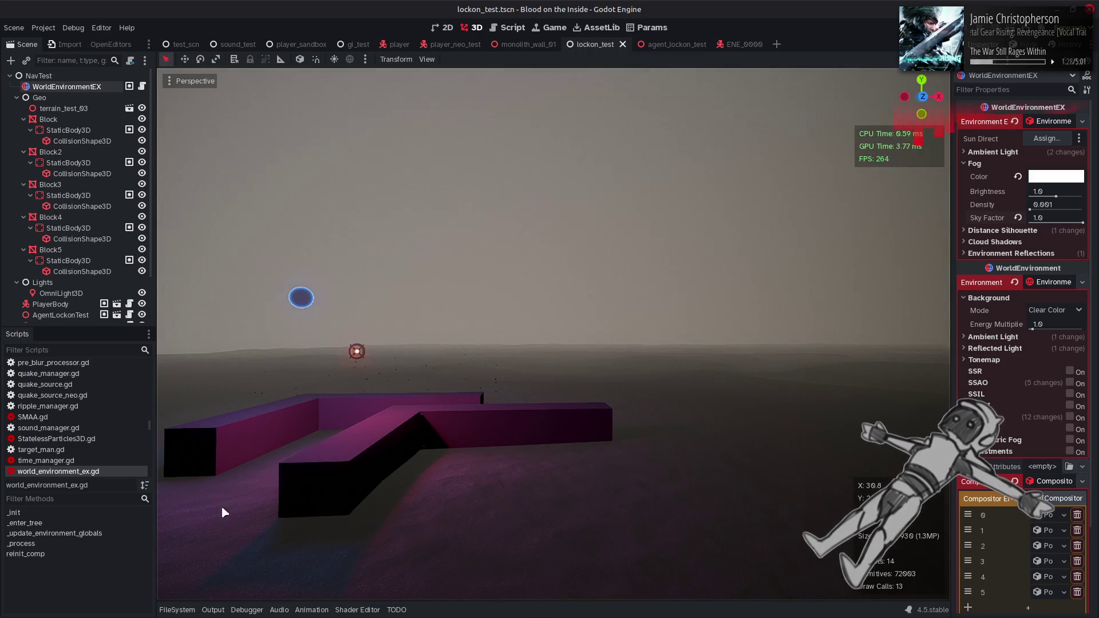
pyautogui.click(358, 610)
# - Undo sky_gen.glsl's sample mip back to 0.0, save, and select the fog lookup's mip in Godot
pyautogui.click(509, 456)
pyautogui.hotkey('alt', 'Tab')
pyautogui.hotkey('ctrl', 'z')
pyautogui.hotkey('ctrl', 's')
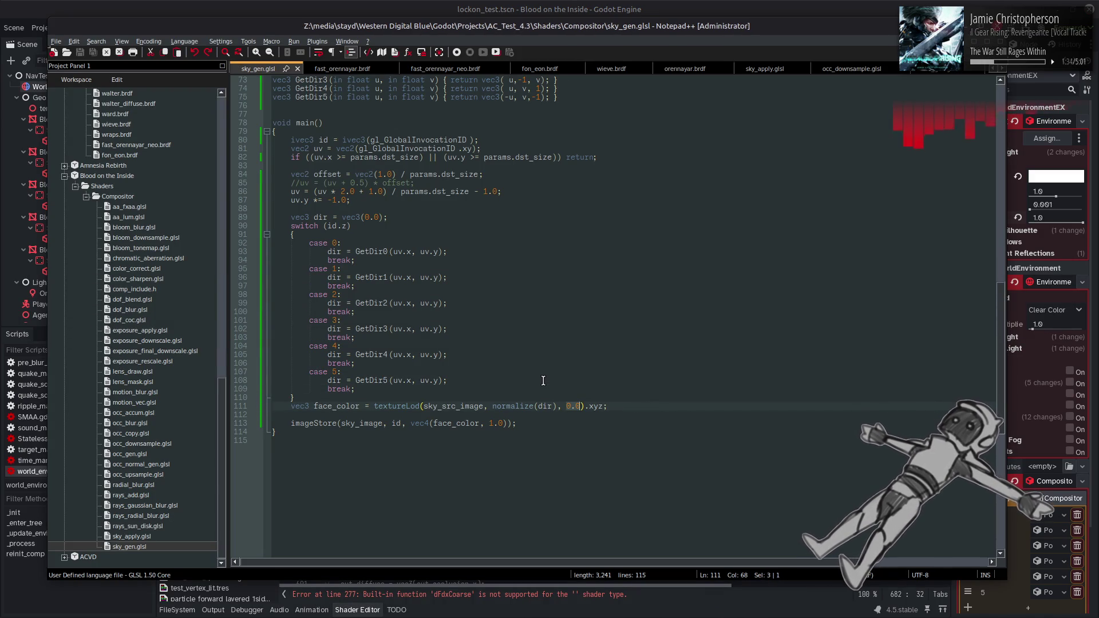
pyautogui.hotkey('alt', 'Tab')
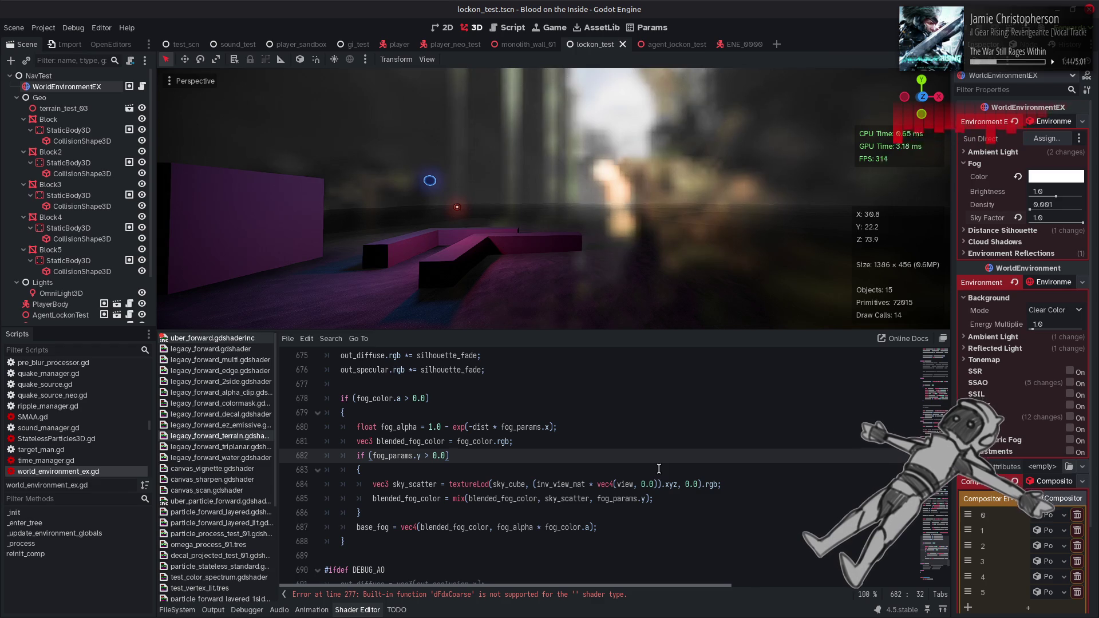
pyautogui.doubleClick(688, 485)
pyautogui.write('5')
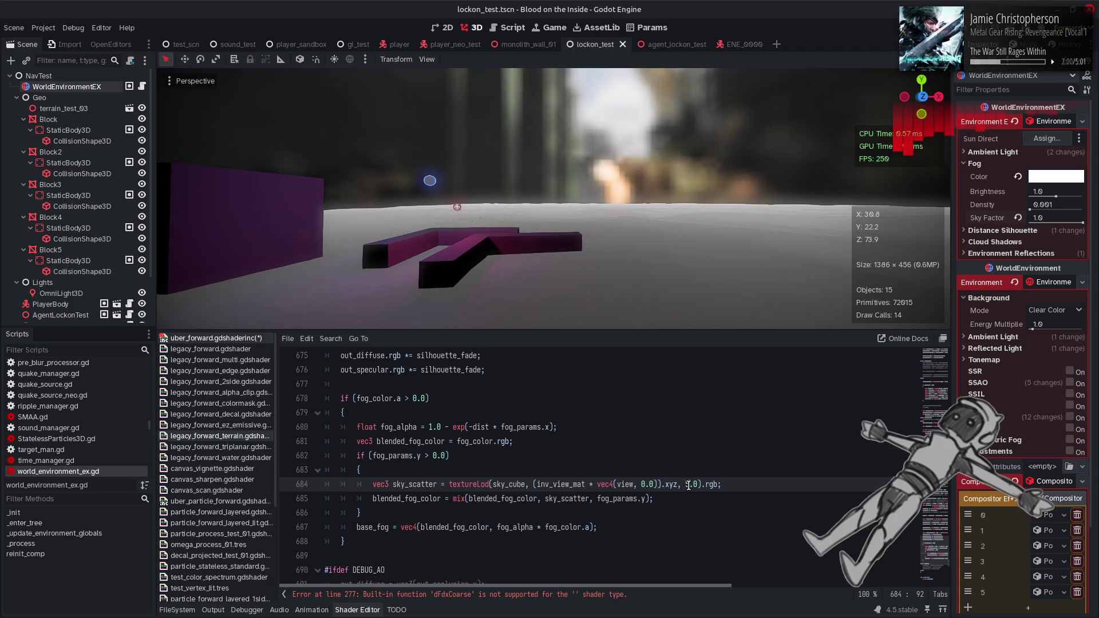
pyautogui.press('BackSpace')
pyautogui.write('4')
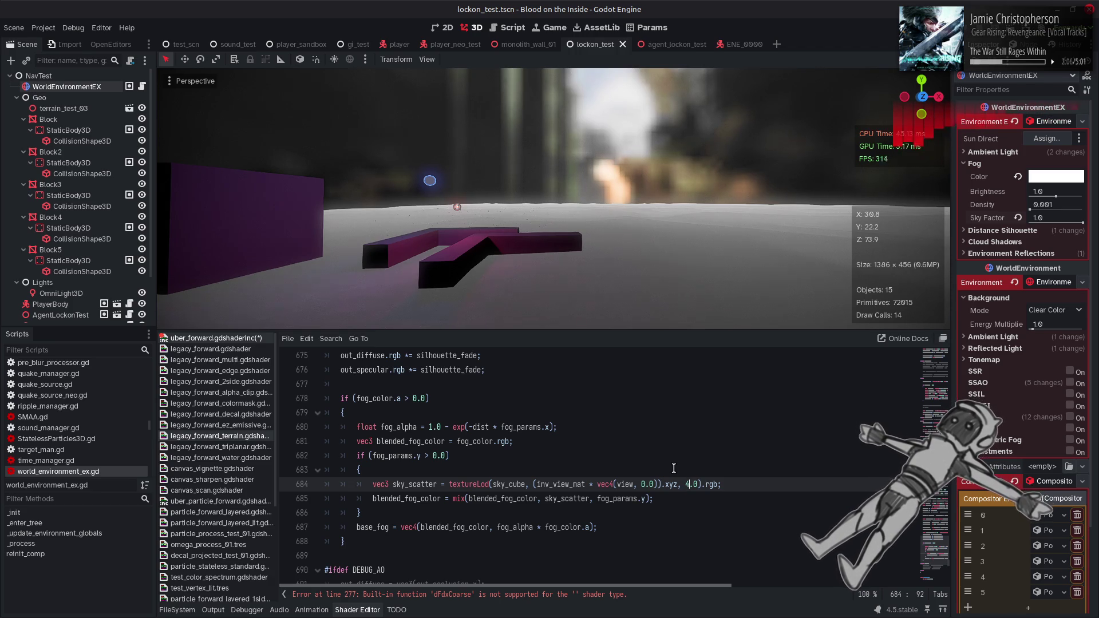
pyautogui.press('BackSpace')
pyautogui.write('1')
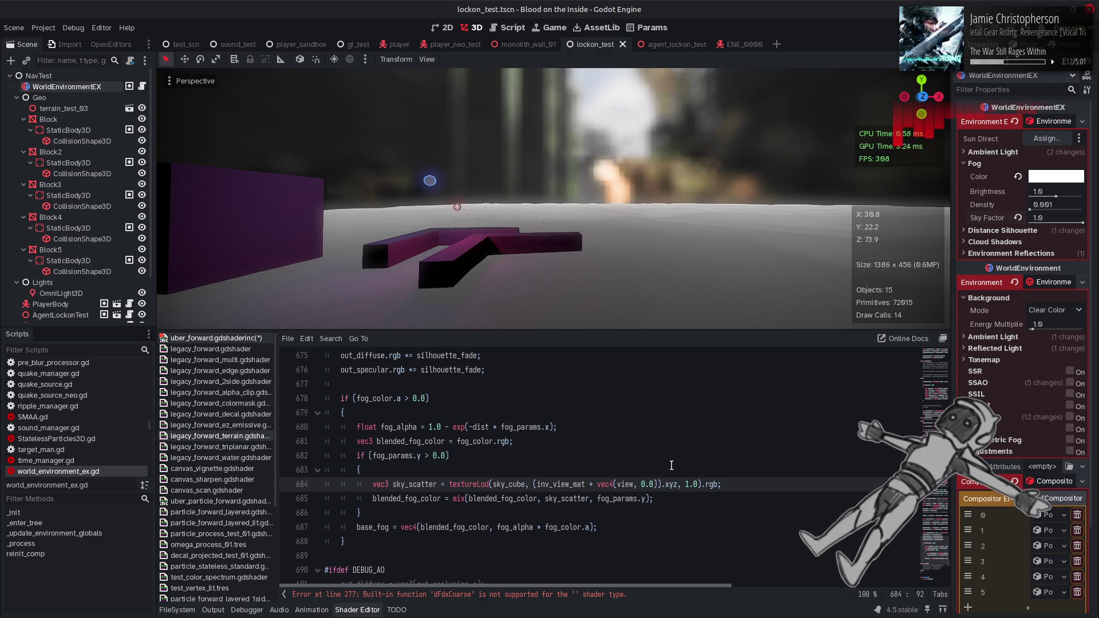
pyautogui.press('BackSpace')
pyautogui.write('0')
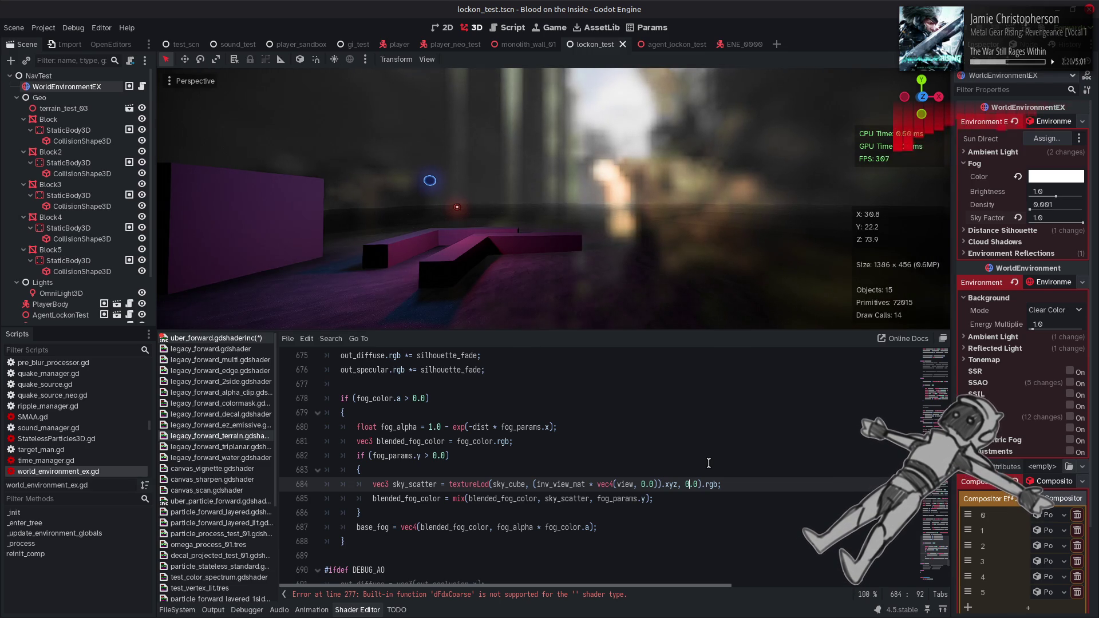
pyautogui.click(709, 463)
pyautogui.hotkey('ctrl', 's')
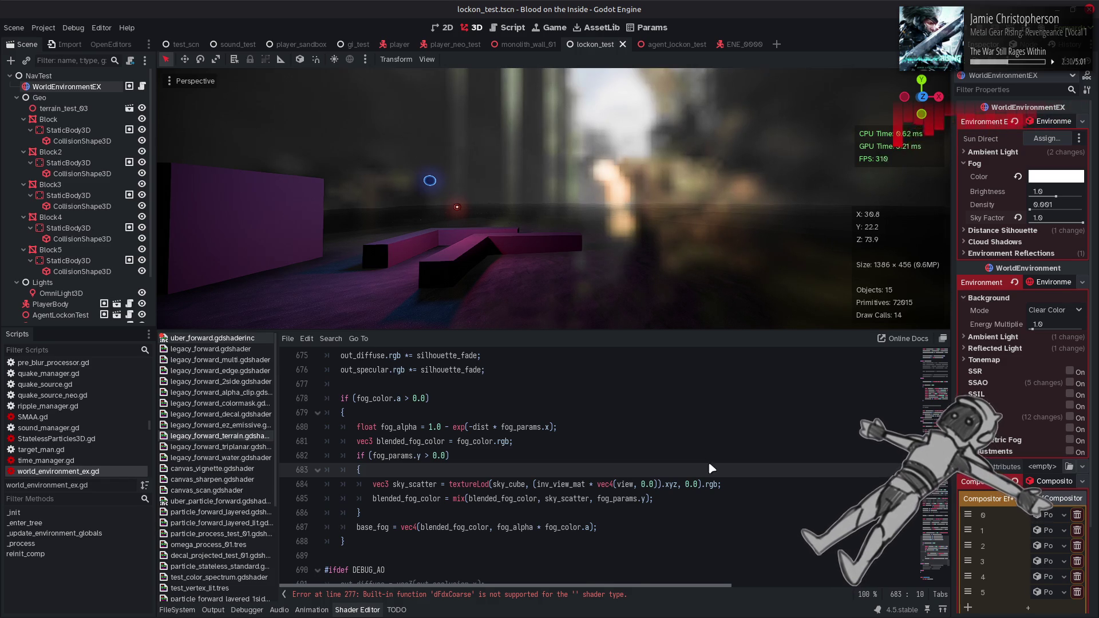
# - Restore log2(params.src_size) as the mip without the 0.5 offset, save, and collapse the Shader Editor
pyautogui.hotkey('alt', 'Tab')
pyautogui.write('1')
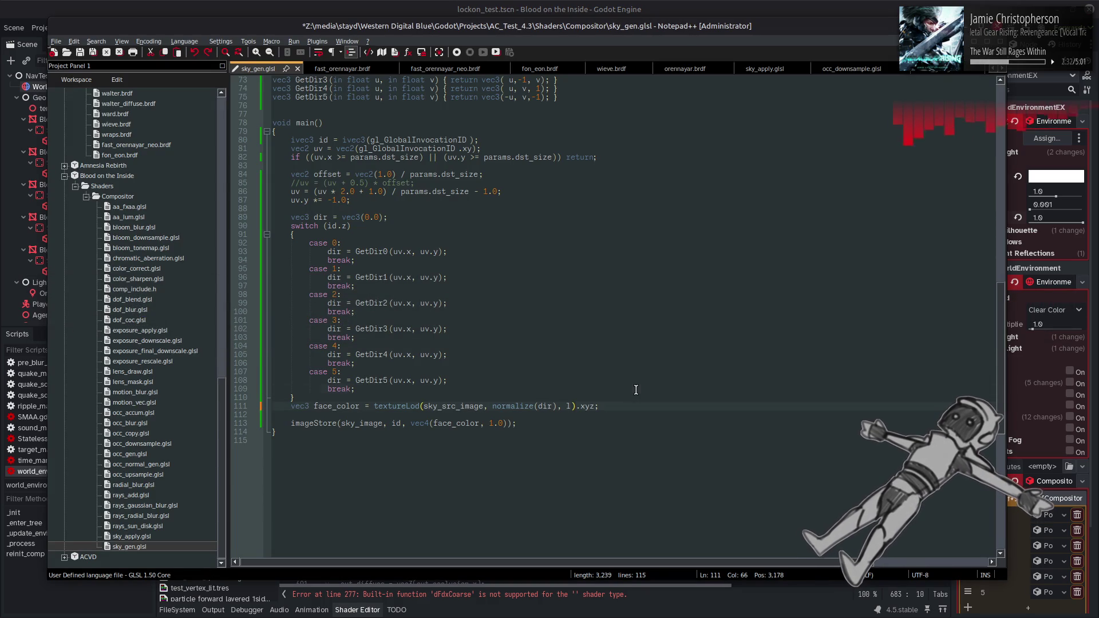
pyautogui.hotkey('ctrl', 'z')
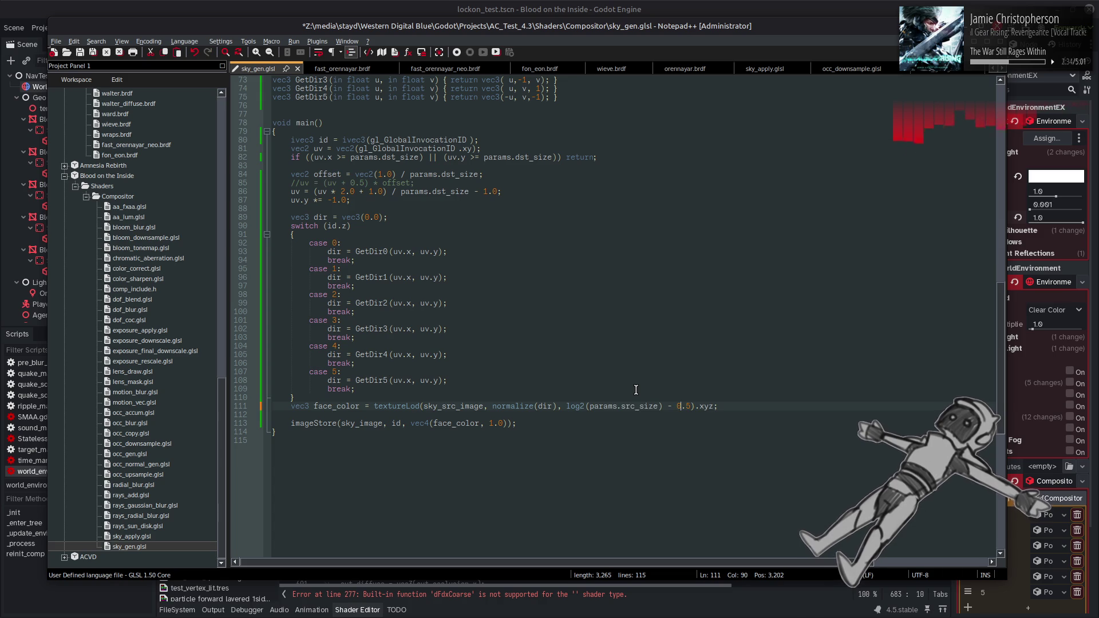
pyautogui.press('Delete')
pyautogui.press('Delete')
pyautogui.press('BackSpace')
pyautogui.press('BackSpace')
pyautogui.press('BackSpace')
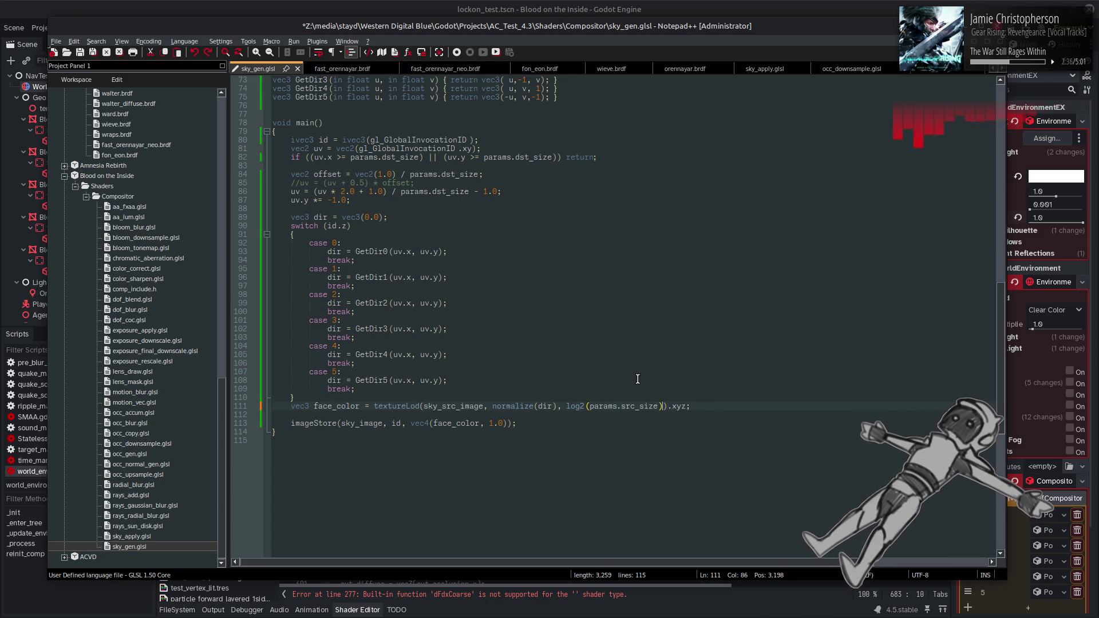
pyautogui.hotkey('ctrl', 's')
pyautogui.hotkey('alt', 'Tab')
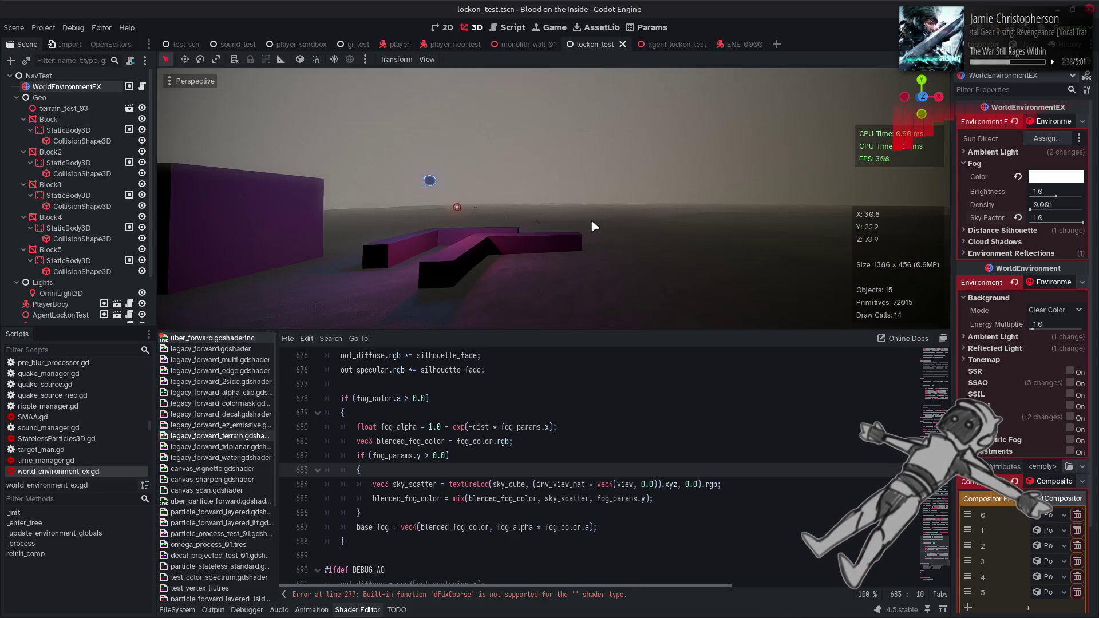
pyautogui.click(349, 608)
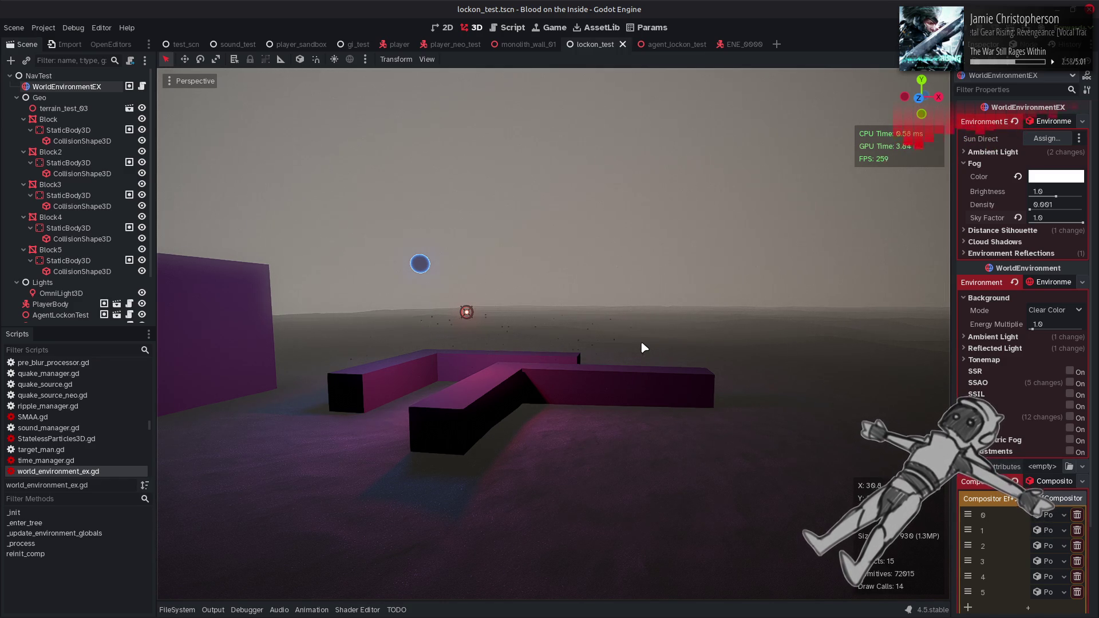
# - Set fog Density to 0.002 and save the lockon_test scene
pyautogui.click(1046, 205)
pyautogui.write('0.002')
pyautogui.press('Return')
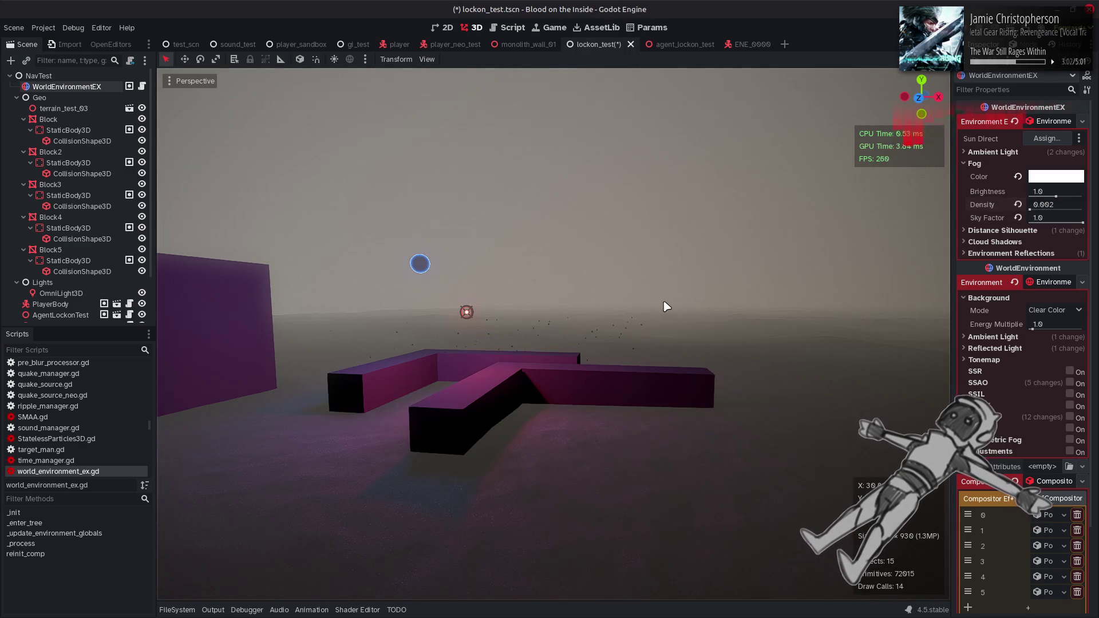
pyautogui.moveTo(667, 307)
pyautogui.mouseDown()
pyautogui.moveTo(882, 303)
pyautogui.moveTo(894, 360)
pyautogui.moveTo(667, 298)
pyautogui.mouseUp()
pyautogui.hotkey('ctrl', 's')
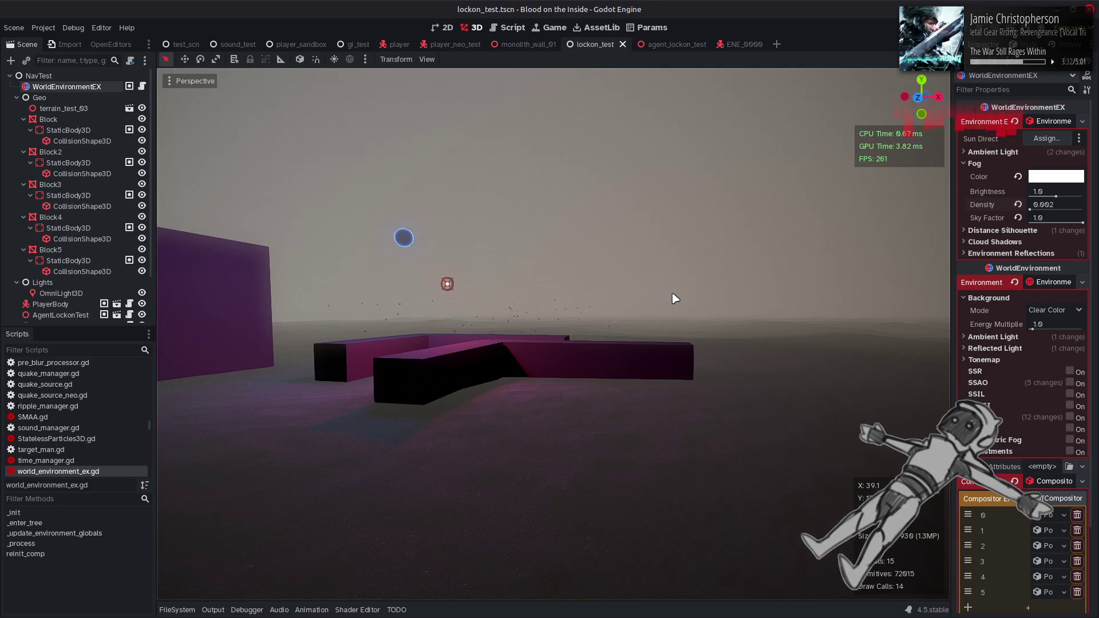
pyautogui.hotkey('alt', 'Tab')
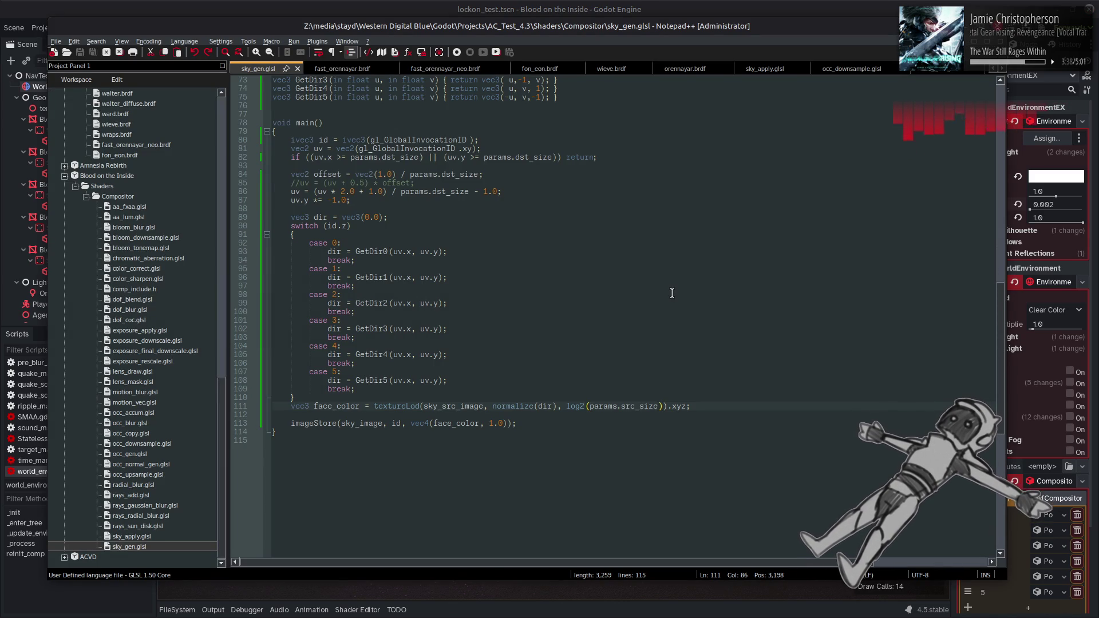
# - Add a dir = normalize(dir...) line before the lookup and pass dir to the sample, then save
pyautogui.moveTo(492, 407); pyautogui.dragTo(555, 407)
pyautogui.hotkey('ctrl', 'c')
pyautogui.click(350, 395)
pyautogui.press('Return')
pyautogui.hotkey('ctrl', 'v')
pyautogui.write(');')
pyautogui.doubleClick(544, 414)
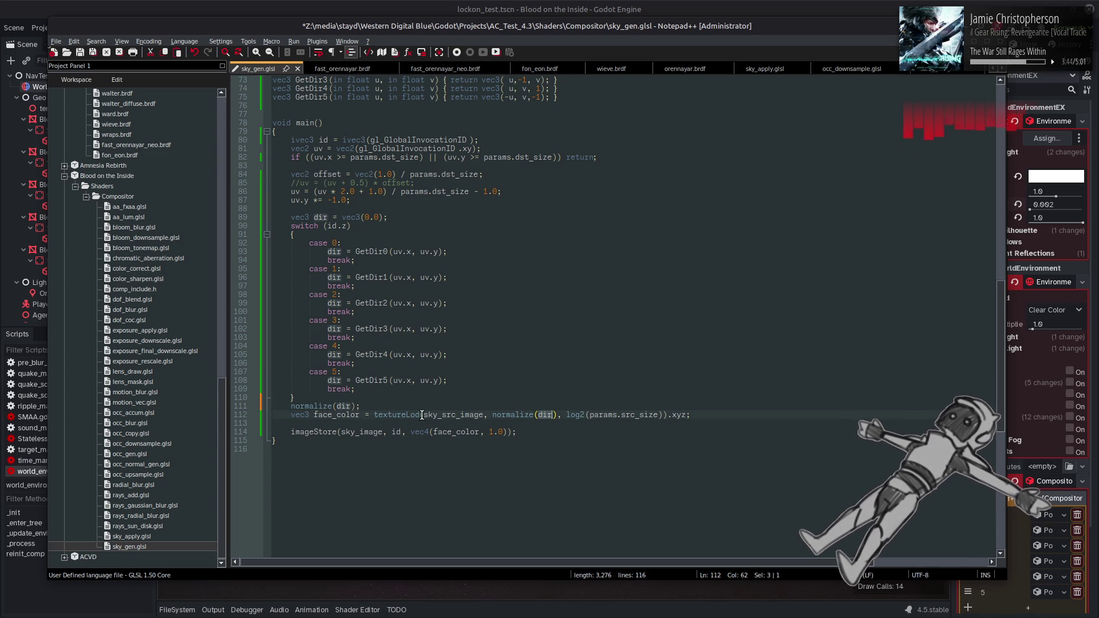
pyautogui.click(289, 407)
pyautogui.write('dir =')
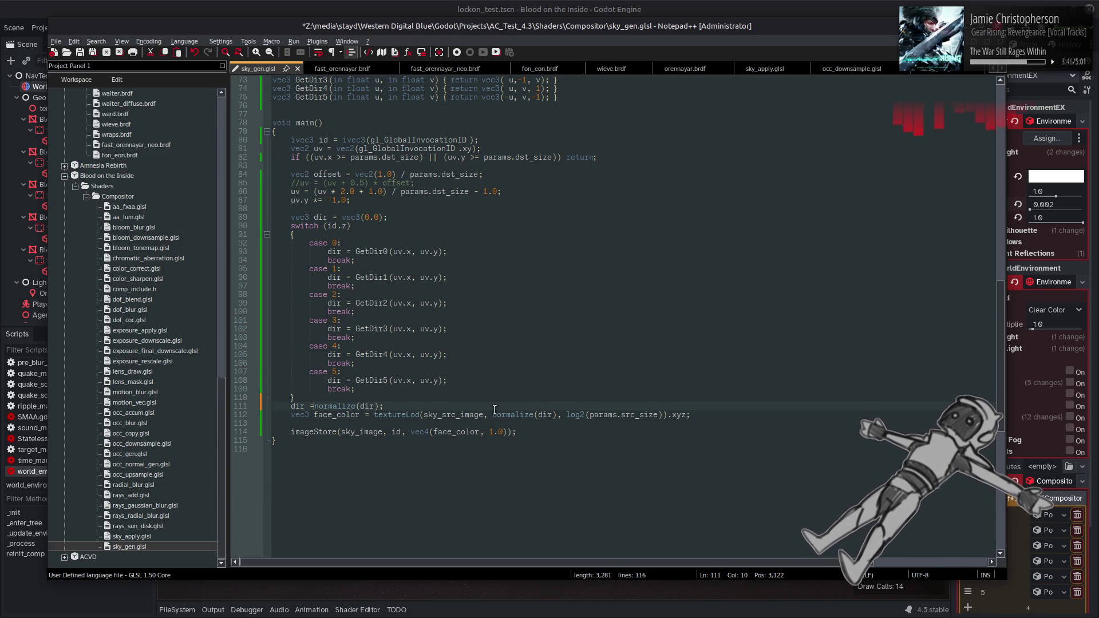
pyautogui.moveTo(492, 414); pyautogui.dragTo(557, 415)
pyautogui.write('dir')
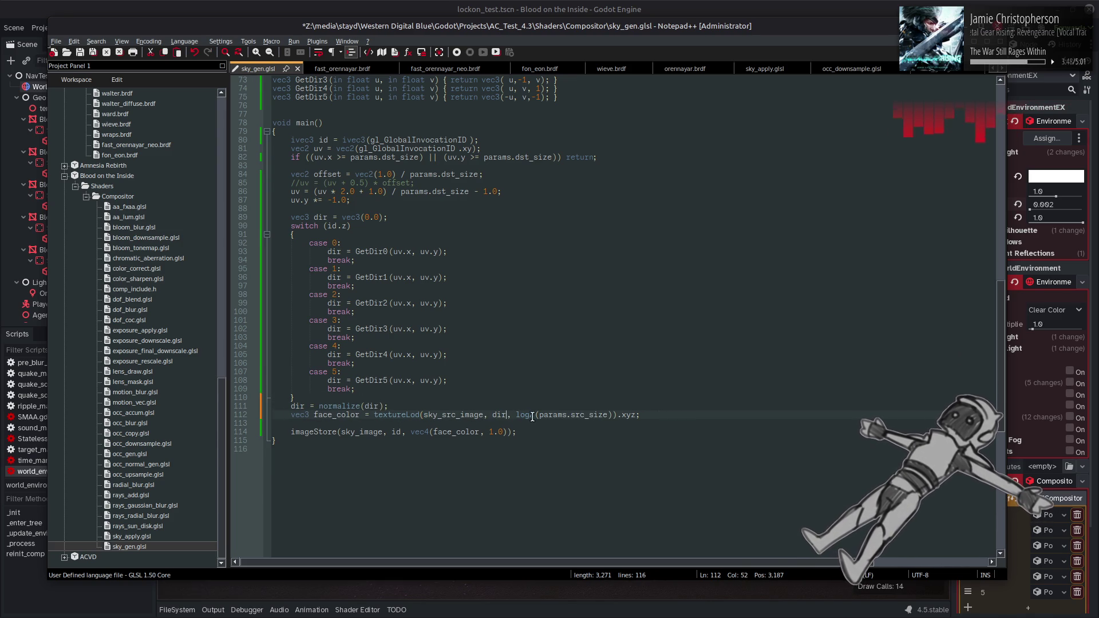
pyautogui.hotkey('ctrl', 's')
pyautogui.hotkey('alt', 'Tab')
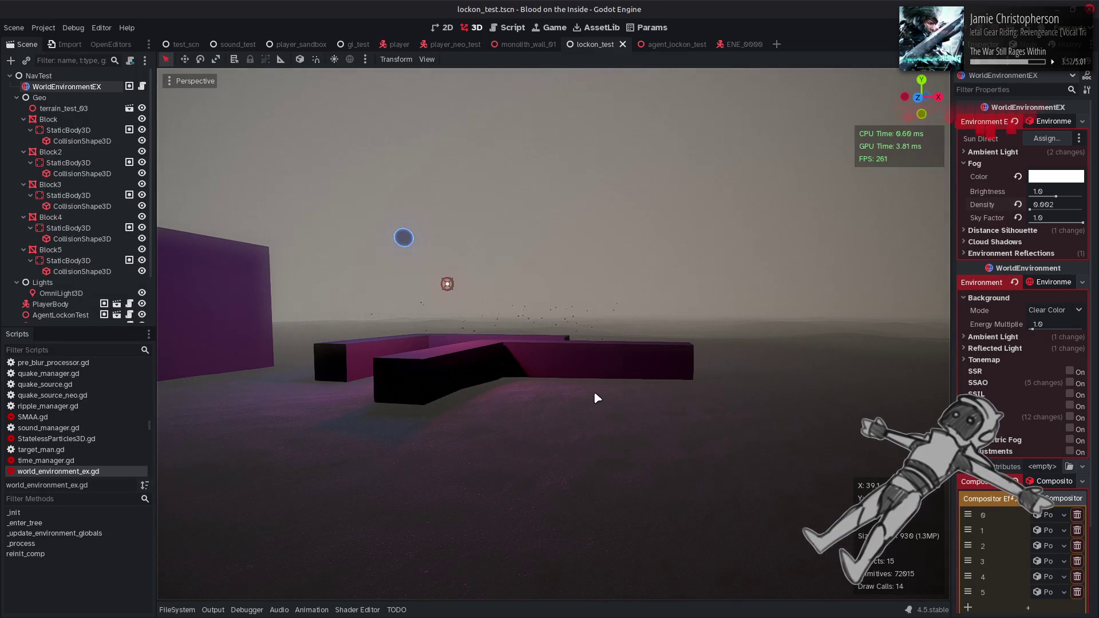
# - Change the sky sample's .xyz swizzle to .rgb
pyautogui.hotkey('alt', 'Tab')
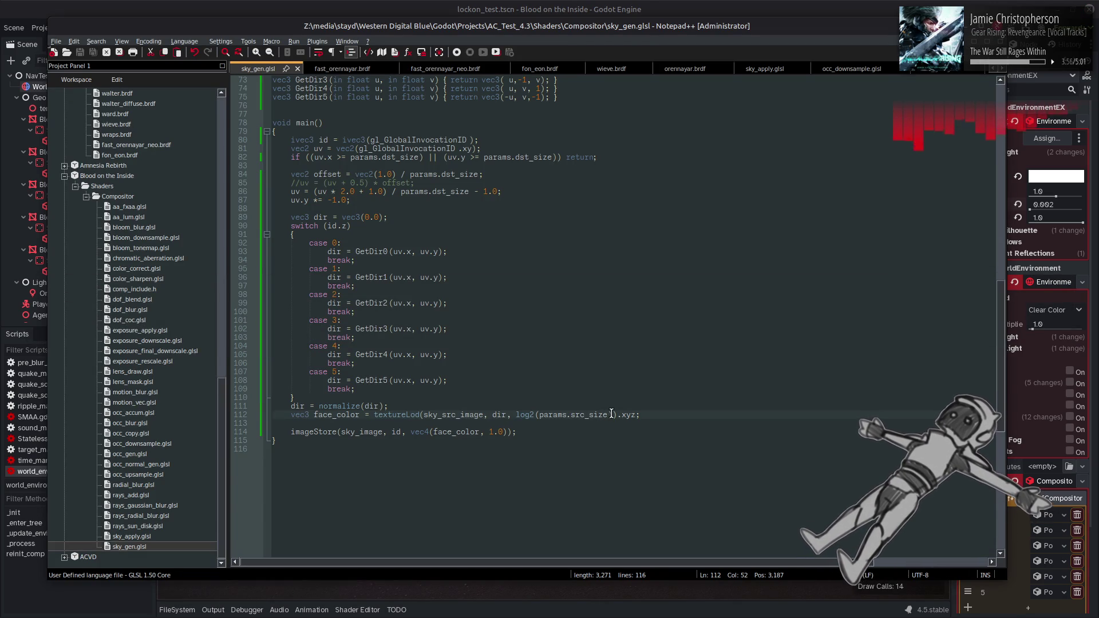
pyautogui.doubleClick(629, 415)
pyautogui.write('rgb')
pyautogui.click(533, 371)
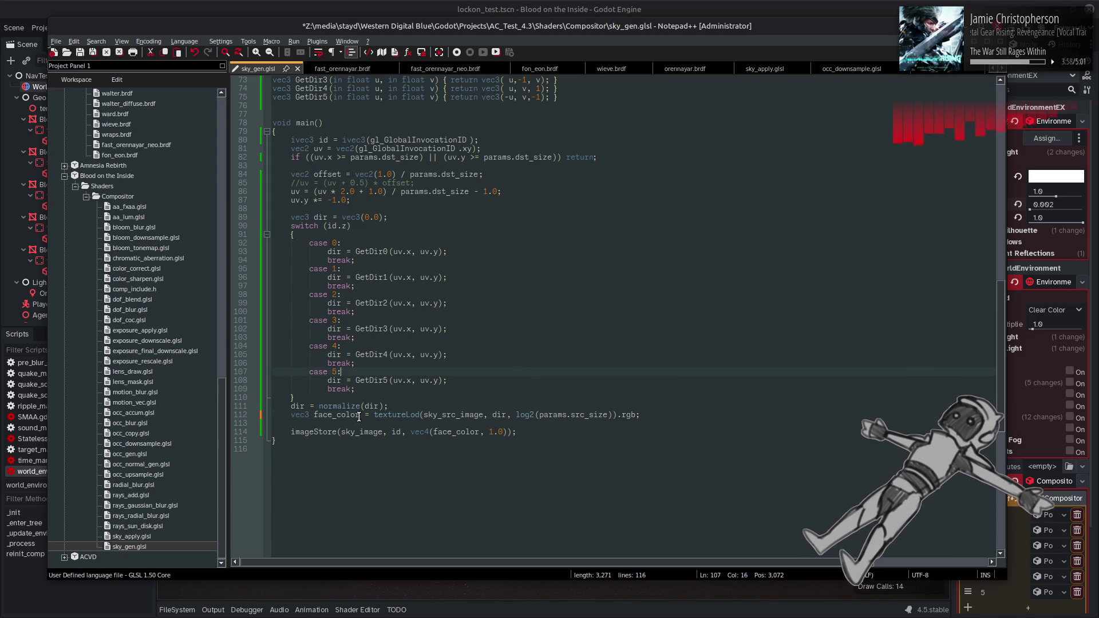
# - Append a second textureLod sample at mip log2(params.src_size) - 1.0 to face_color
pyautogui.moveTo(374, 414); pyautogui.dragTo(640, 415)
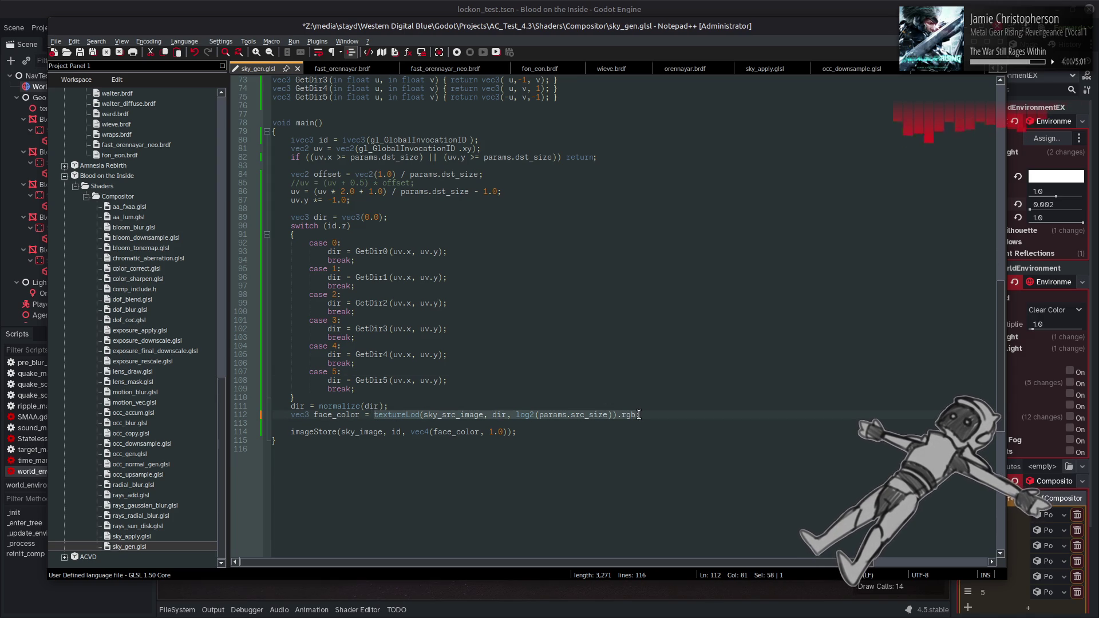
pyautogui.click(640, 415)
pyautogui.write('+')
pyautogui.hotkey('ctrl', 'v')
pyautogui.click(890, 415)
pyautogui.write('- 1.')
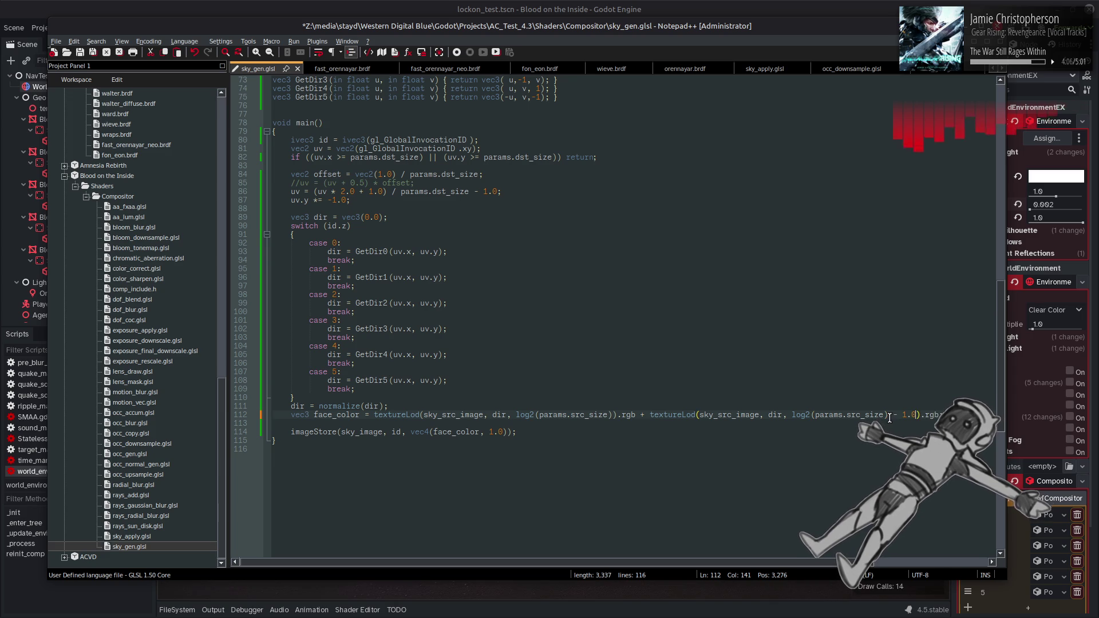
pyautogui.write('0')
pyautogui.press('End')
pyautogui.hotkey('shift', 'Left')
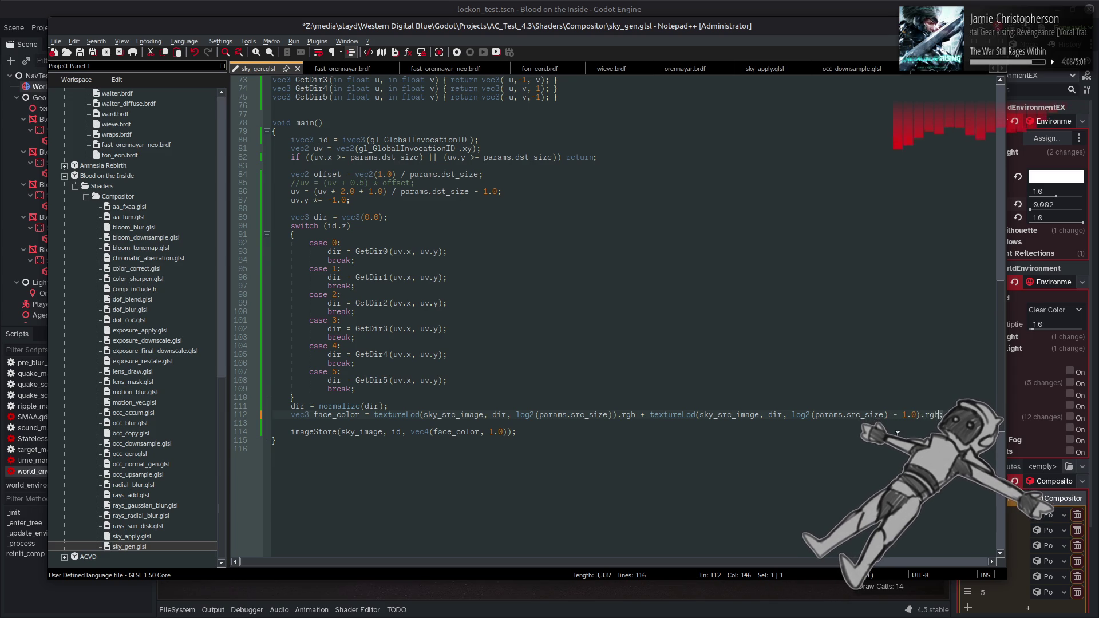
pyautogui.press('Left')
# - Wrap the summed samples in parentheses multiplied by 2 and save sky_gen.glsl
pyautogui.click(376, 414)
pyautogui.write('(')
pyautogui.press('End')
pyautogui.press('Left')
pyautogui.press('BackSpace')
pyautogui.write(') * 2')
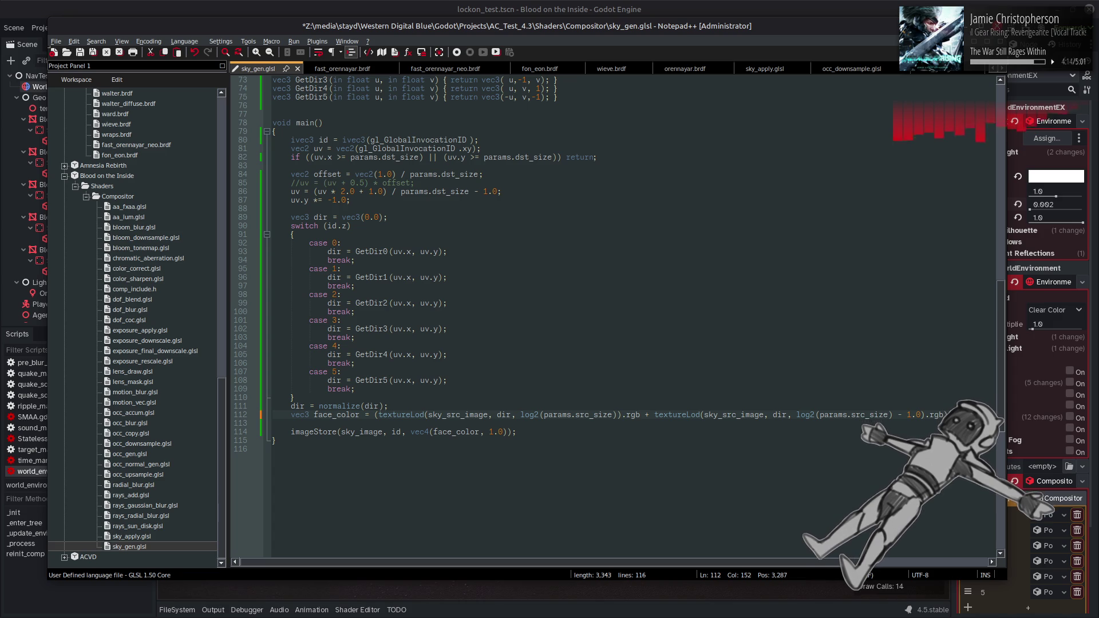
pyautogui.hotkey('ctrl', 's')
pyautogui.hotkey('alt', 'Tab')
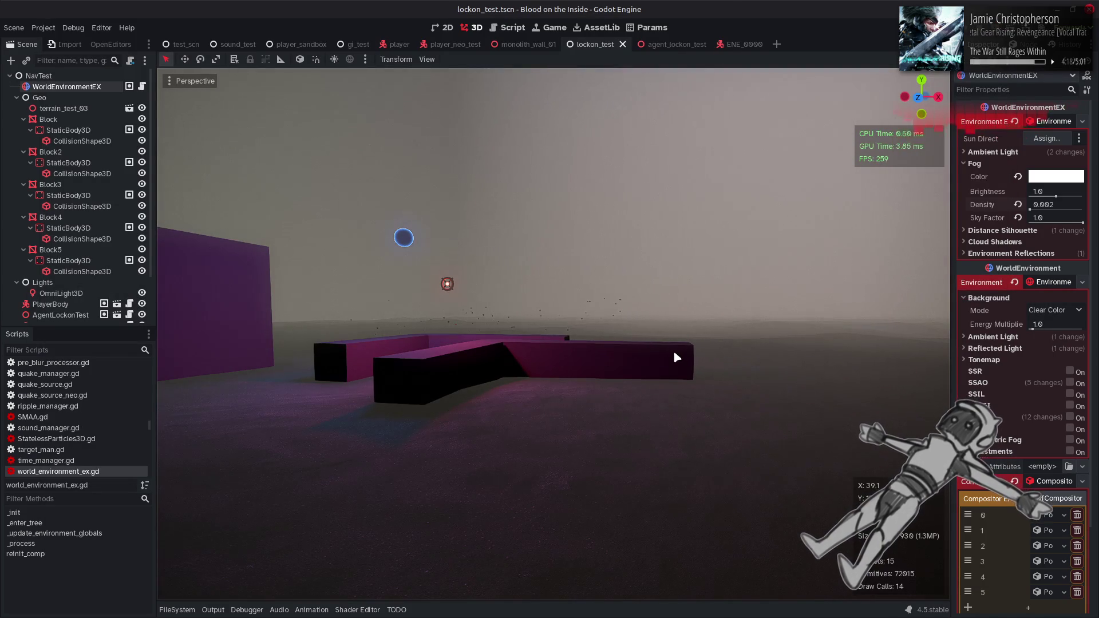
# - Freelook around the fogged scene, then undo the two-sample edits on line 112
pyautogui.rightClick(673, 349)
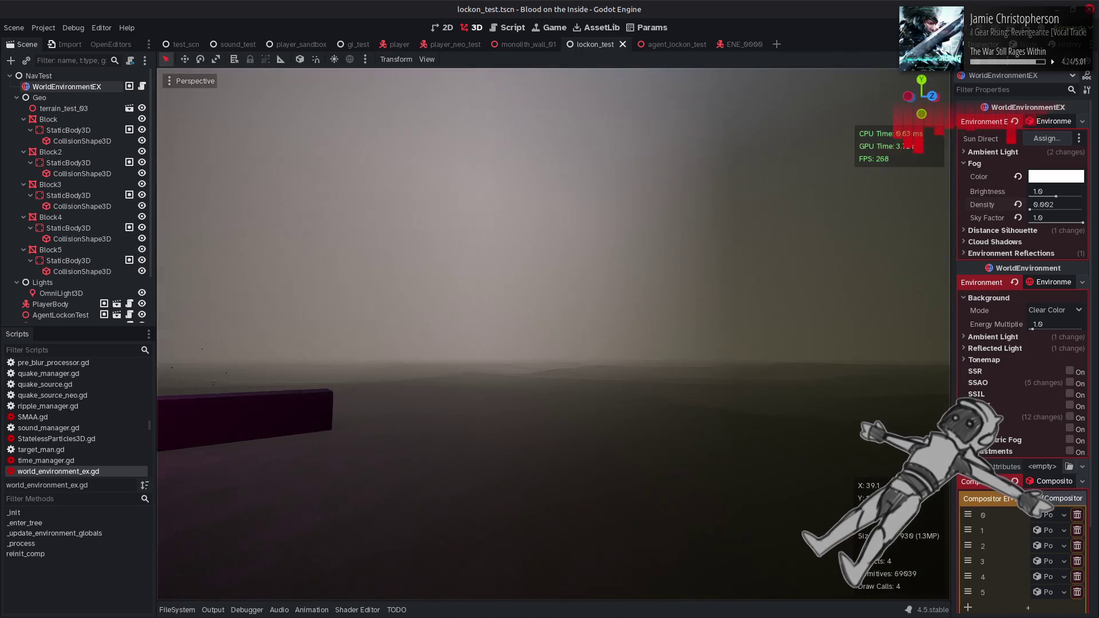
pyautogui.hotkey('alt', 'Tab')
pyautogui.hotkey('ctrl', 'z')
pyautogui.hotkey('ctrl', 'z')
pyautogui.hotkey('ctrl', 'z')
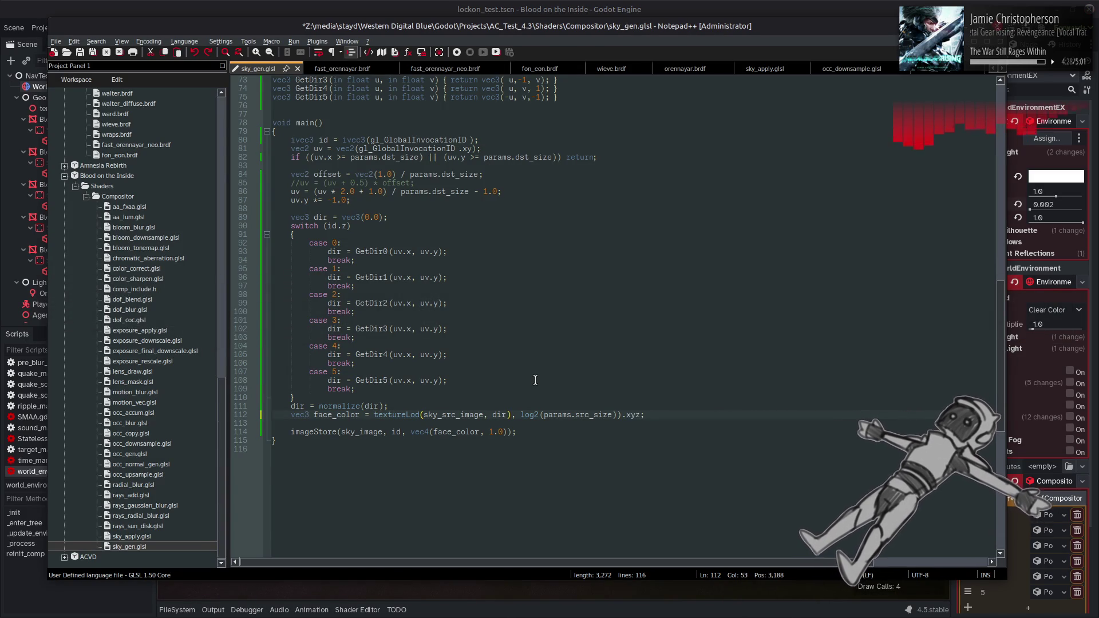
# - Use redo and undo to leave a single textureLod(...).rgb sky sample on line 112
pyautogui.hotkey('ctrl', 'y')
pyautogui.hotkey('ctrl', 'y')
pyautogui.hotkey('ctrl', 'y')
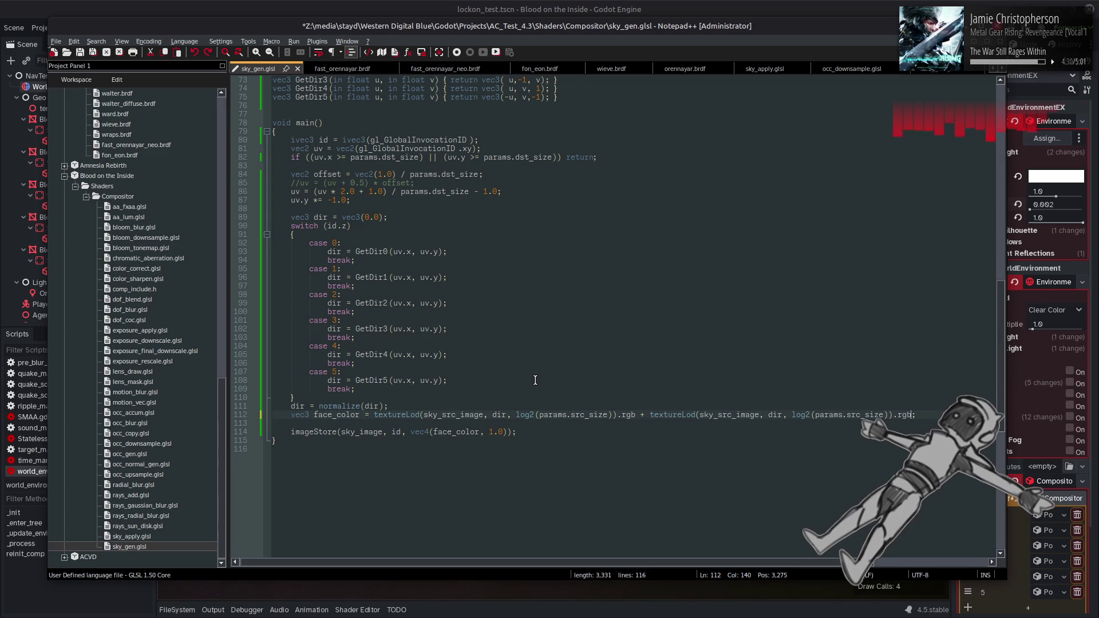
pyautogui.hotkey('ctrl', 'z')
pyautogui.click(570, 370)
pyautogui.click(669, 411)
# - Save sky_gen.glsl and turn the Godot camera toward the fog horizon to check the fog
pyautogui.hotkey('ctrl', 's')
pyautogui.hotkey('alt', 'Tab')
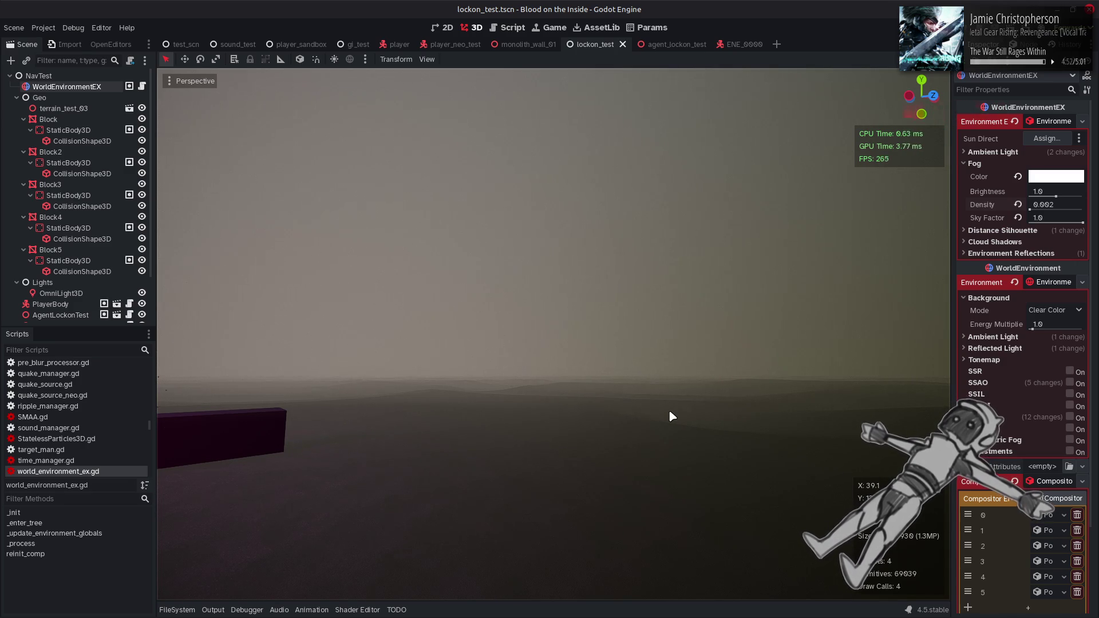
pyautogui.moveTo(650, 417); pyautogui.dragTo(732, 418)
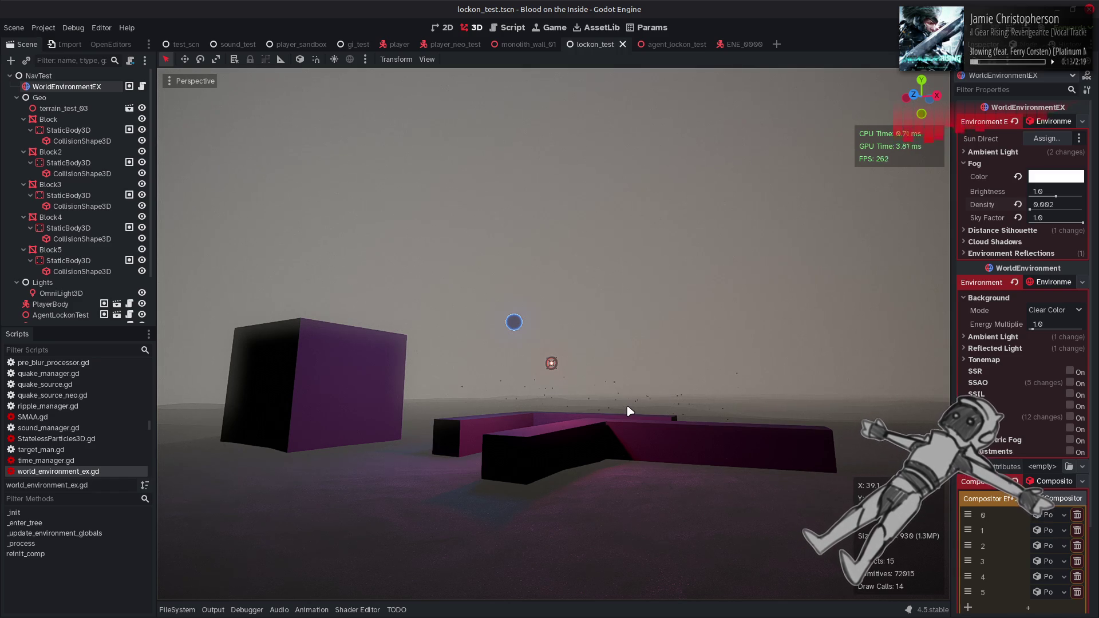
# - Replace the log2(params.src_size) mip level with 99.0, save, and view the fog horizon in Godot
pyautogui.hotkey('alt', 'Tab')
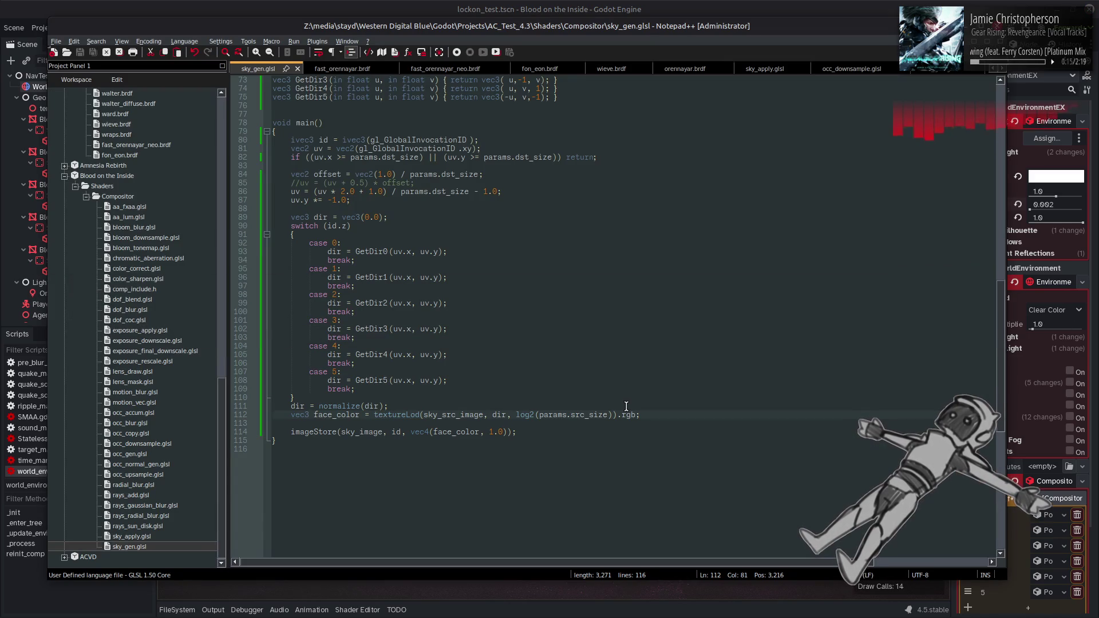
pyautogui.moveTo(612, 415); pyautogui.dragTo(517, 414)
pyautogui.write('99.0')
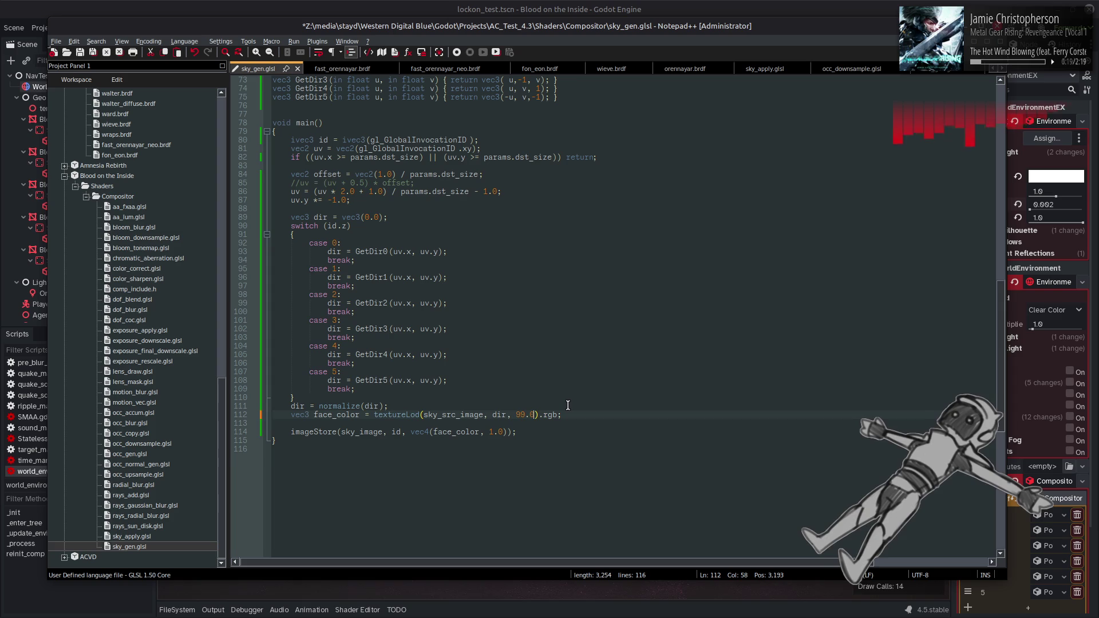
pyautogui.hotkey('ctrl', 's')
pyautogui.hotkey('alt', 'Tab')
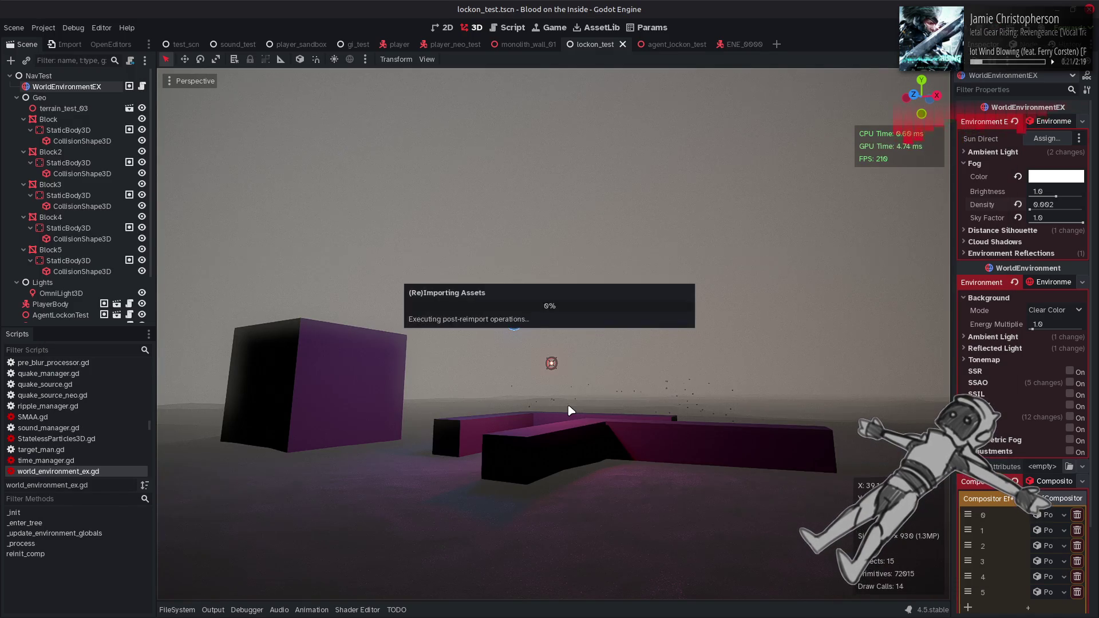
pyautogui.moveTo(570, 410); pyautogui.dragTo(538, 355)
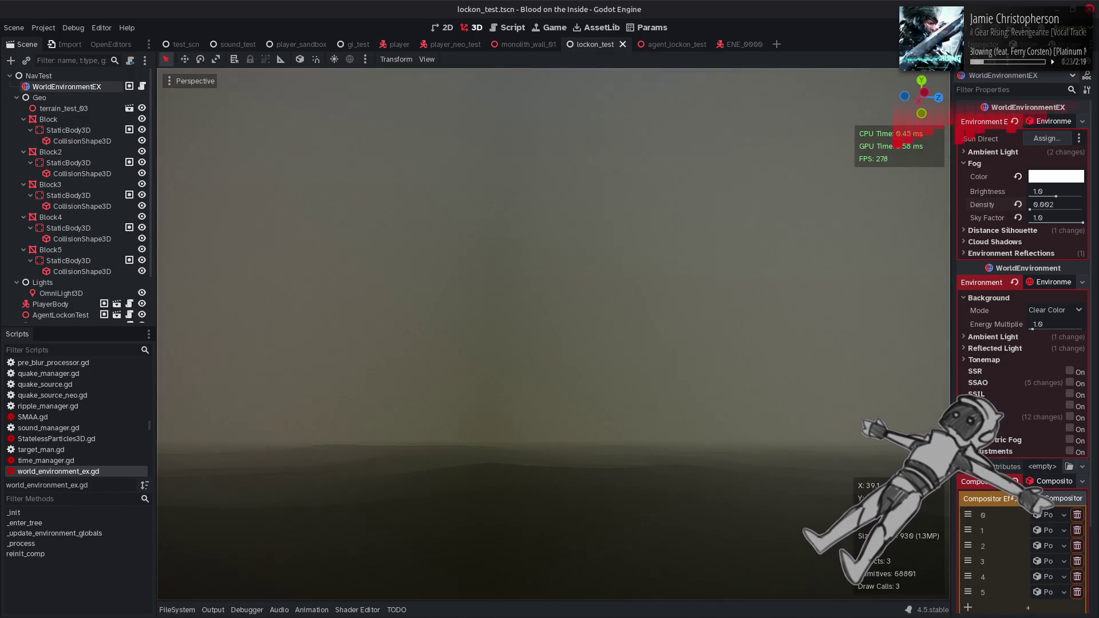
pyautogui.moveTo(569, 410)
pyautogui.mouseDown()
pyautogui.moveTo(568, 401)
pyautogui.moveTo(568, 410)
pyautogui.mouseUp()
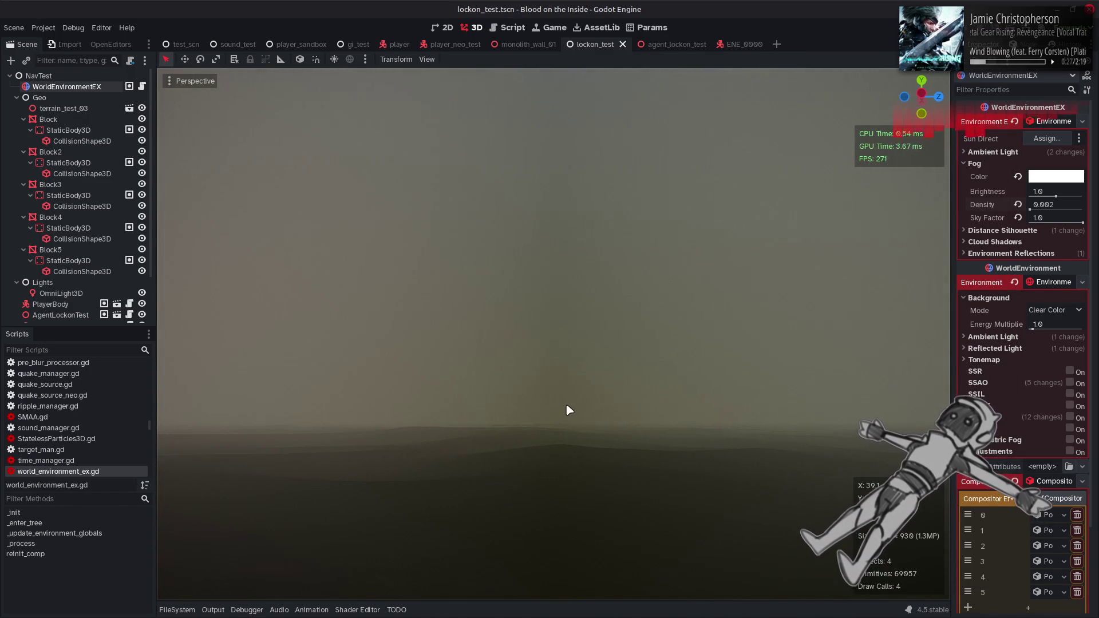
# - Undo back to the log2(params.src_size) mip level, save, and compare the fog in Godot
pyautogui.hotkey('alt', 'Tab')
pyautogui.hotkey('ctrl', 'z')
pyautogui.hotkey('ctrl', 'z')
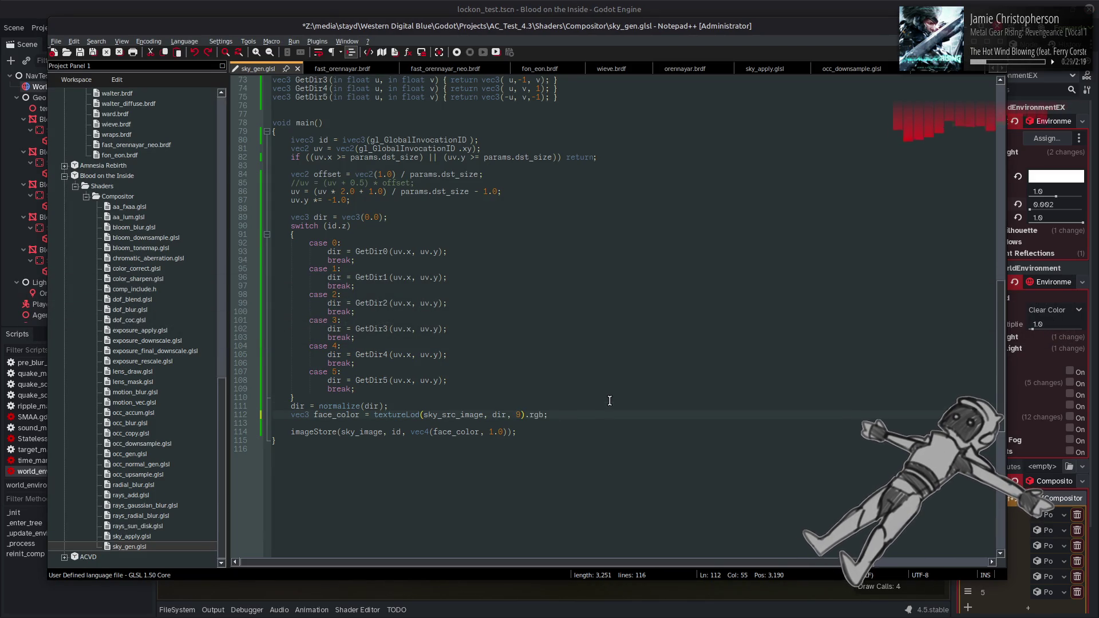
pyautogui.hotkey('ctrl', 's')
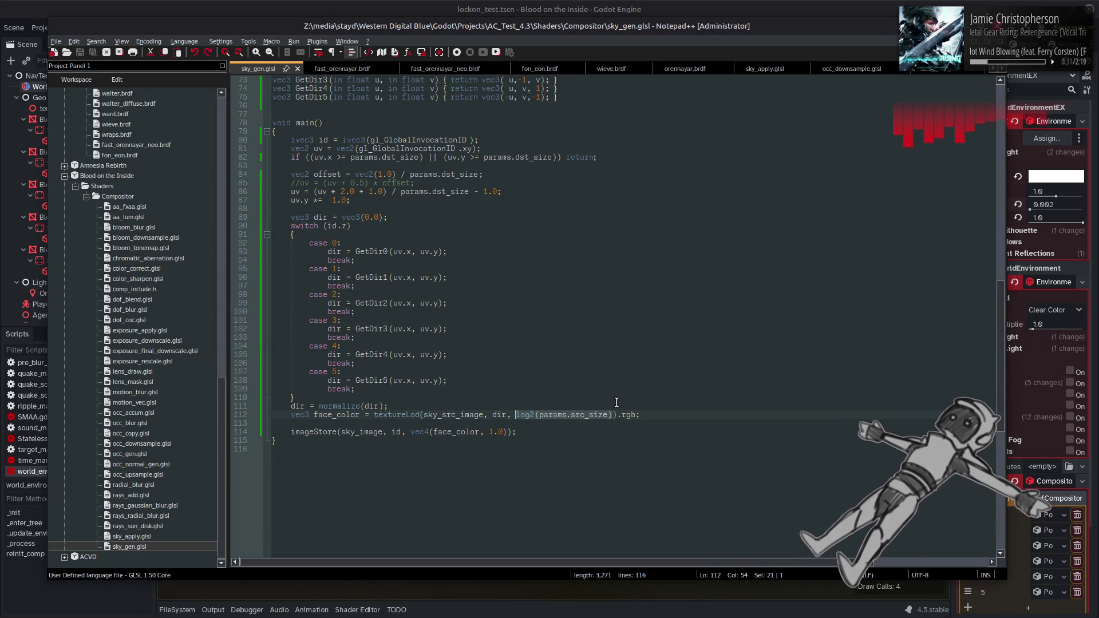
pyautogui.hotkey('alt', 'Tab')
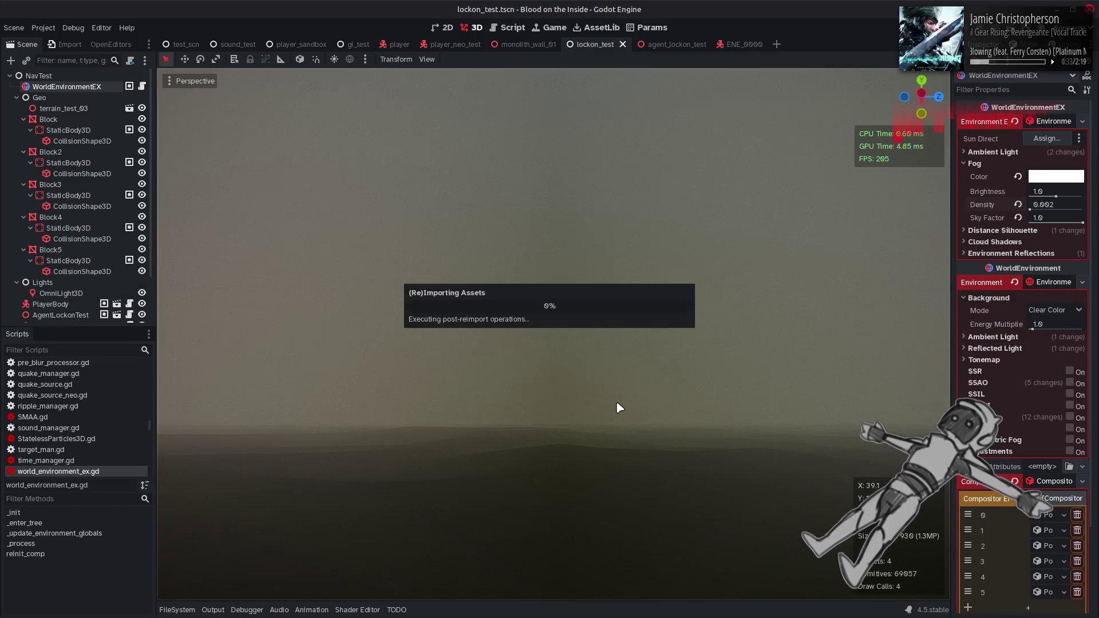
pyautogui.hotkey('alt', 'Tab')
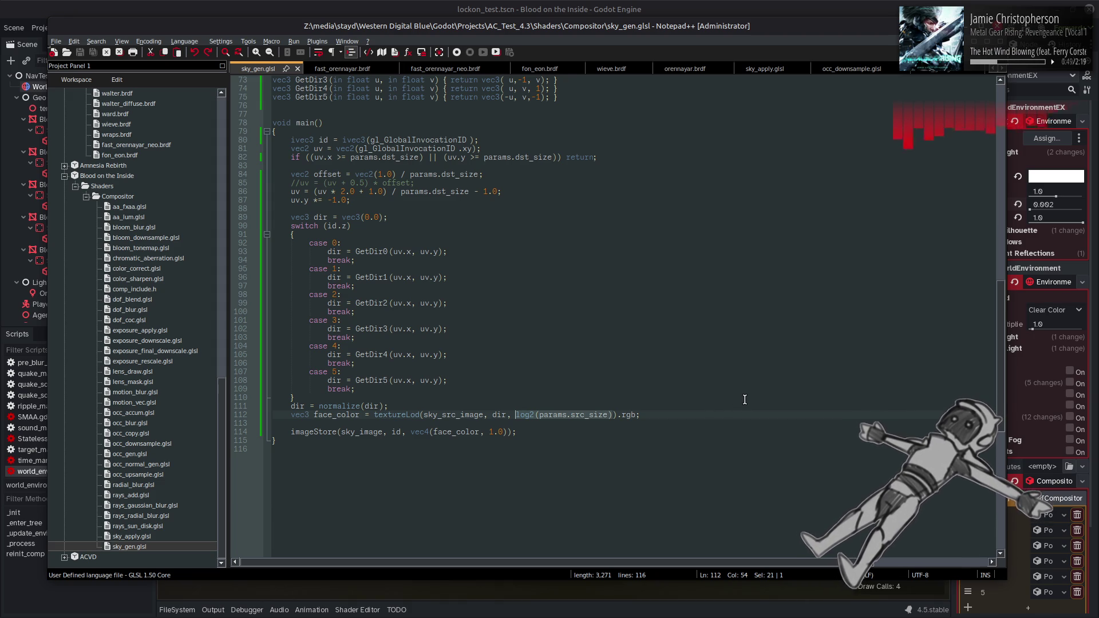
pyautogui.scroll(-1, 722, 395)
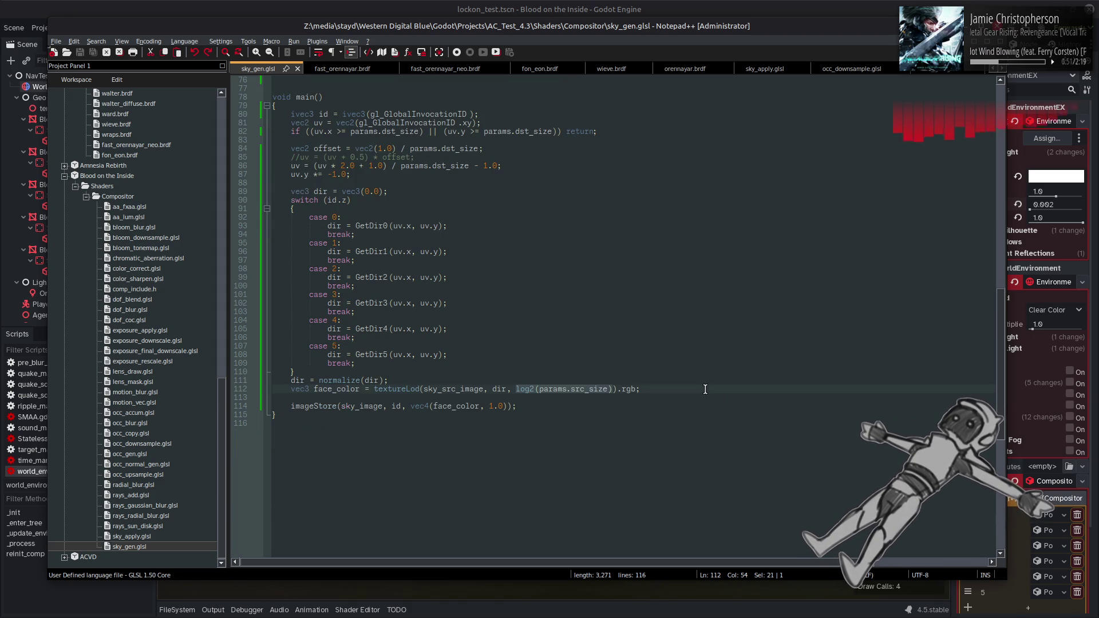
# - Duplicate the face_color line below a new blank line and comment out the original with //
pyautogui.click(587, 383)
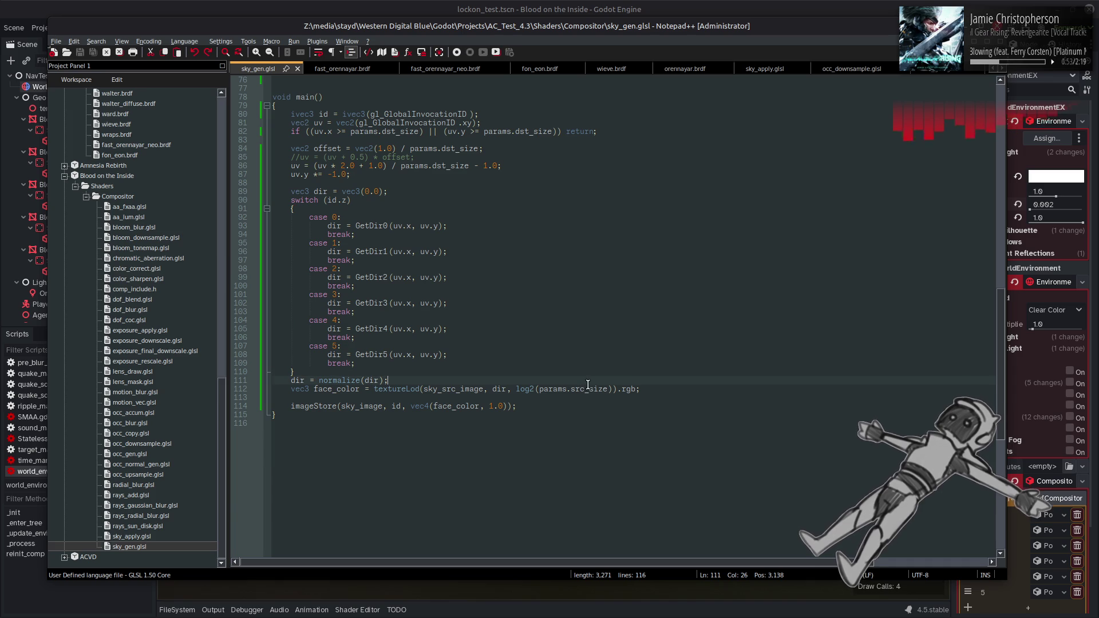
pyautogui.press('Return')
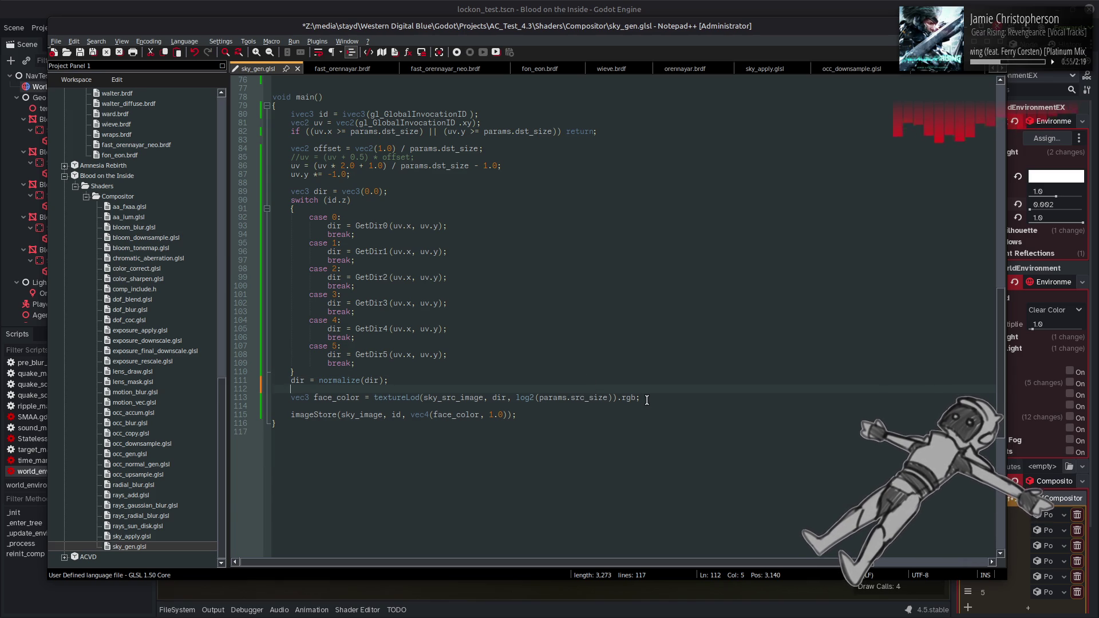
pyautogui.click(650, 398)
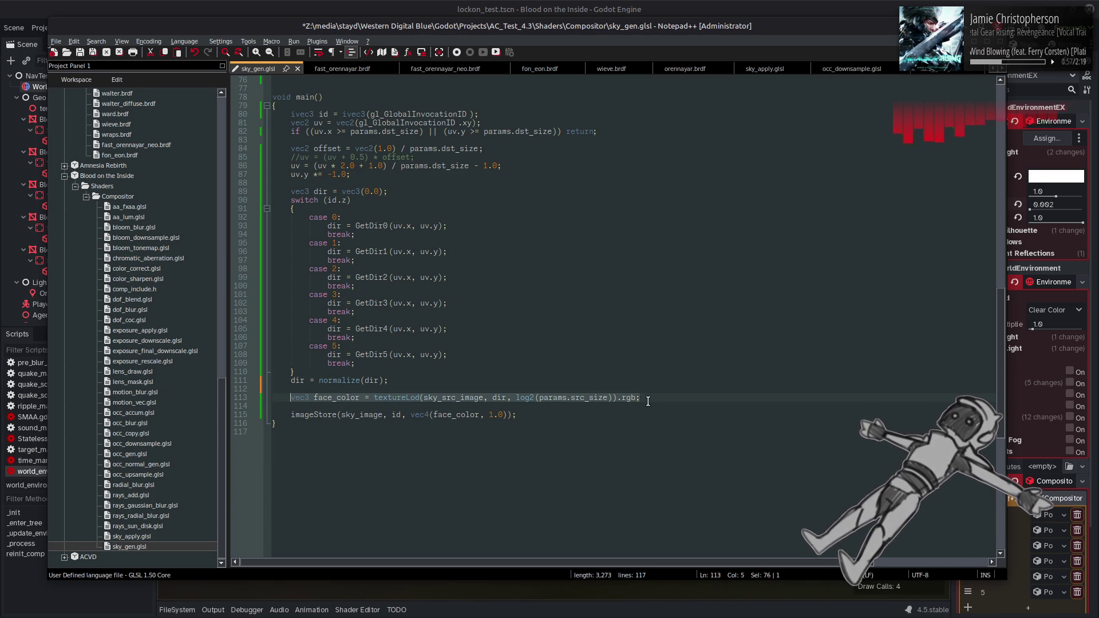
pyautogui.hotkey('ctrl', 'd')
pyautogui.press('Return')
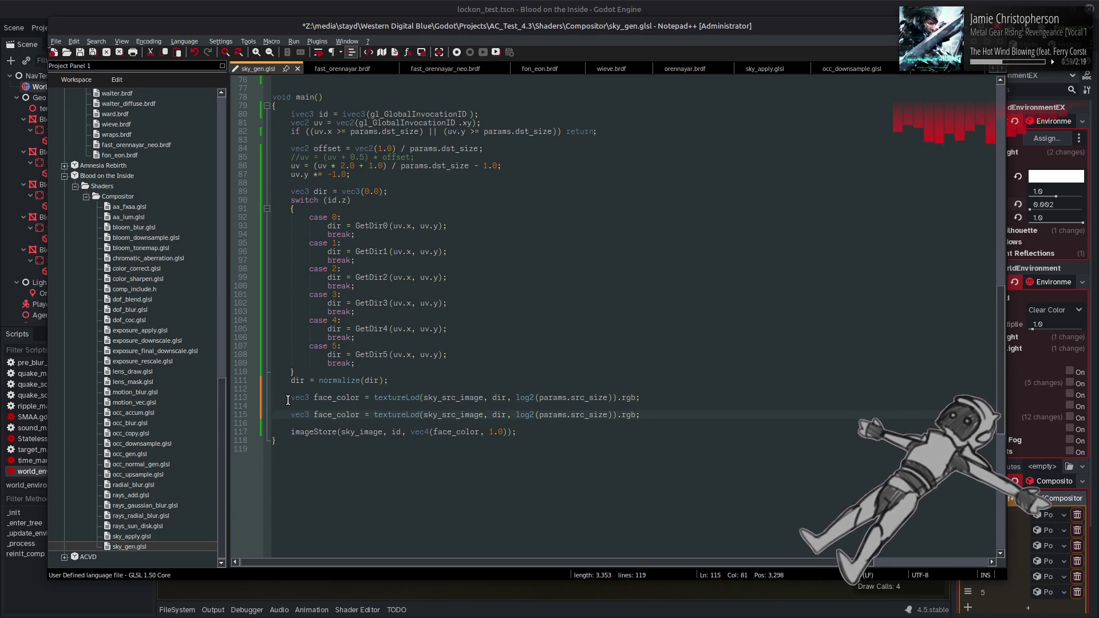
pyautogui.click(288, 399)
pyautogui.write('//')
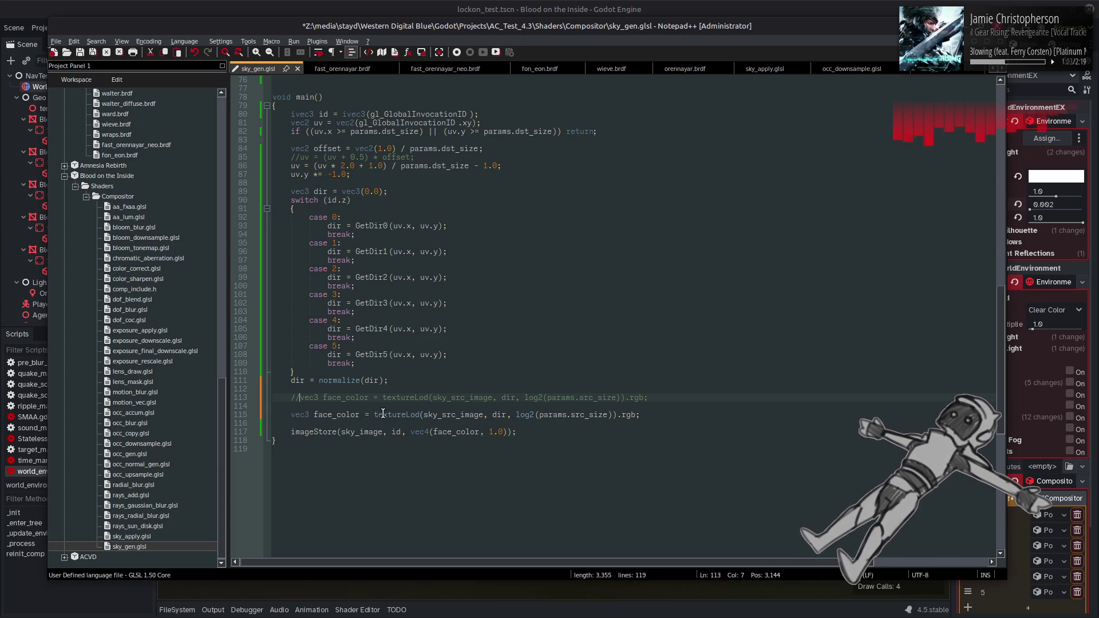
# - Wrap the textureLod sample in an opening parenthesis and move the semicolon to its own line
pyautogui.click(374, 415)
pyautogui.press('Return')
pyautogui.press('Tab')
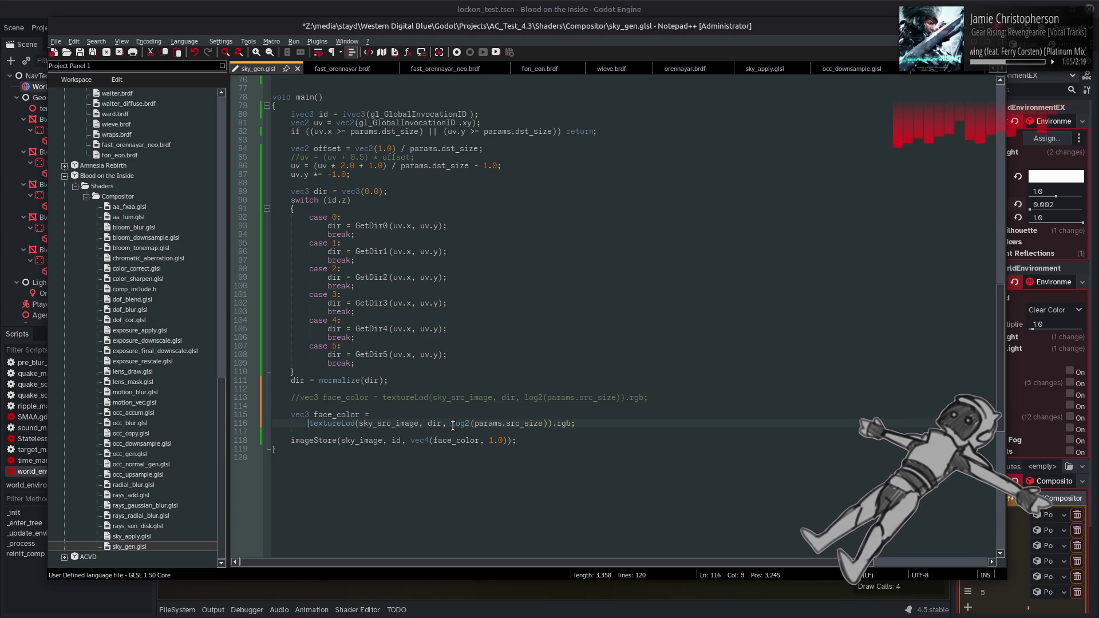
pyautogui.click(572, 424)
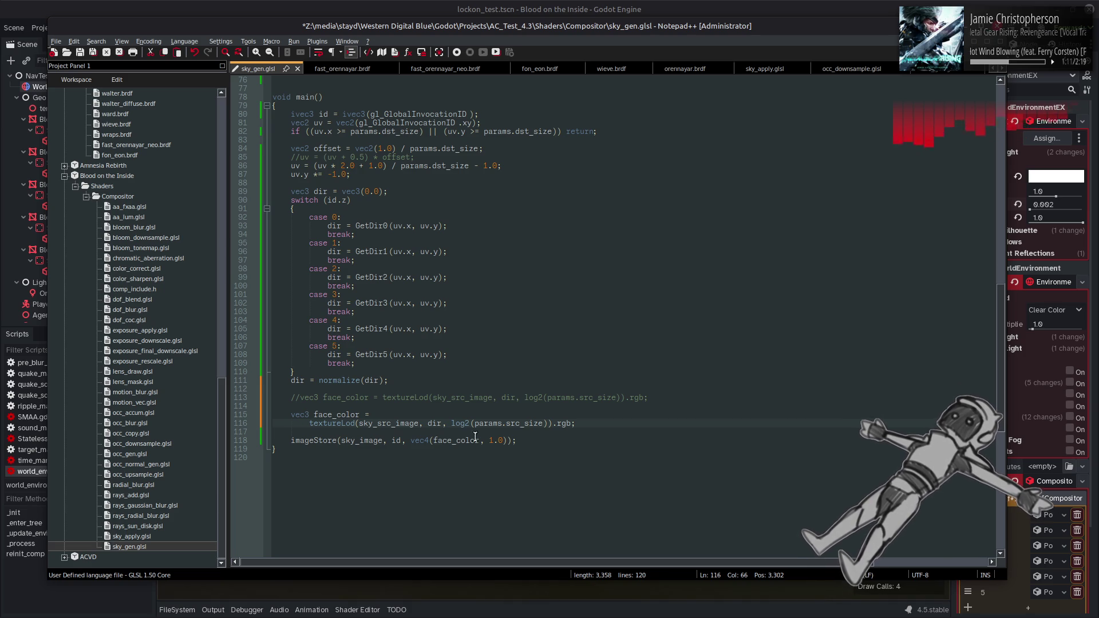
pyautogui.click(311, 424)
pyautogui.press('BackSpace')
pyautogui.press('BackSpace')
pyautogui.press('BackSpace')
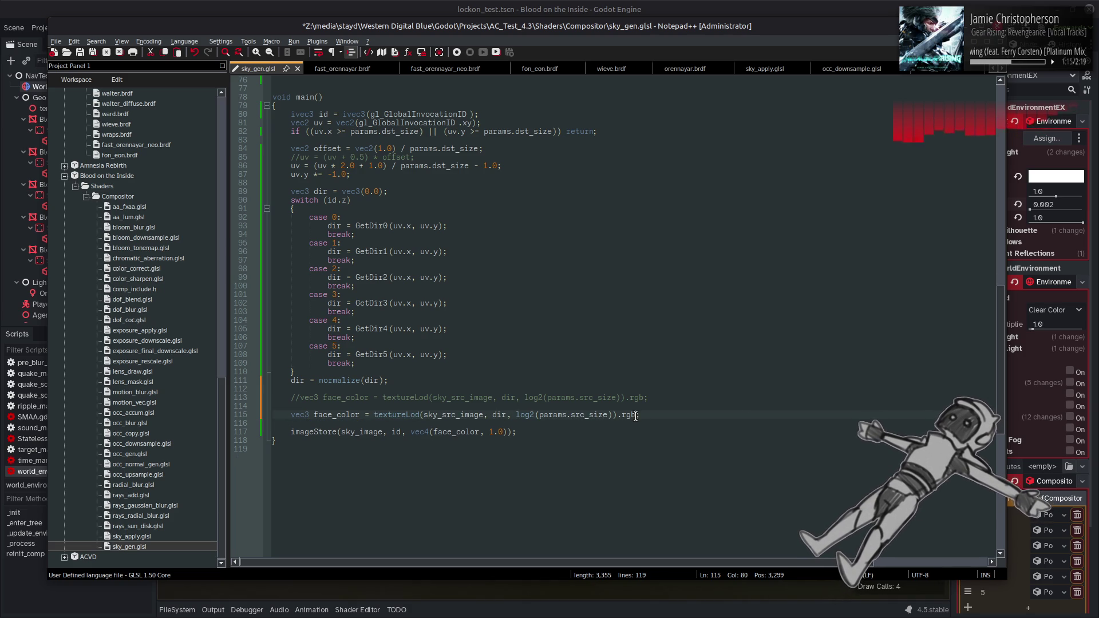
pyautogui.write('(')
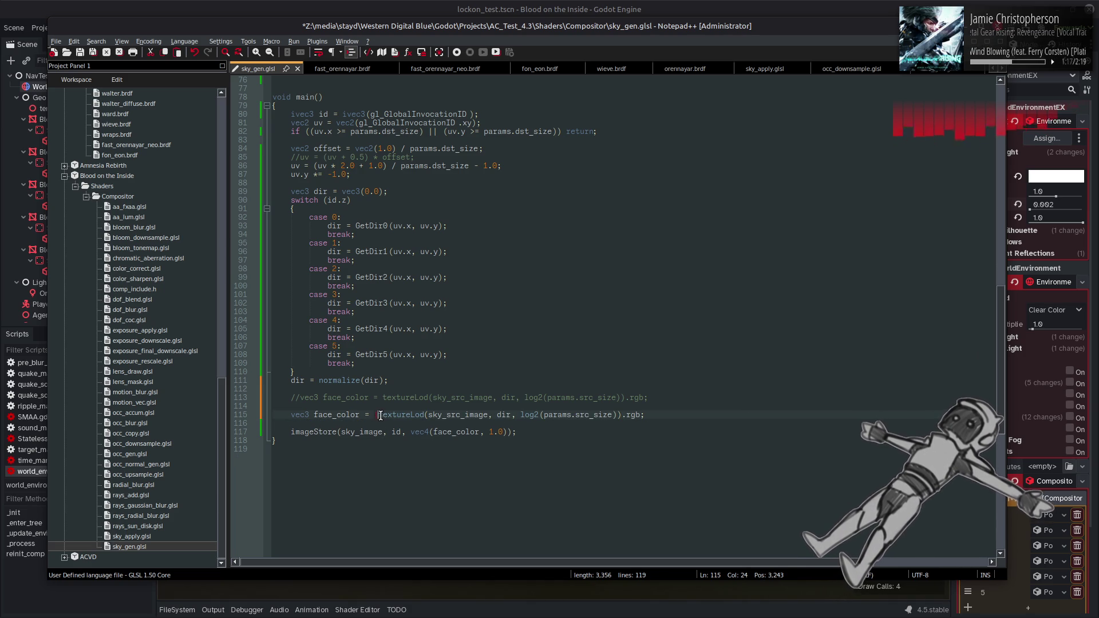
pyautogui.moveTo(379, 416); pyautogui.dragTo(641, 416)
pyautogui.hotkey('ctrl', 'c')
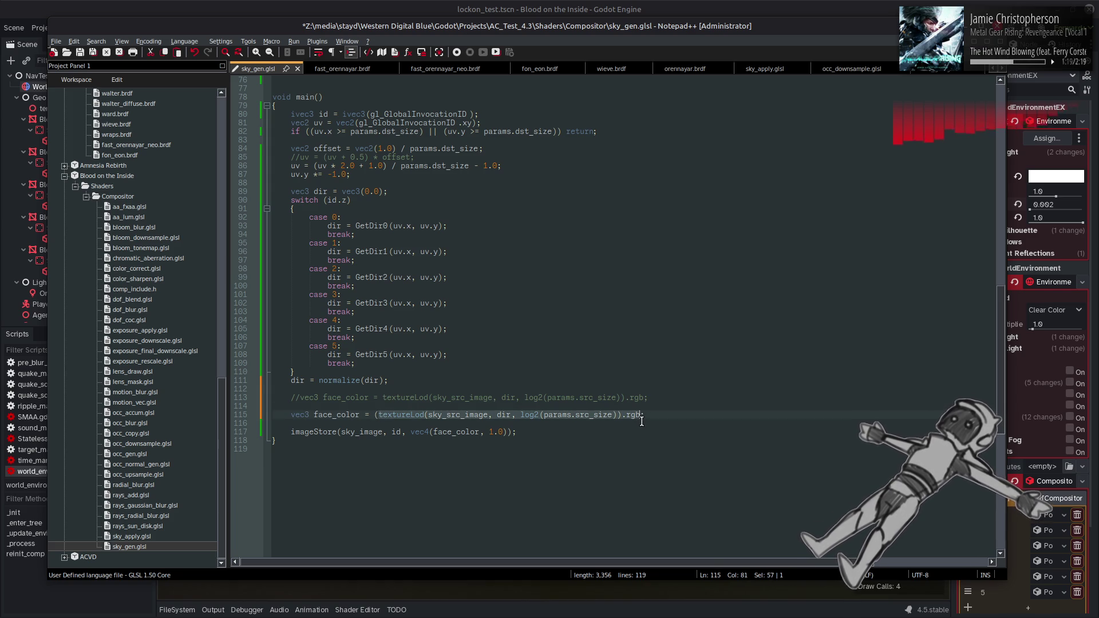
pyautogui.click(645, 415)
pyautogui.press('Return')
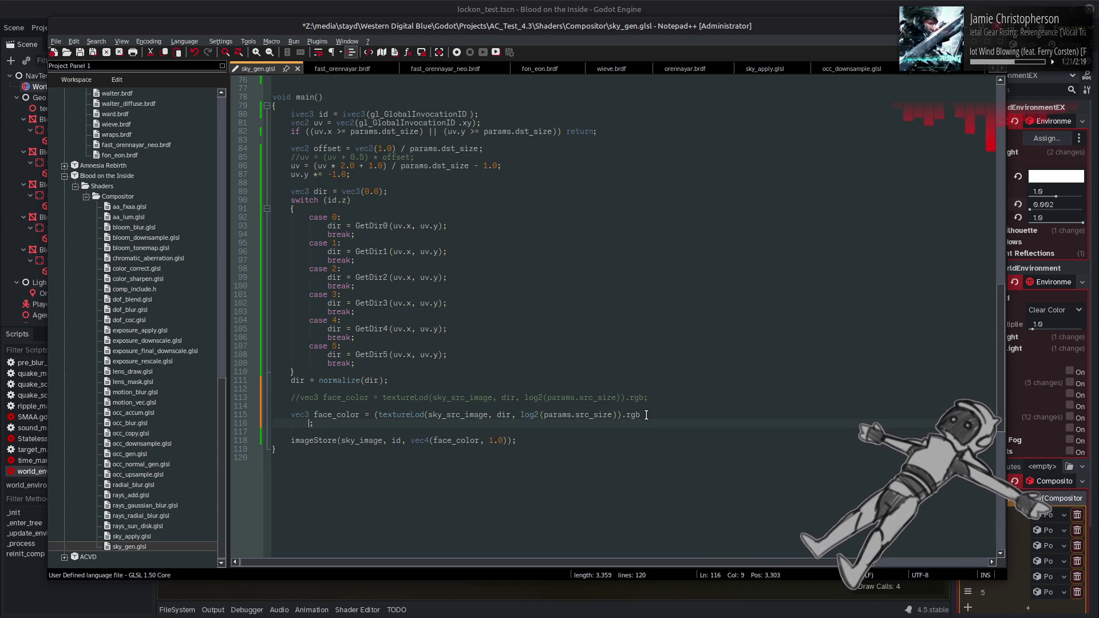
pyautogui.press('BackSpace')
# - Add a second '+ textureLod(...).rgb' sample term on its own line
pyautogui.write('+')
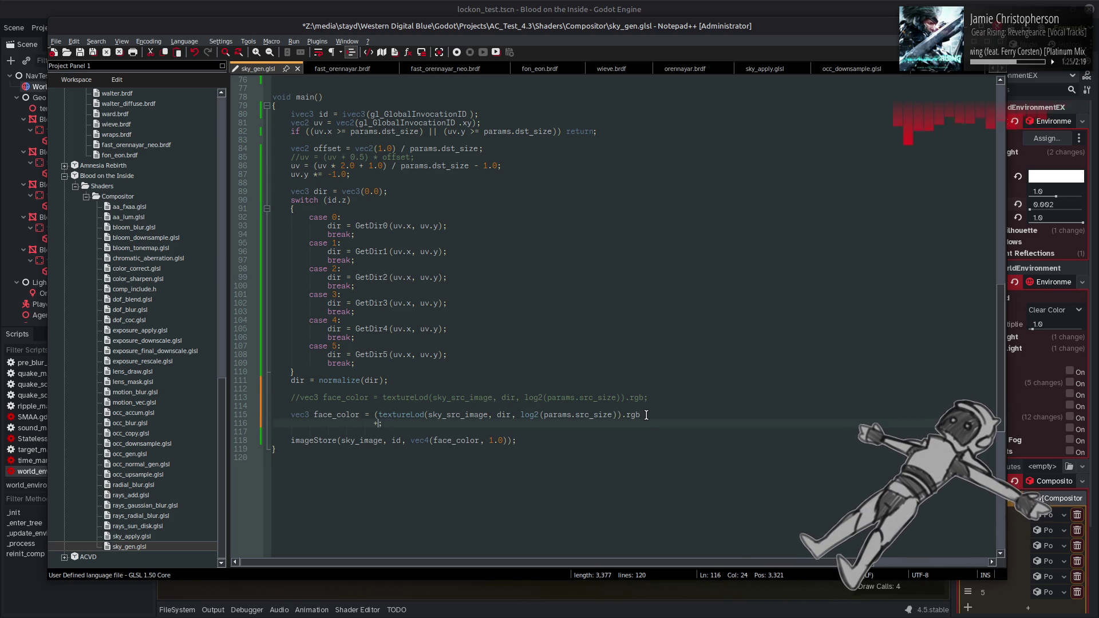
pyautogui.hotkey('ctrl', 'v')
pyautogui.click(374, 425)
pyautogui.press('BackSpace')
pyautogui.click(641, 423)
pyautogui.moveTo(641, 423); pyautogui.dragTo(370, 424)
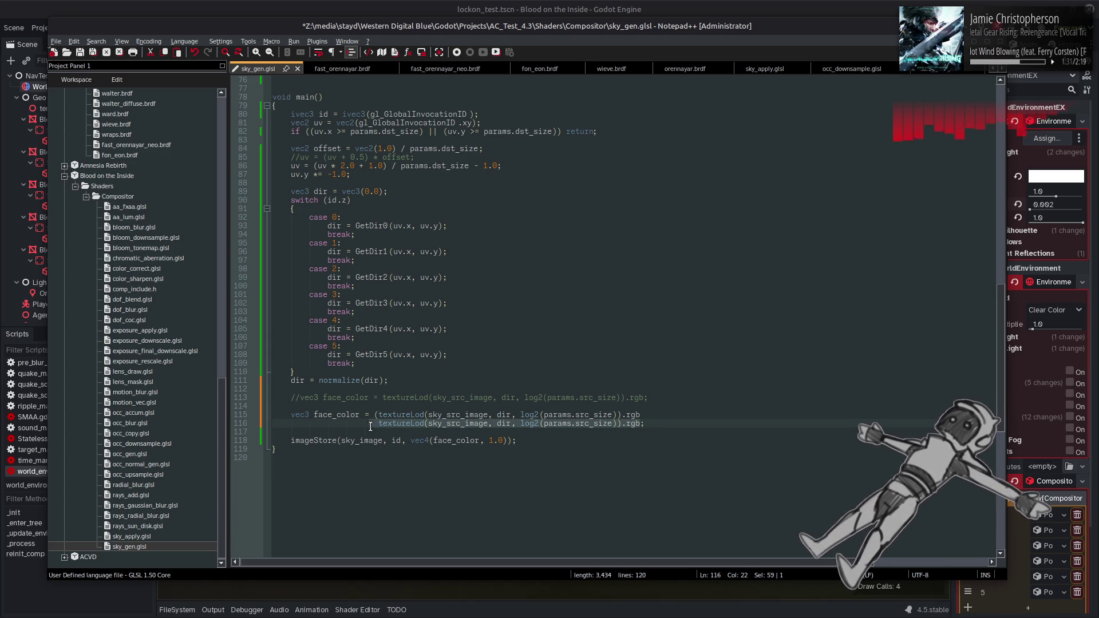
pyautogui.click(641, 423)
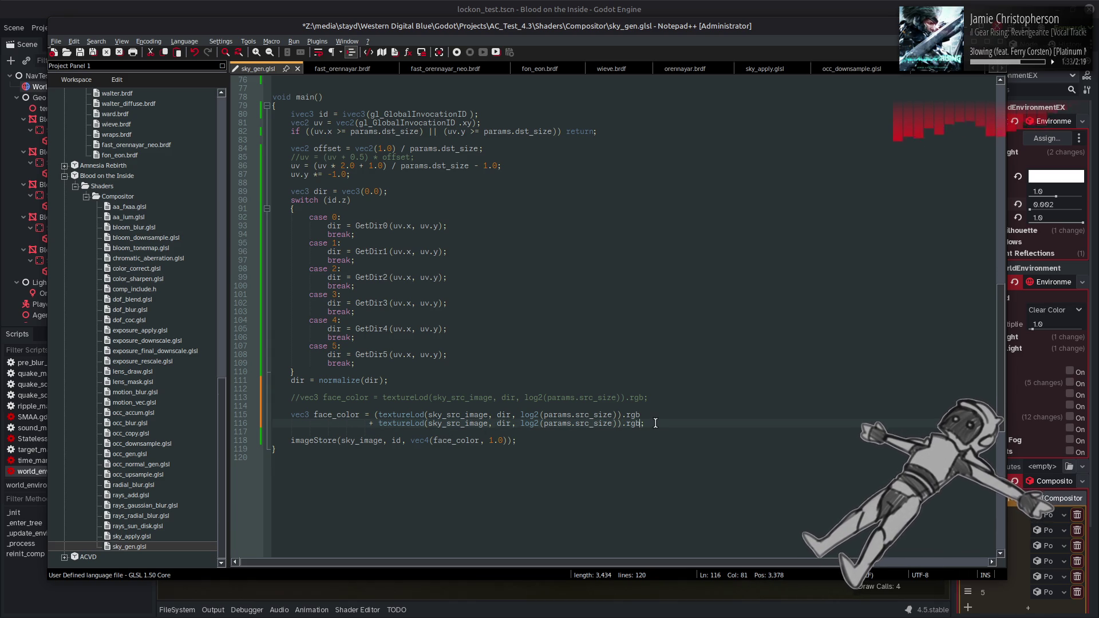
# - Paste four more sample terms for six total, closing with ') * (1.0 / 6.0)'
pyautogui.press('Return')
pyautogui.write('+ textureLod(sky_src_image, dir, log2(params.src_size)).rgb')
pyautogui.press('Return')
pyautogui.write('+ textureLod(sky_src_image, dir, log2(params.src_size)).rgb')
pyautogui.press('Return')
pyautogui.write('+ textureLod(sky_src_image, dir, log2(params.src_size)).rgb')
pyautogui.press('Return')
pyautogui.write('+ textureLod(sky_src_image, dir, log2(params.src_size)).rgb')
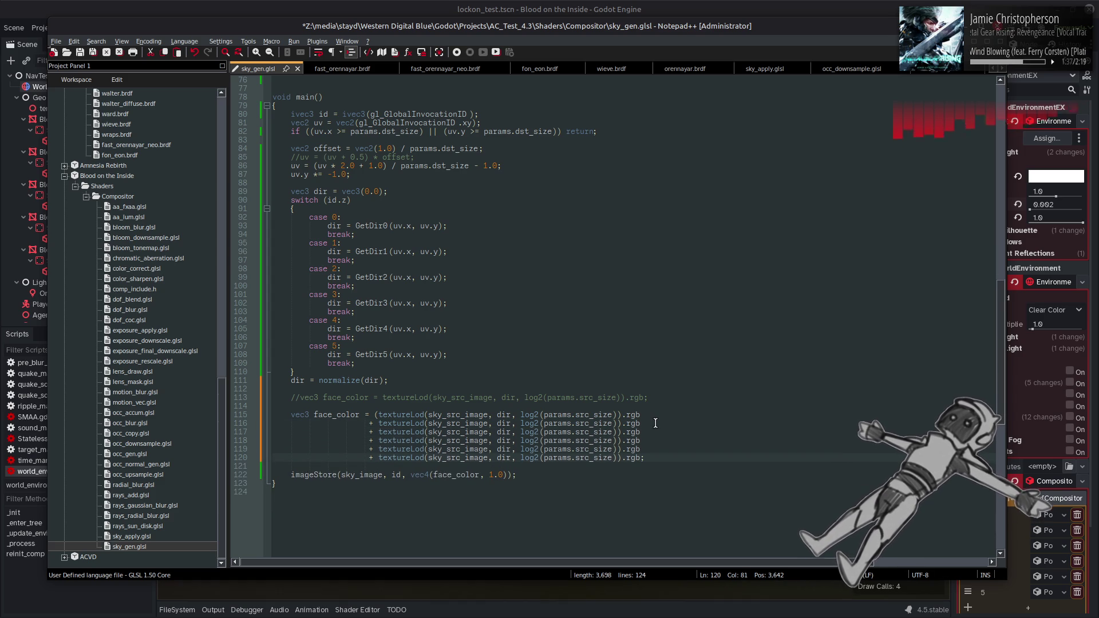
pyautogui.write(')')
pyautogui.write('* (1.0')
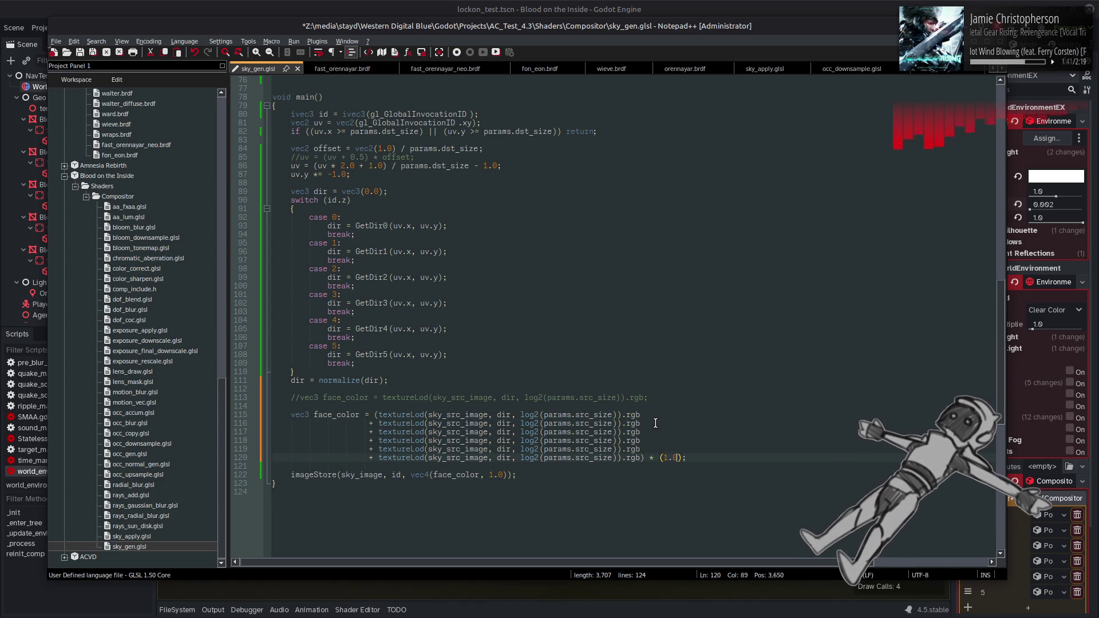
pyautogui.write(' / 6.0')
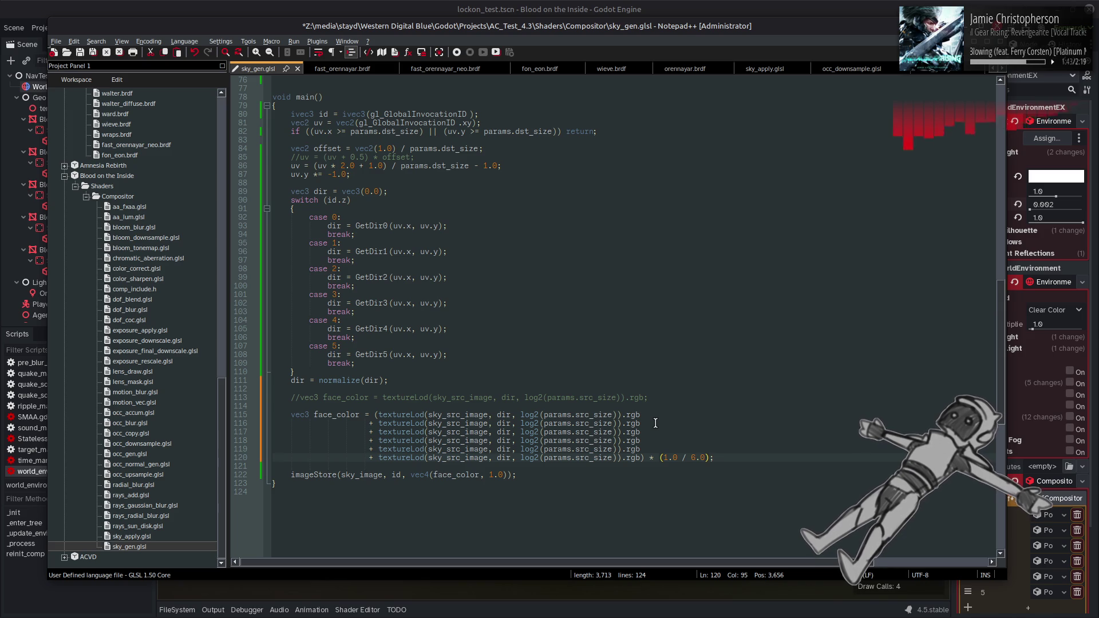
pyautogui.click(520, 415)
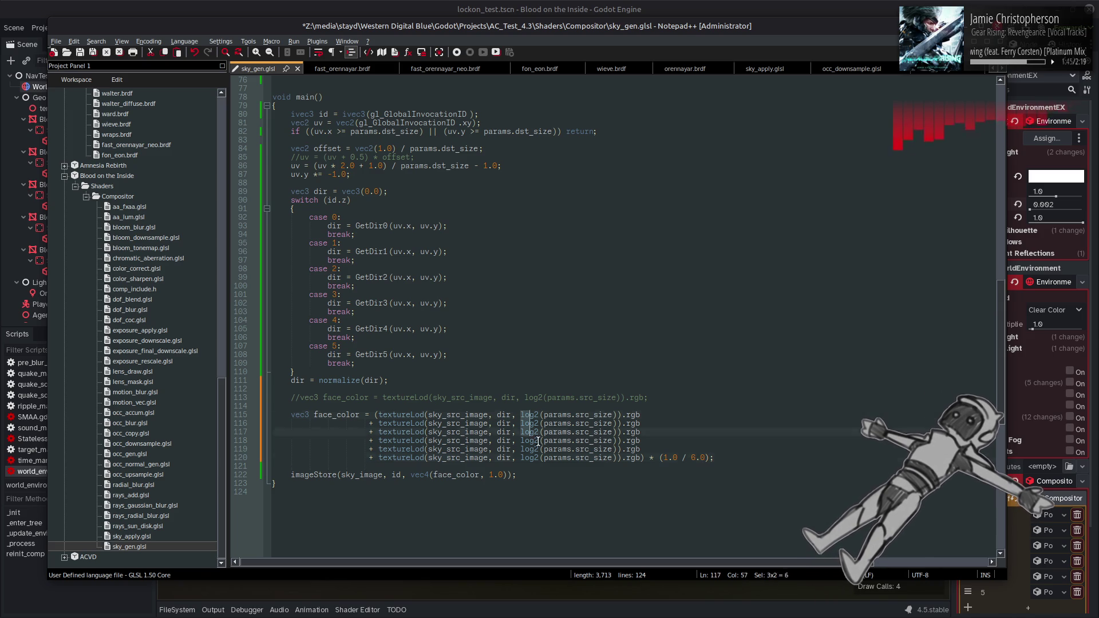
# - Set the mip argument to 99.0 on all six textureLod samples
pyautogui.moveTo(522, 417); pyautogui.dragTo(615, 458)
pyautogui.write('9.0')
pyautogui.hotkey('shift', 'Left')
pyautogui.press('Left')
pyautogui.press('Left')
pyautogui.write('9')
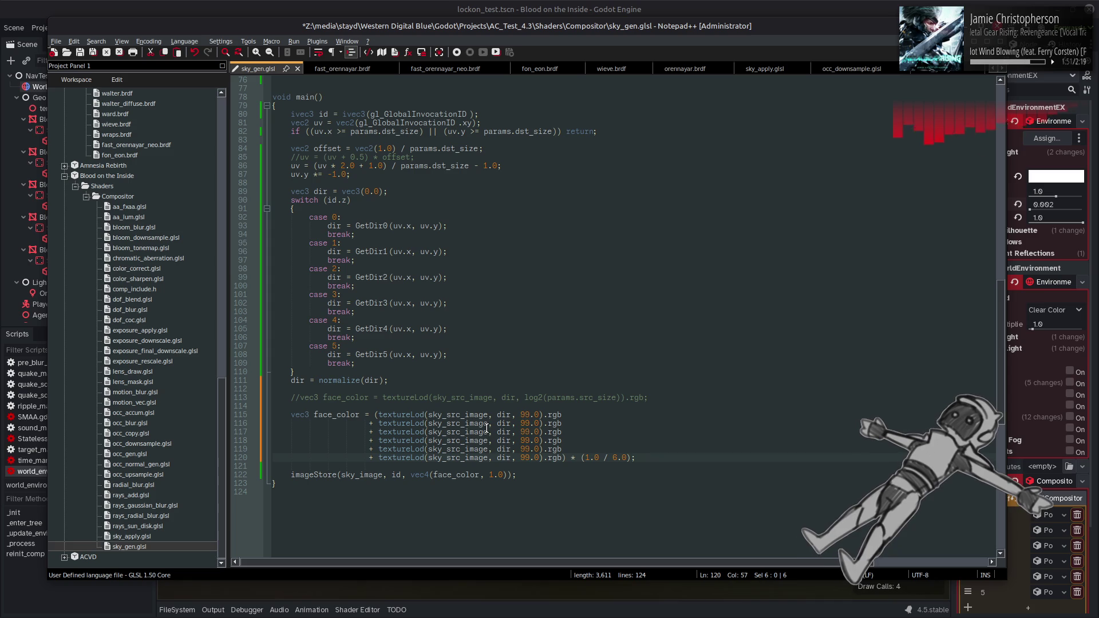
# - Replace each dir argument with a distinct axis direction, making the last one negative Z
pyautogui.doubleClick(504, 414)
pyautogui.hotkey('alt', 'shift', 'Down')
pyautogui.hotkey('alt', 'shift', 'Down')
pyautogui.hotkey('alt', 'shift', 'Down')
pyautogui.write('vec3( 1.0, 0.0, 0.0) vec3(-1.0, 0.0, 0.0) vec3( 0.0, 1.0, 0.0) vec3( 0.0,-1.0, 0.0) vec3( 0.0, 0.0, 1.0) vec3( 0.0, 0.0, 1.0)')
pyautogui.click(571, 458)
pyautogui.press('BackSpace')
pyautogui.write('-')
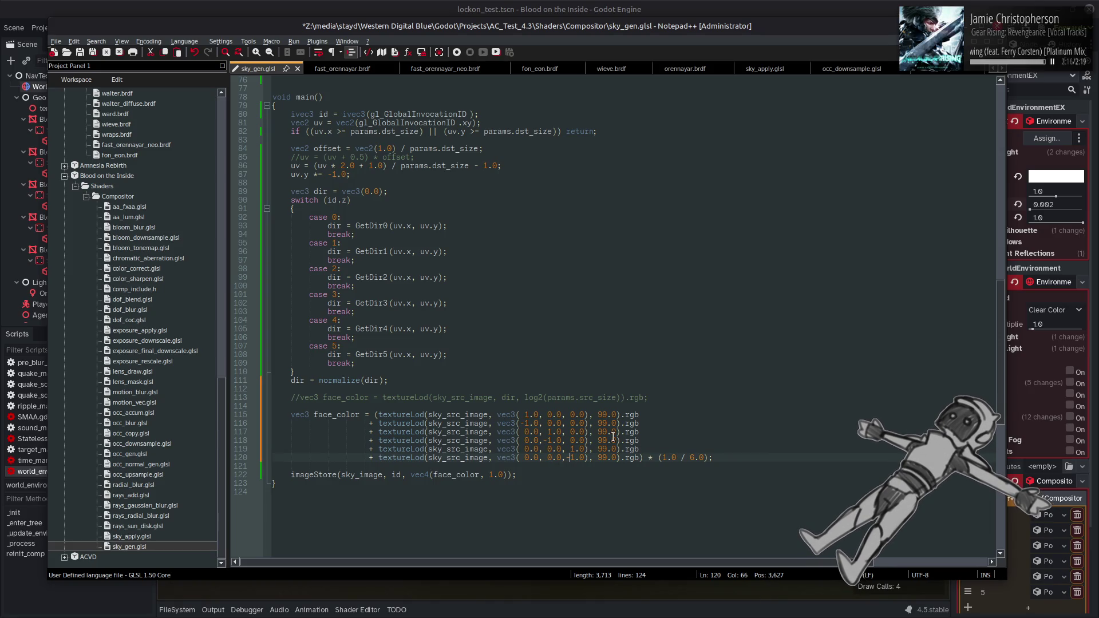
# - Save sky_gen.glsl and return to the Godot editor
pyautogui.hotkey('ctrl', 's')
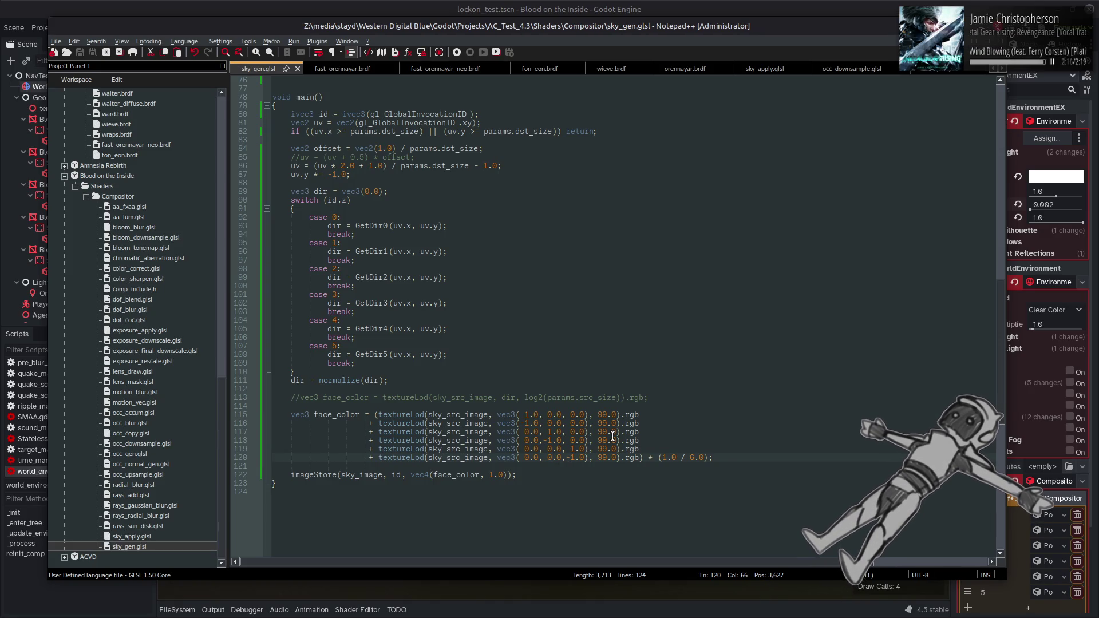
pyautogui.hotkey('alt', 'Tab')
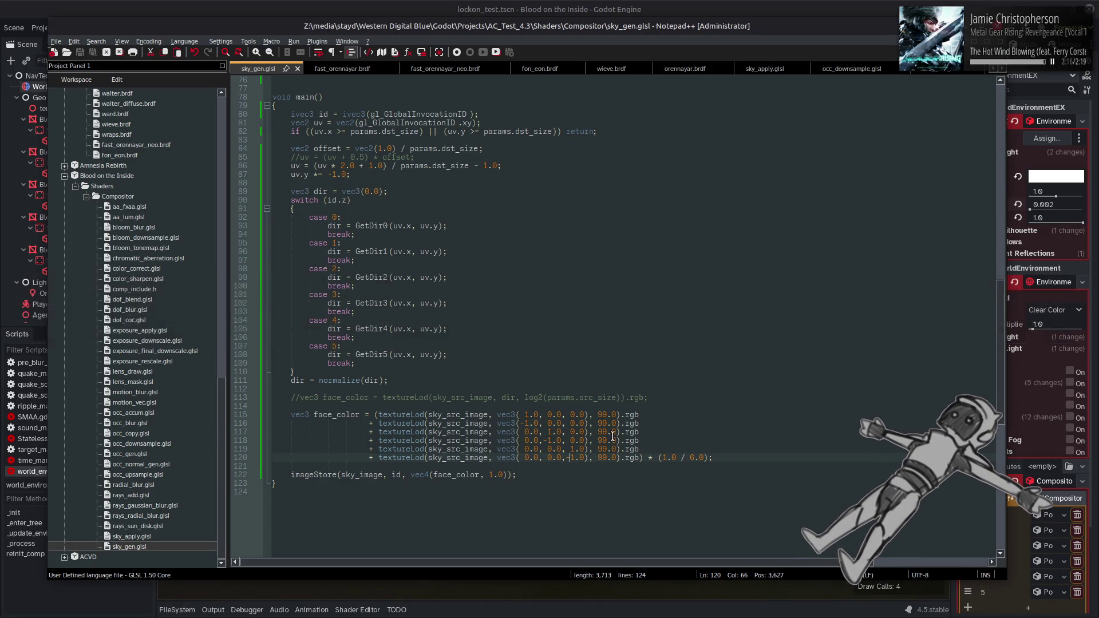
pyautogui.press('Tab')
pyautogui.press('Tab')
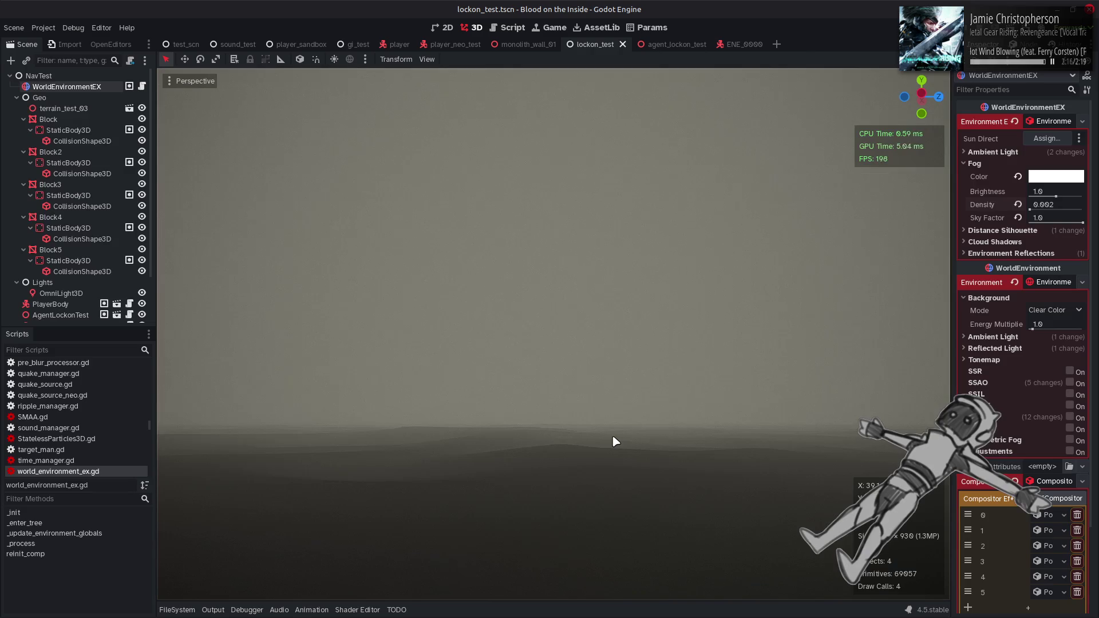
# - Rotate the 3D view toward the magenta blocks to inspect the fog, then switch to GIMP
pyautogui.moveTo(458, 397)
pyautogui.mouseDown()
pyautogui.moveTo(543, 397)
pyautogui.moveTo(604, 366)
pyautogui.moveTo(618, 344)
pyautogui.moveTo(618, 389)
pyautogui.moveTo(572, 395)
pyautogui.moveTo(627, 396)
pyautogui.moveTo(454, 395)
pyautogui.mouseUp()
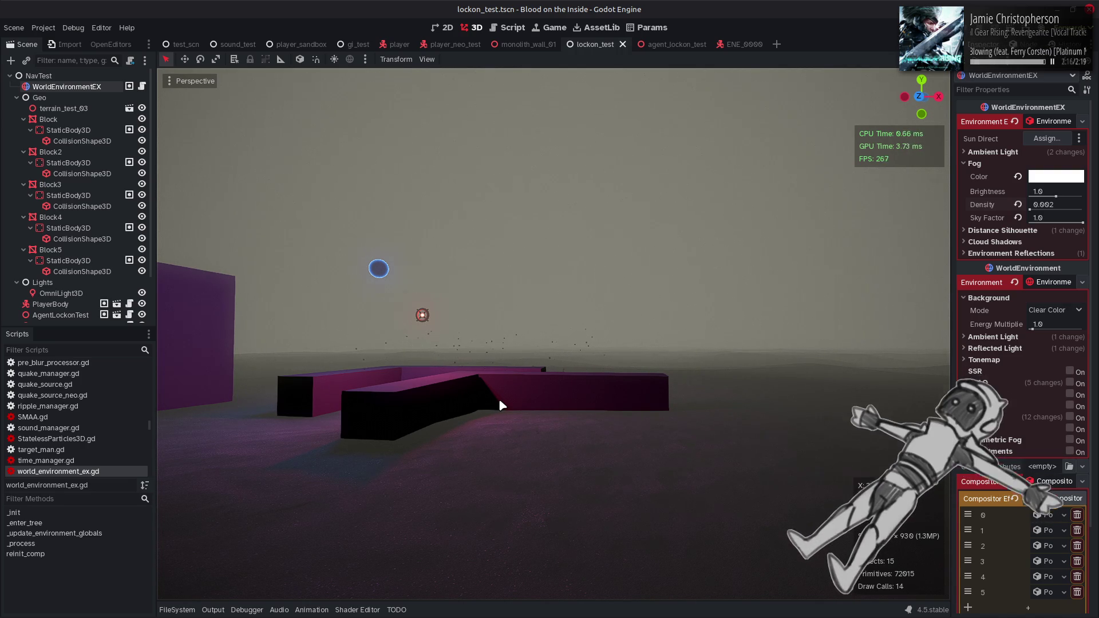
pyautogui.moveTo(448, 612)
pyautogui.click(212, 604)
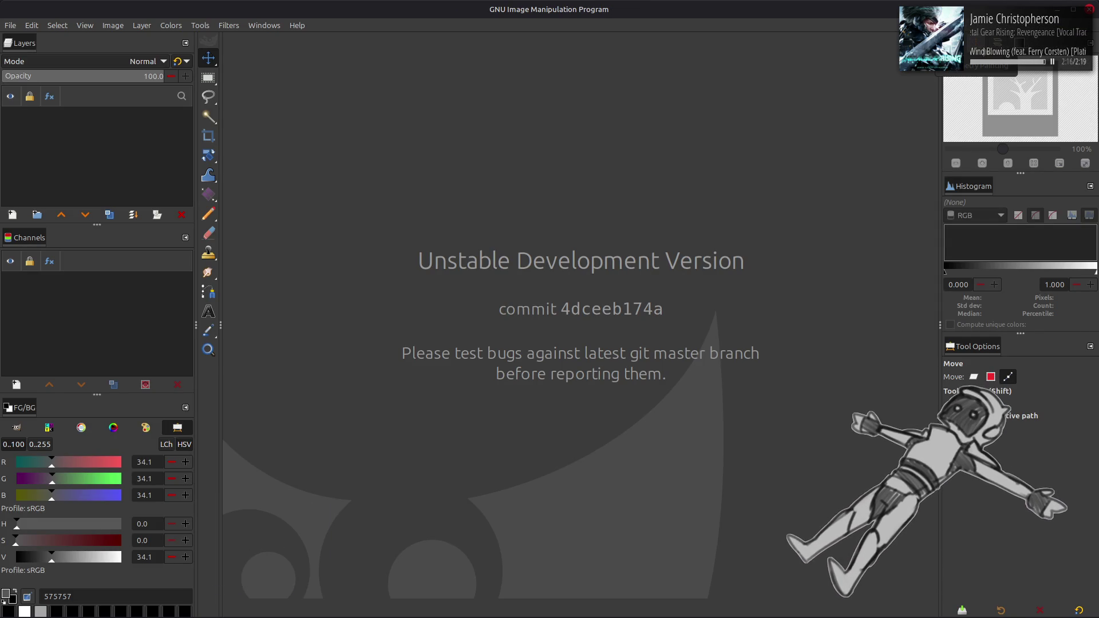
pyautogui.click(264, 25)
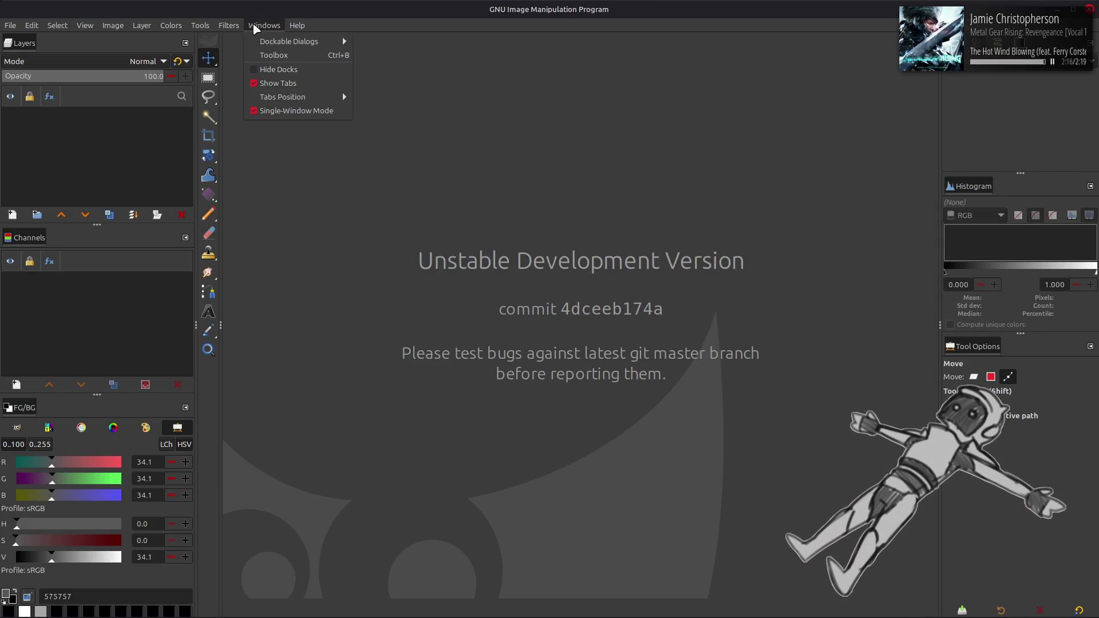
pyautogui.moveTo(289, 41)
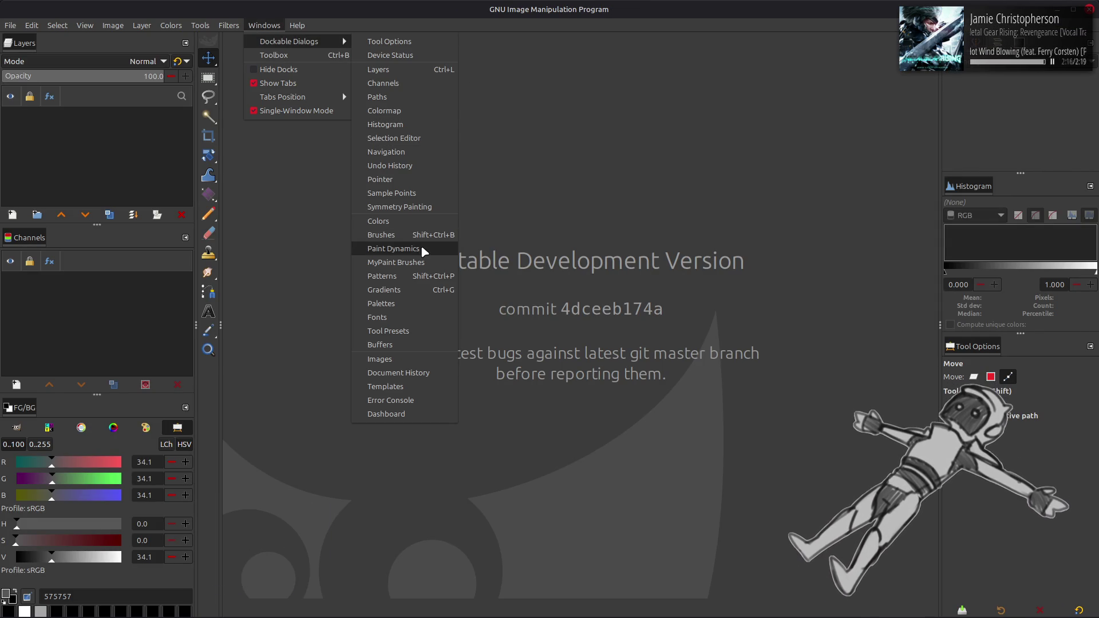
pyautogui.click(1010, 68)
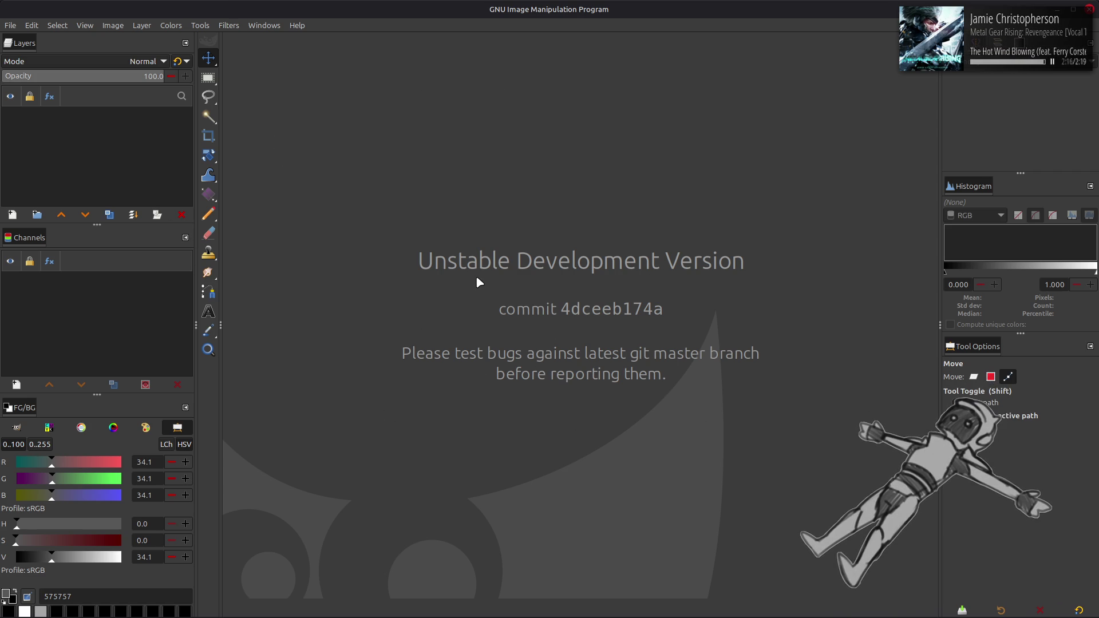
pyautogui.hotkey('alt', 'Tab')
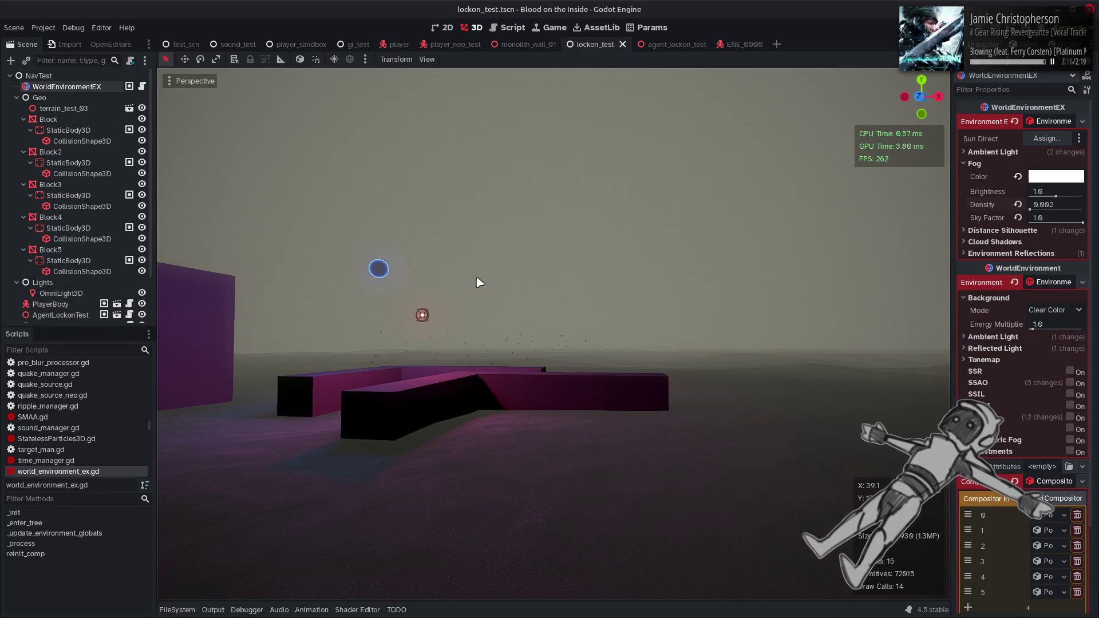
pyautogui.press('XF86AudioLowerVolume')
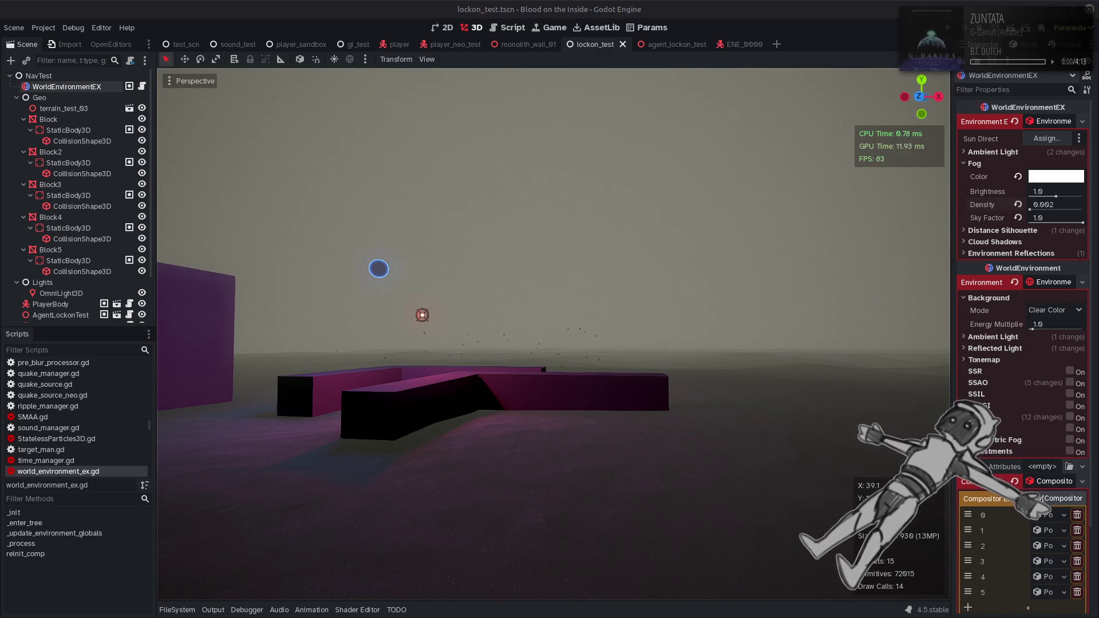
pyautogui.moveTo(787, 617)
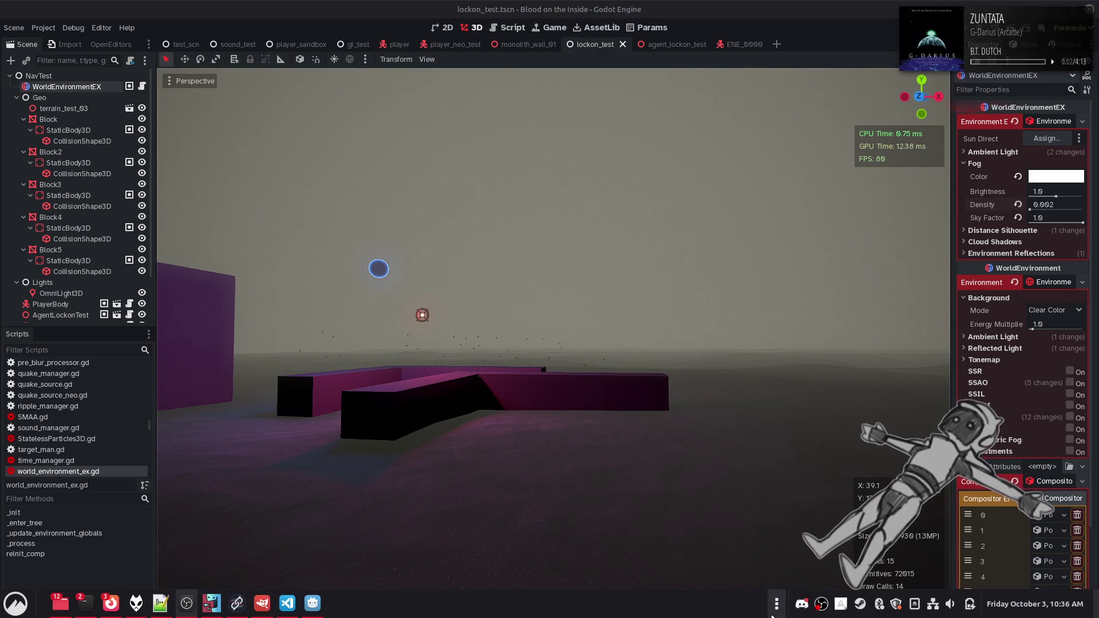
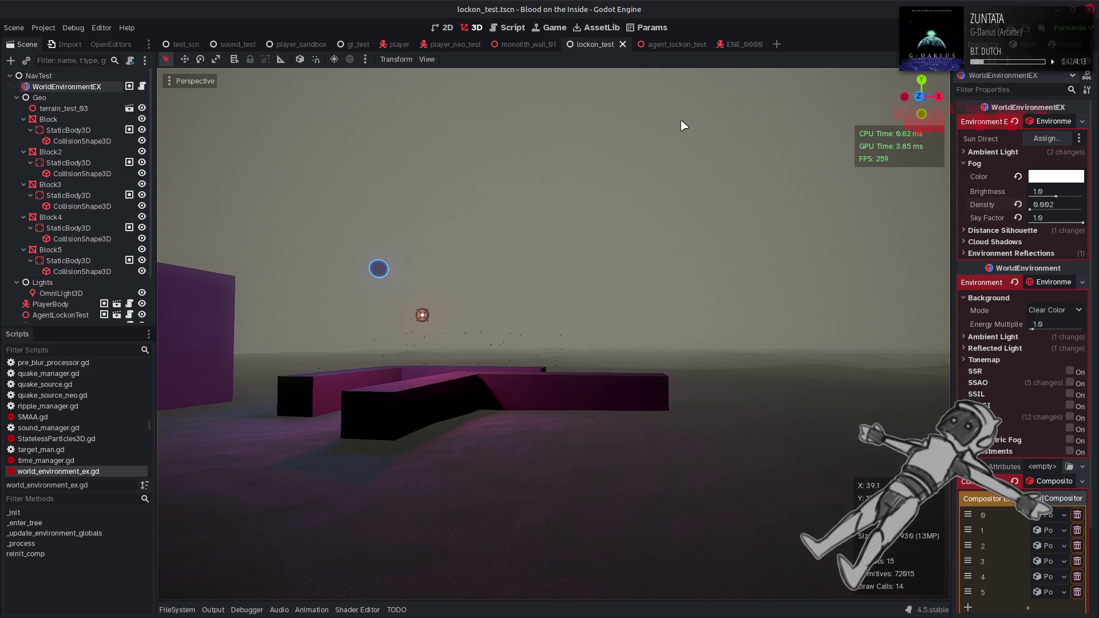
# - Save the current scene, switch to the Script editor and open comp_sky.gd from the Scripts list
pyautogui.hotkey('ctrl', 's')
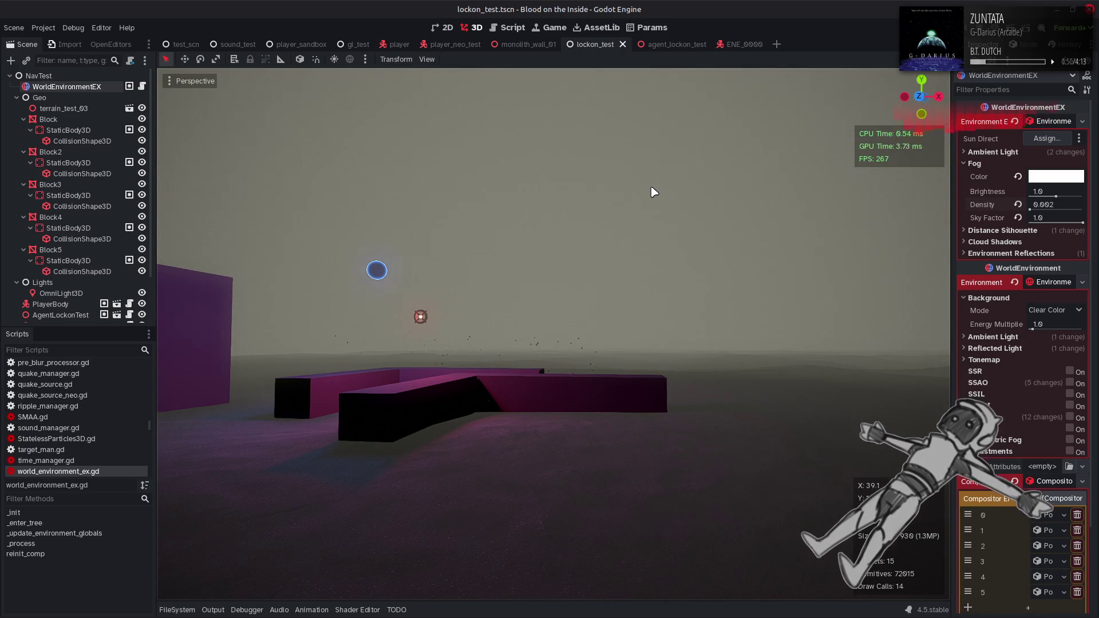
pyautogui.click(512, 28)
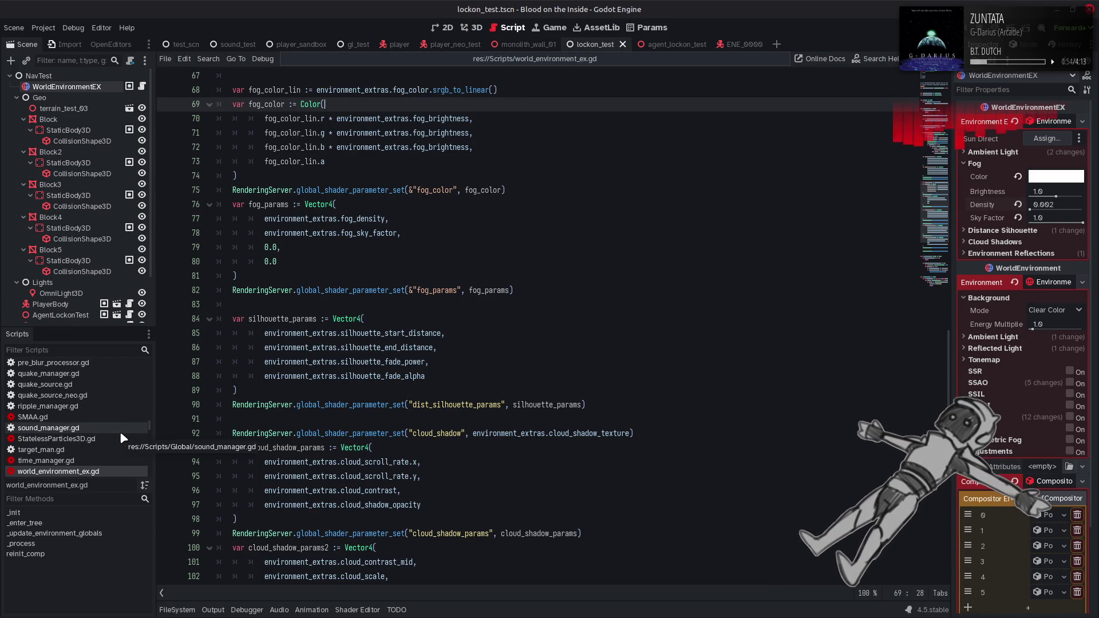
pyautogui.moveTo(146, 430); pyautogui.dragTo(150, 386)
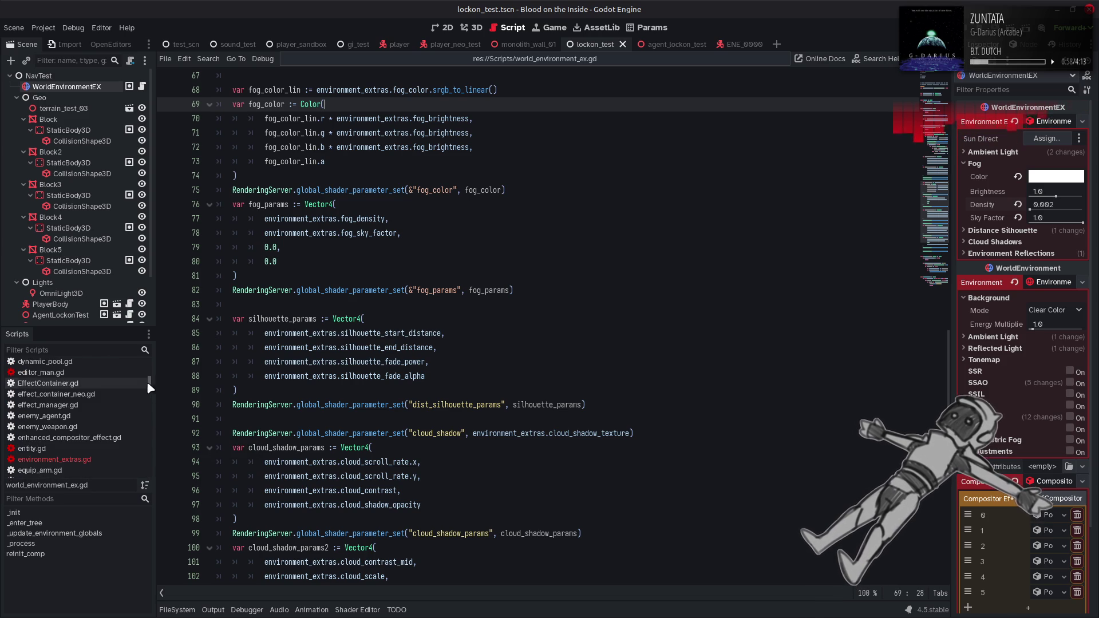
pyautogui.scroll(2, 119, 403)
pyautogui.scroll(2, 118, 403)
pyautogui.click(104, 401)
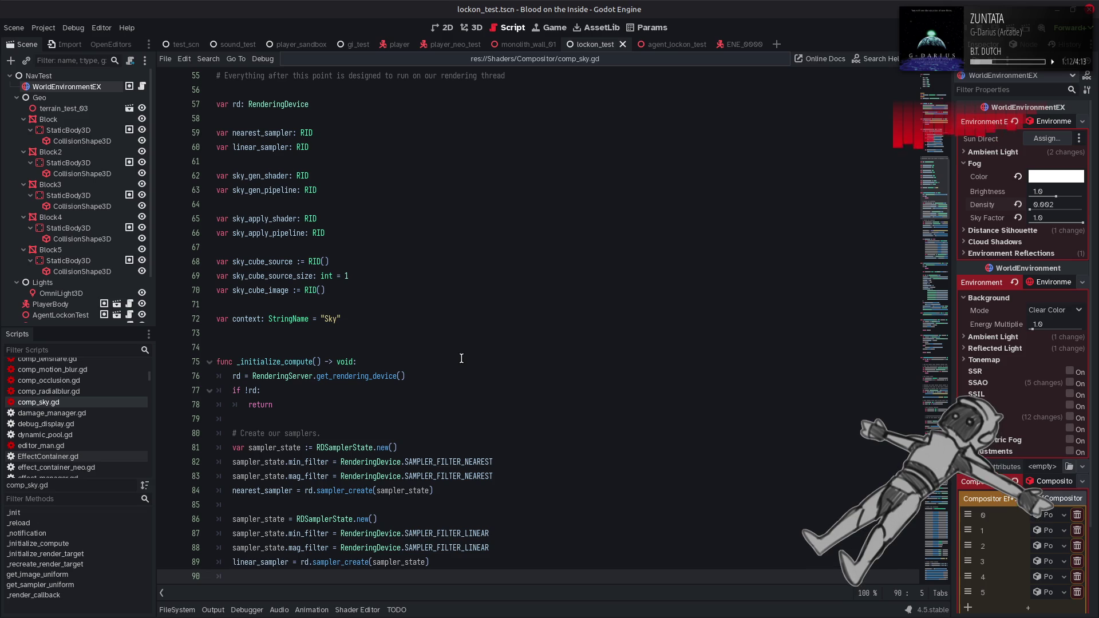
# - Delete the debug print of the sky source's layer height on line 104
pyautogui.scroll(5, 461, 358)
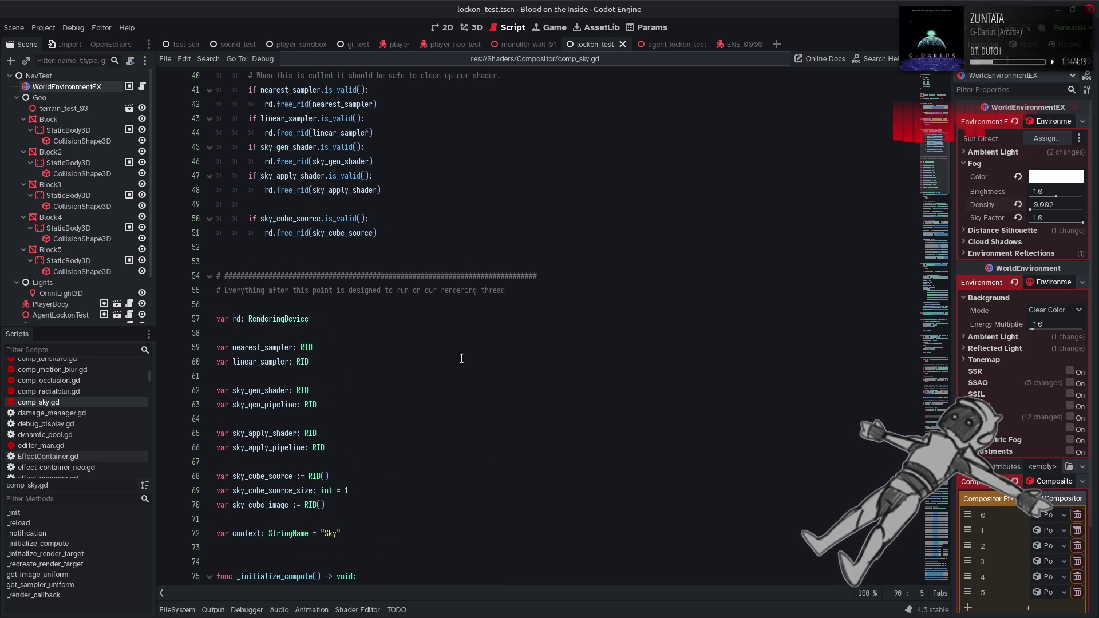
pyautogui.scroll(-14, 462, 358)
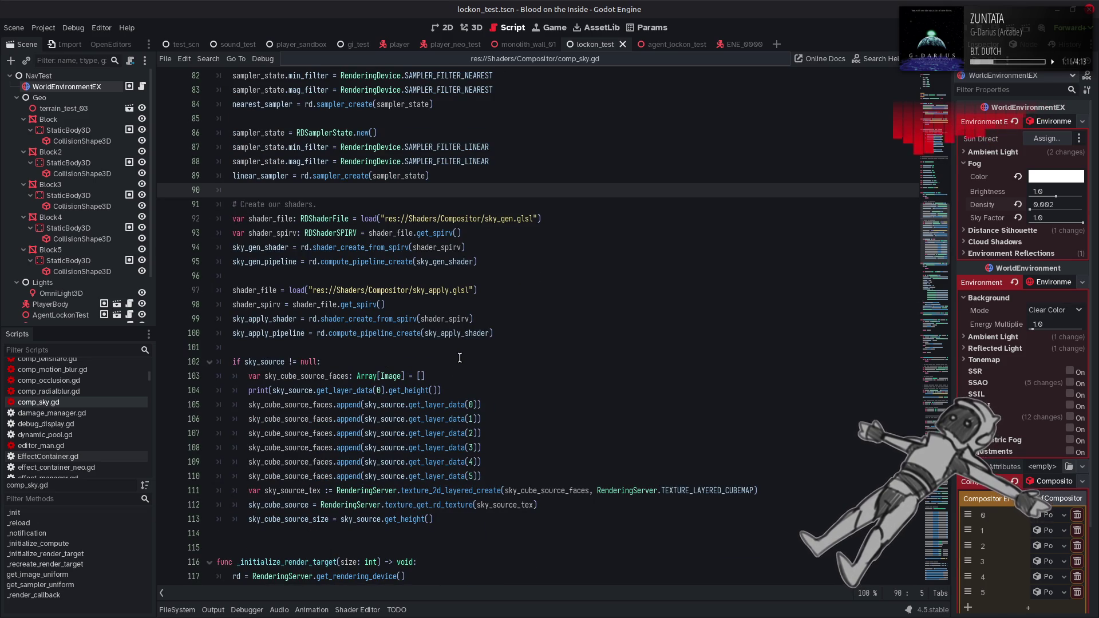
pyautogui.moveTo(460, 390); pyautogui.dragTo(173, 396)
pyautogui.keyDown('shift'); pyautogui.click(531, 376); pyautogui.keyUp('shift')
pyautogui.press('BackSpace')
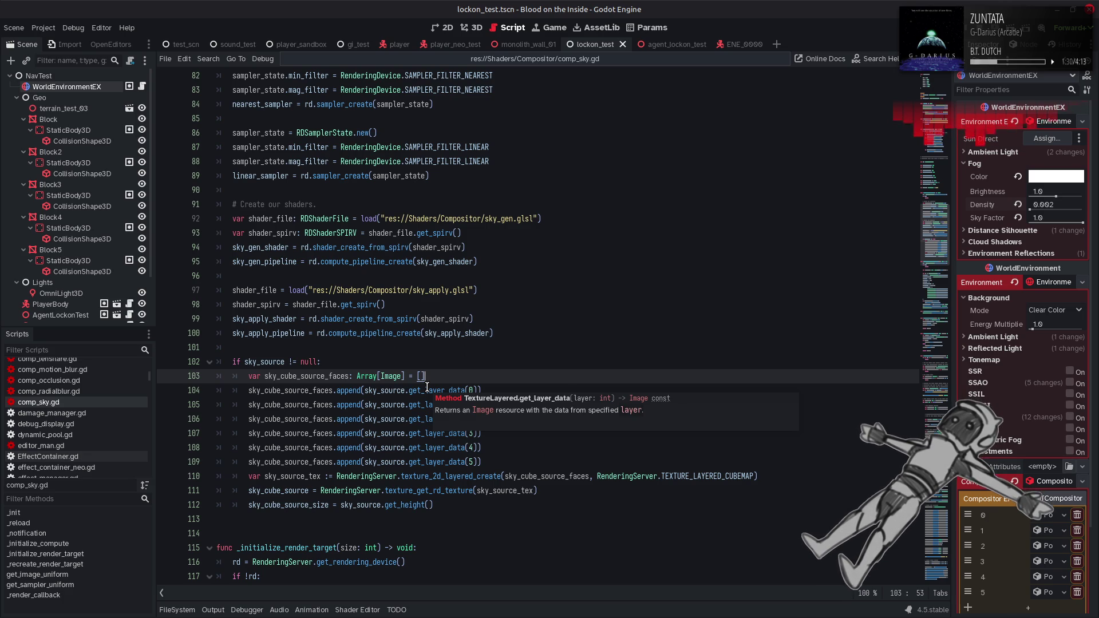
# - Look up the CompressedCubemap class documentation, return to comp_sky.gd, then switch to Notepad++
pyautogui.click(428, 390)
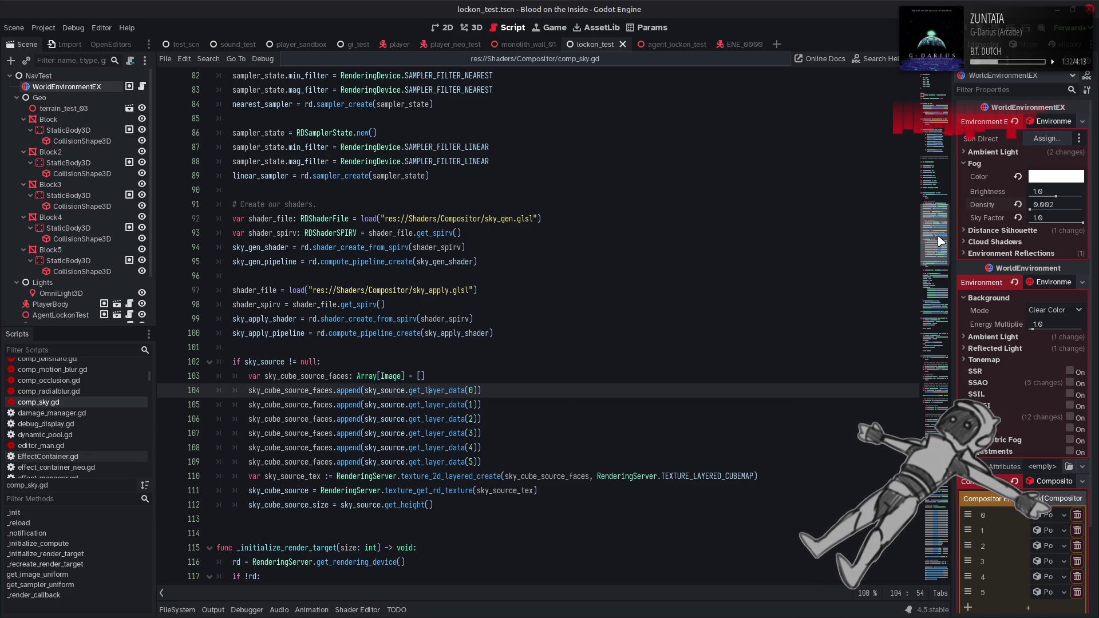
pyautogui.moveTo(941, 241)
pyautogui.mouseDown()
pyautogui.moveTo(916, 195)
pyautogui.moveTo(843, 127)
pyautogui.mouseUp()
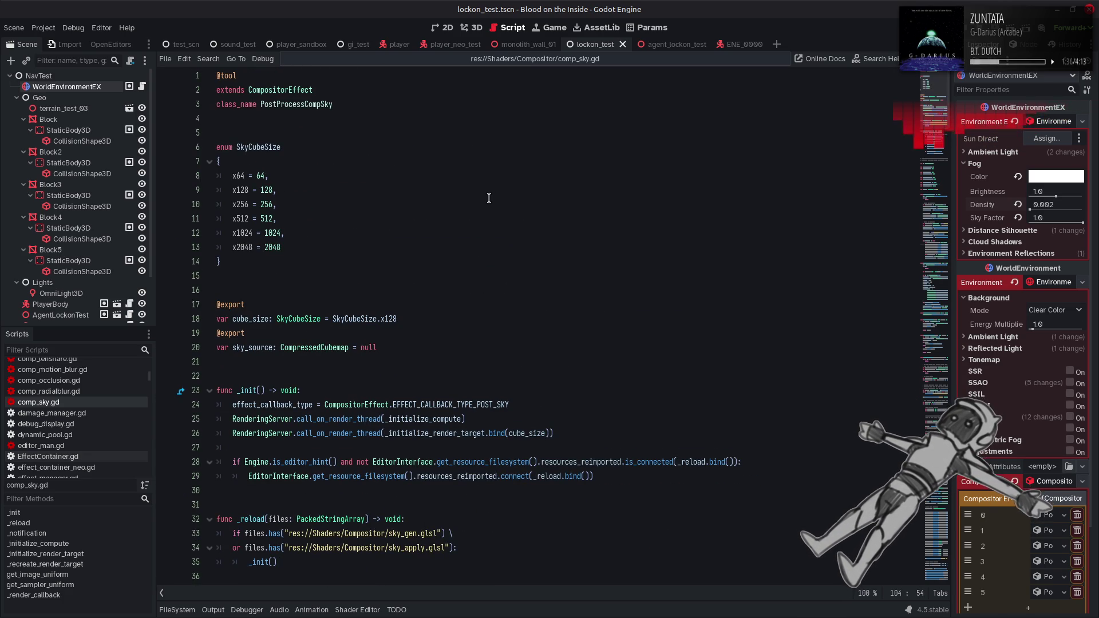
pyautogui.doubleClick(341, 347)
pyautogui.rightClick(344, 347)
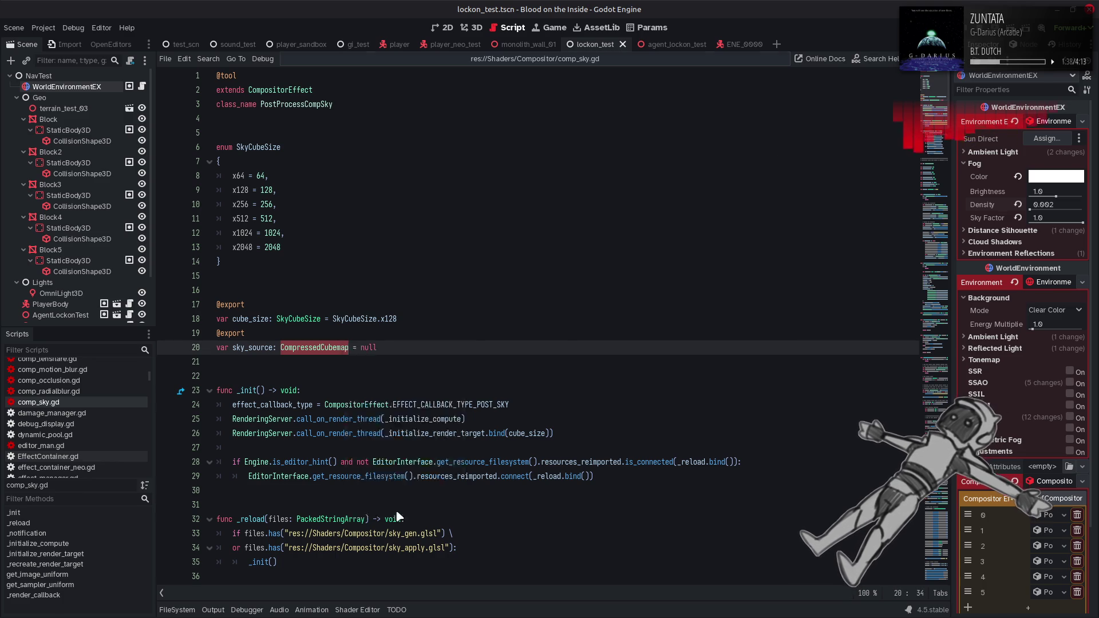
pyautogui.click(399, 511)
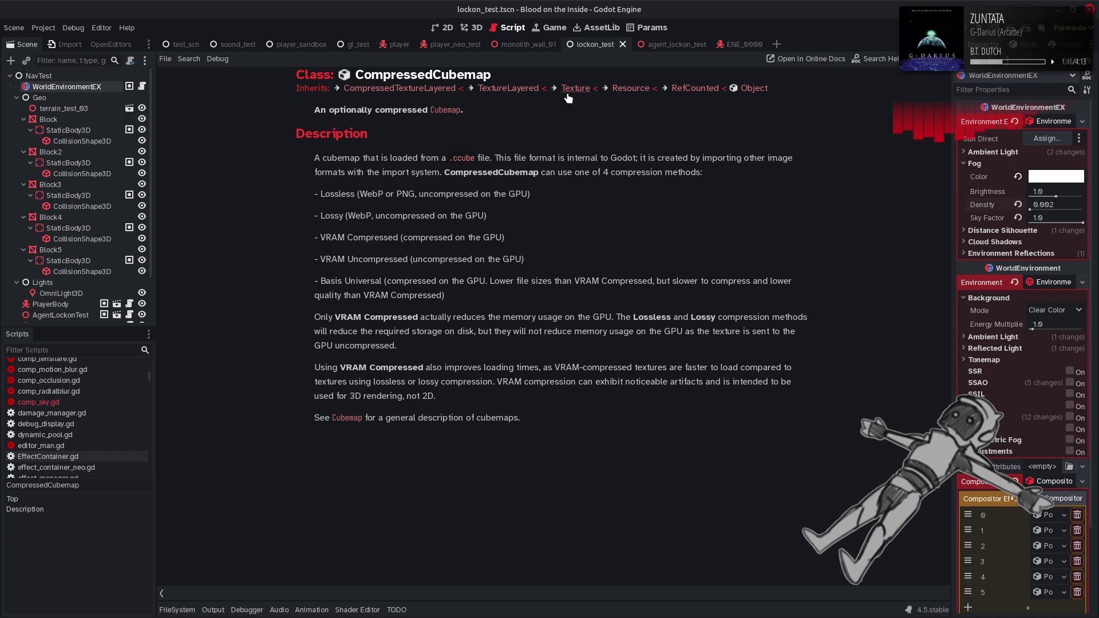
pyautogui.hotkey('alt', 'Left')
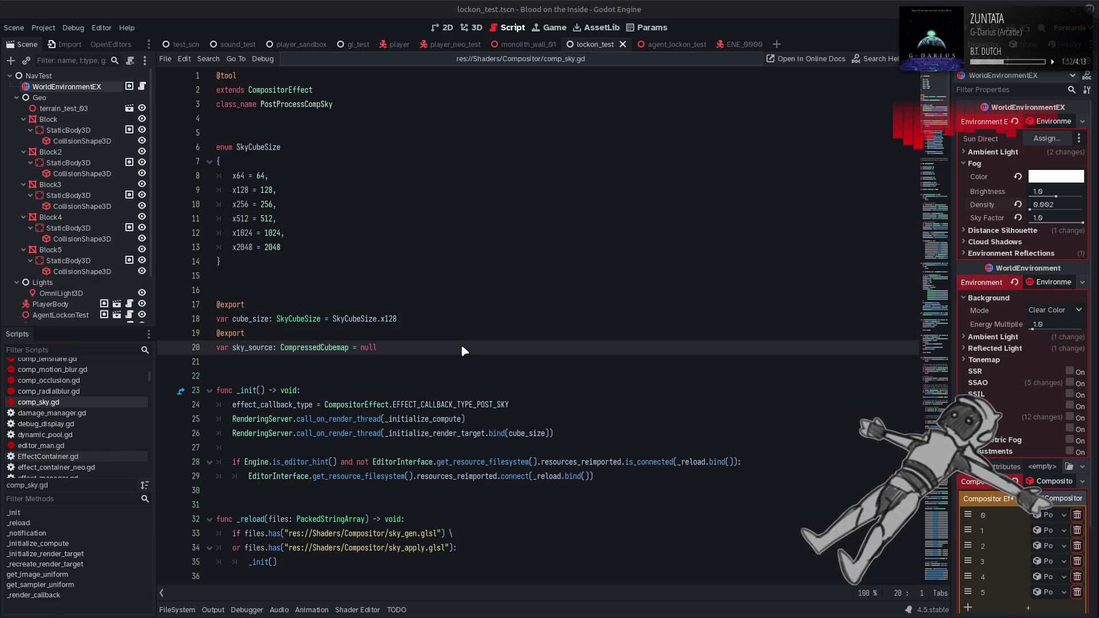
pyautogui.hotkey('alt', 'Tab')
pyautogui.hotkey('alt', 'Tab')
pyautogui.hotkey('alt', 'Tab')
pyautogui.hotkey('alt', 'Tab')
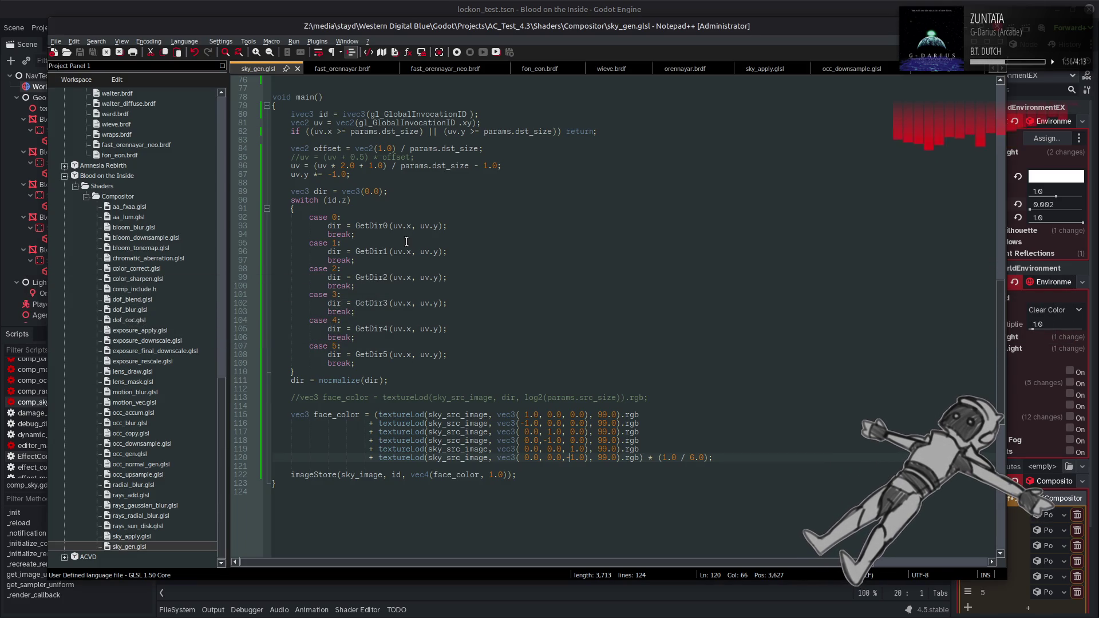
# - In sky_gen.glsl's Params block, retype src_size as vec2 and reserved as float, keeping dst_size float
pyautogui.scroll(20, 423, 272)
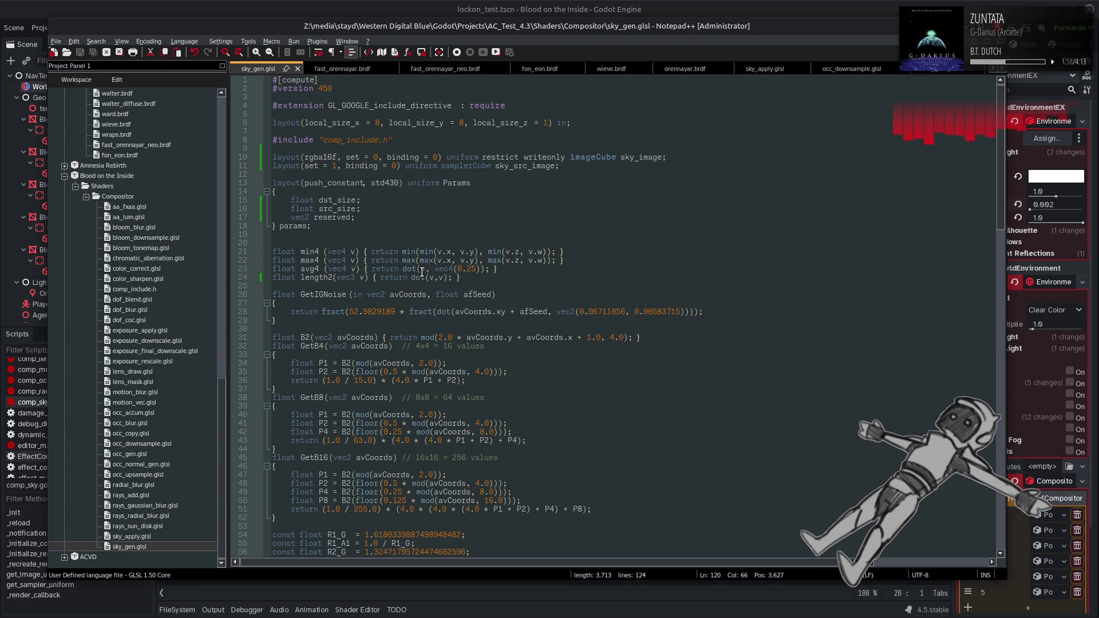
pyautogui.click(298, 217)
pyautogui.doubleClick(298, 217)
pyautogui.write('float')
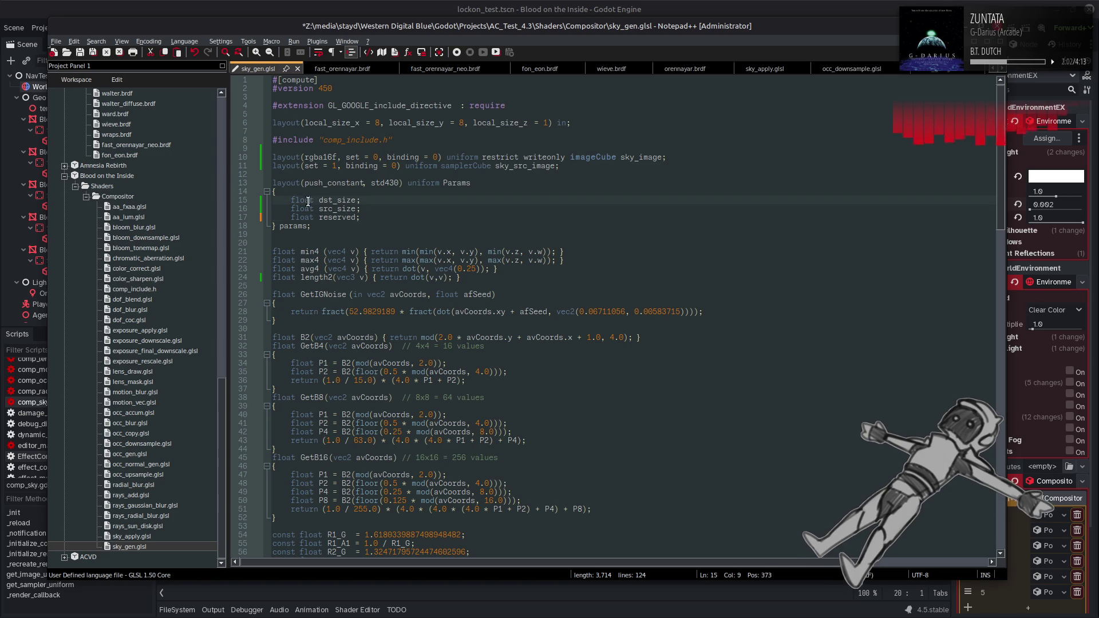
pyautogui.doubleClick(308, 201)
pyautogui.write('vec2')
pyautogui.click(375, 206)
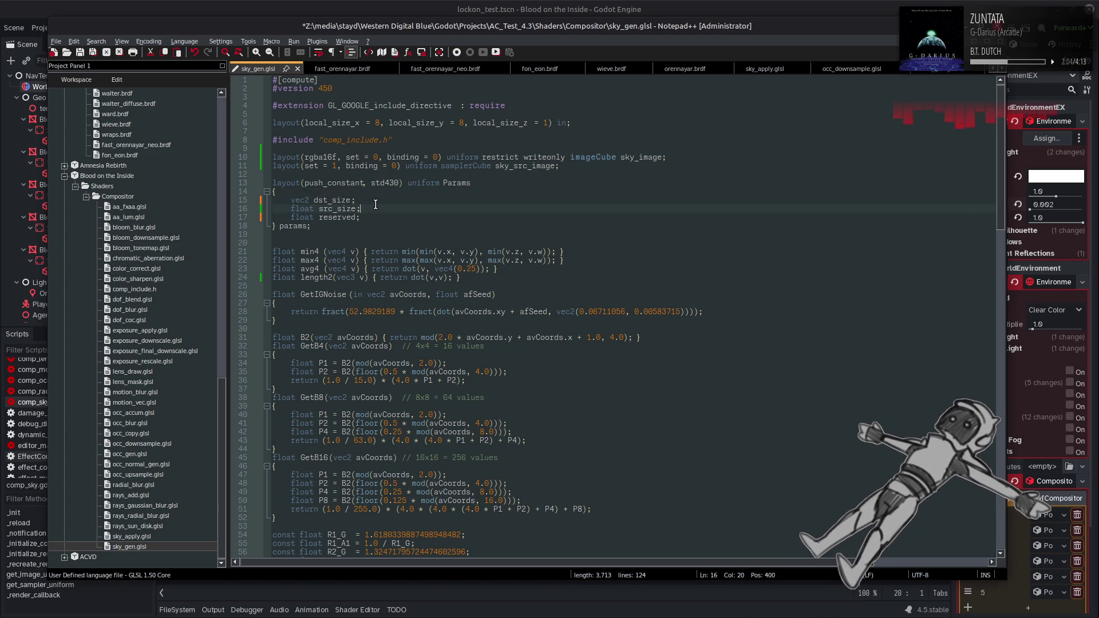
pyautogui.doubleClick(300, 208)
pyautogui.write('vec2')
pyautogui.click(303, 214)
pyautogui.doubleClick(300, 200)
pyautogui.write('float')
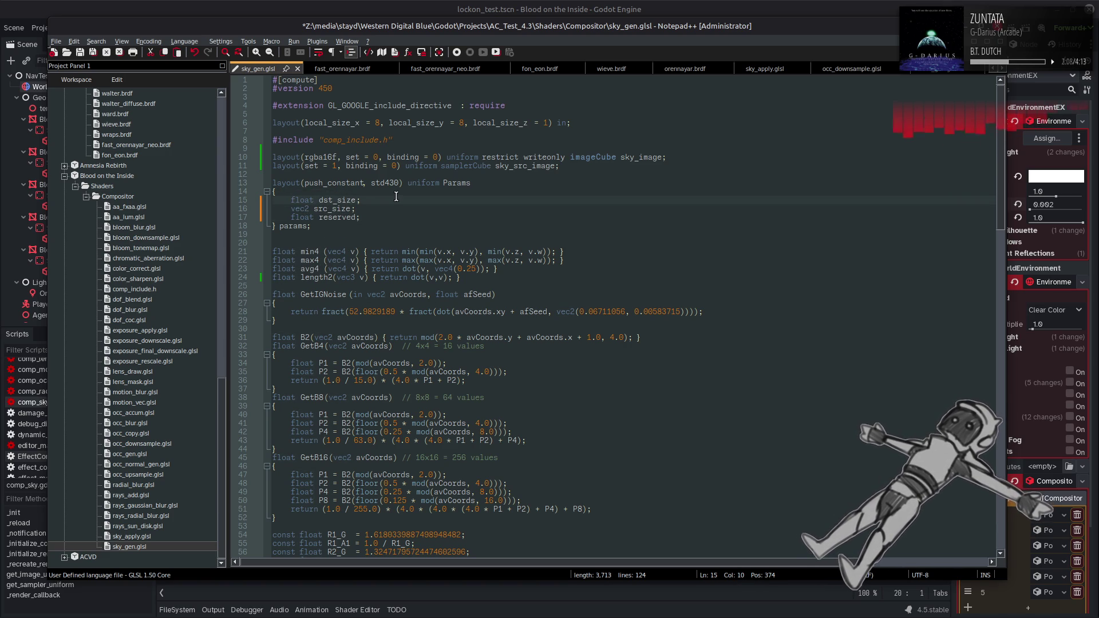
# - Find the next use of src_size in the shader, save sky_gen.glsl and return to Godot
pyautogui.doubleClick(345, 209)
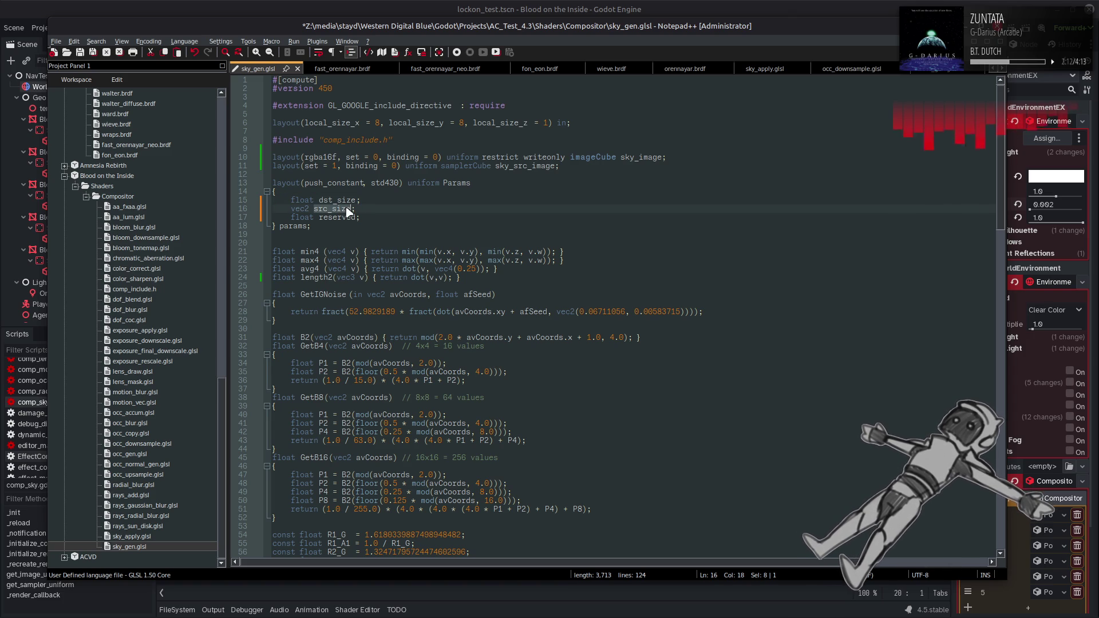
pyautogui.hotkey('ctrl', 'f')
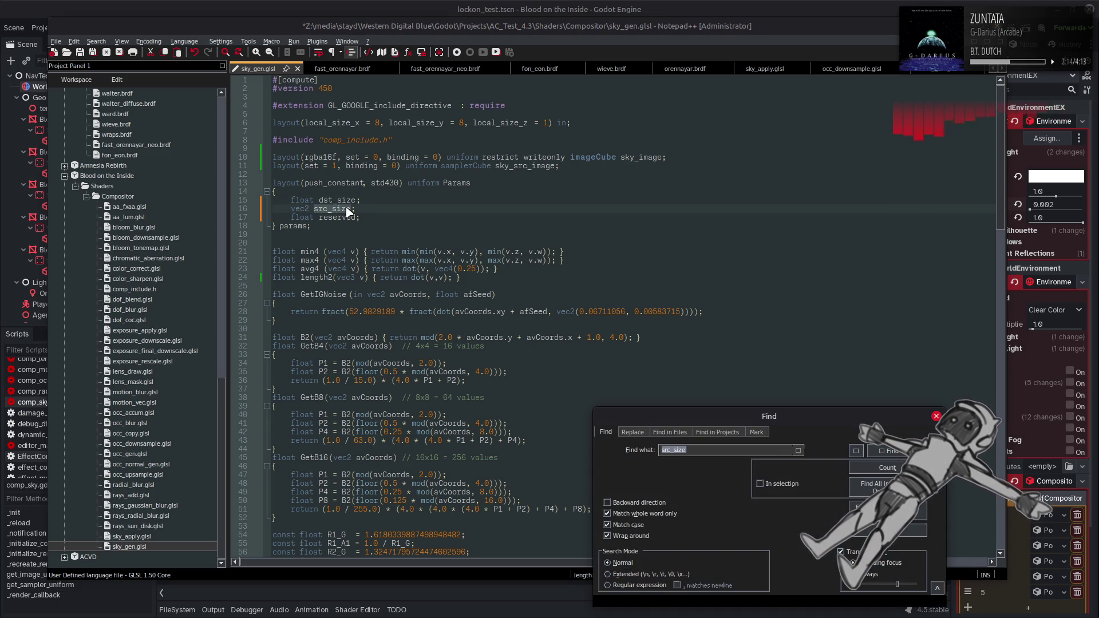
pyautogui.click(891, 451)
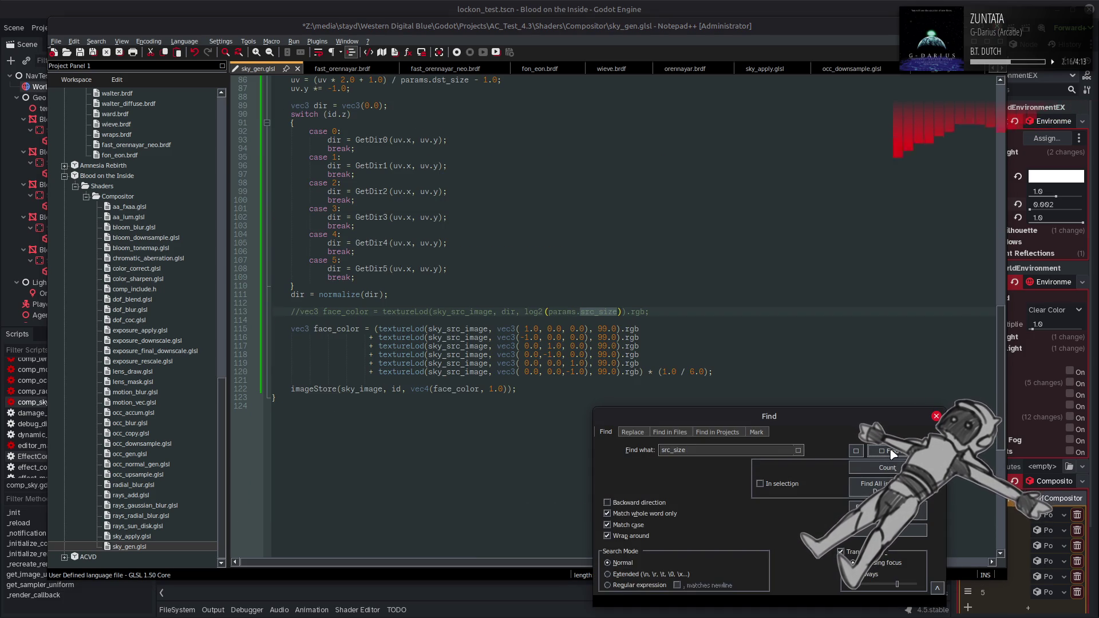
pyautogui.press('Escape')
pyautogui.moveTo(702, 355); pyautogui.dragTo(702, 348)
pyautogui.hotkey('ctrl', 's')
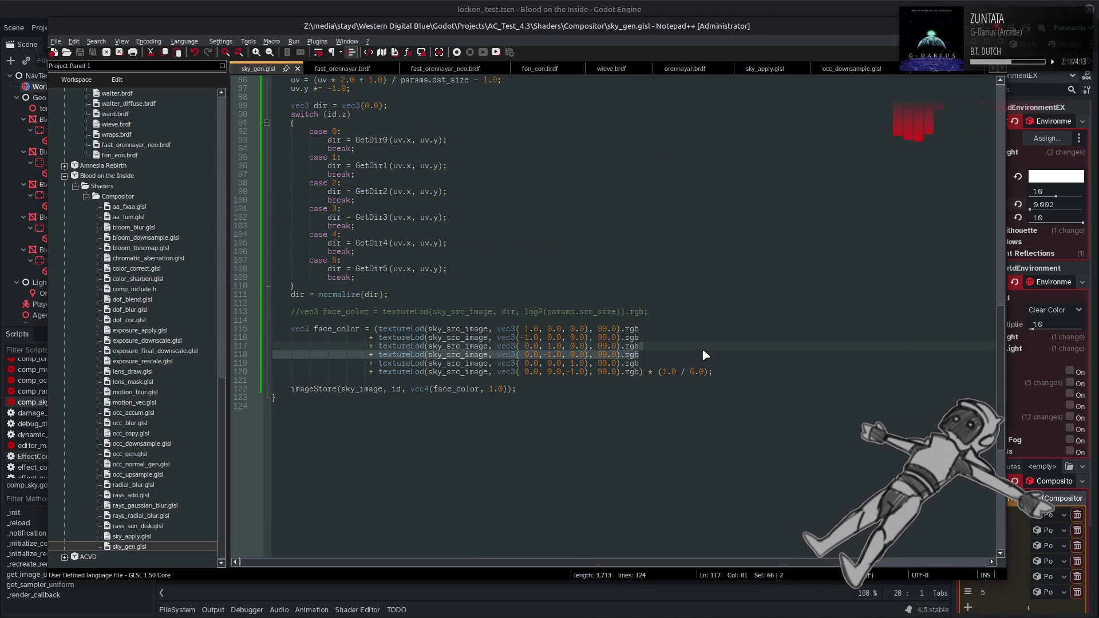
pyautogui.click(556, 5)
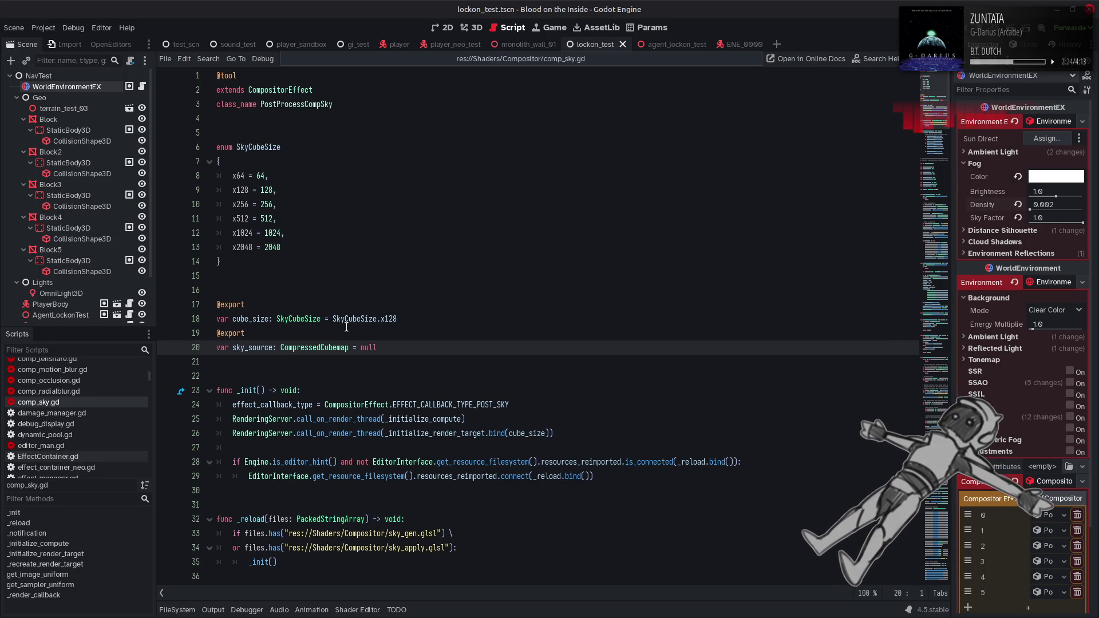
# - Change sky_source's exported type on line 20 from CompressedCubemap to Texture and save
pyautogui.scroll(-4, 344, 326)
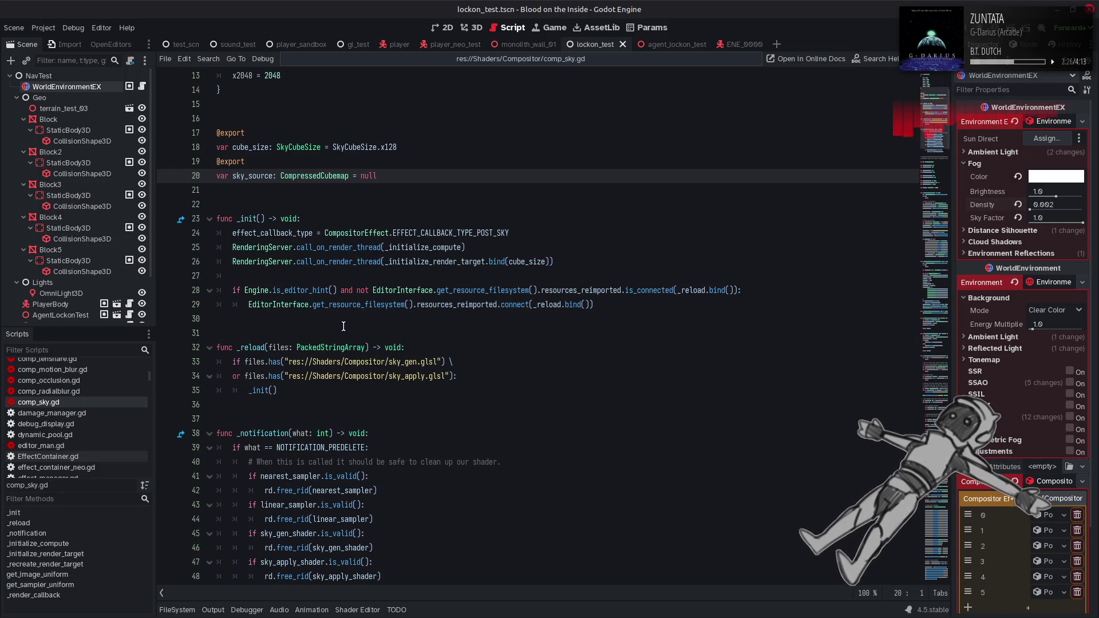
pyautogui.scroll(4, 344, 326)
pyautogui.doubleClick(324, 347)
pyautogui.write('T')
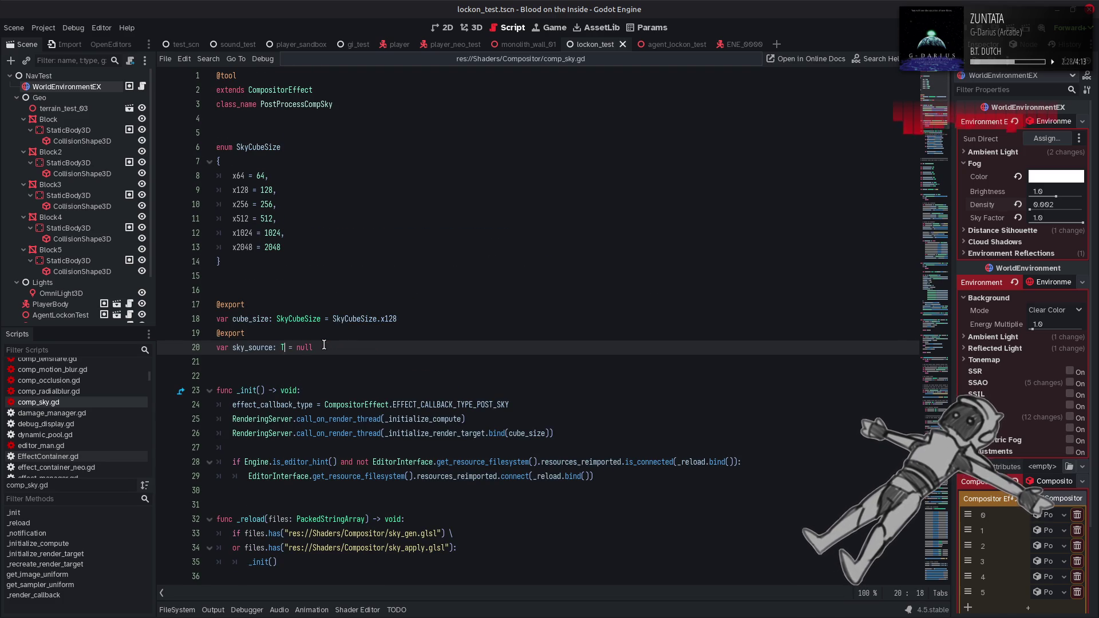
pyautogui.write('exture')
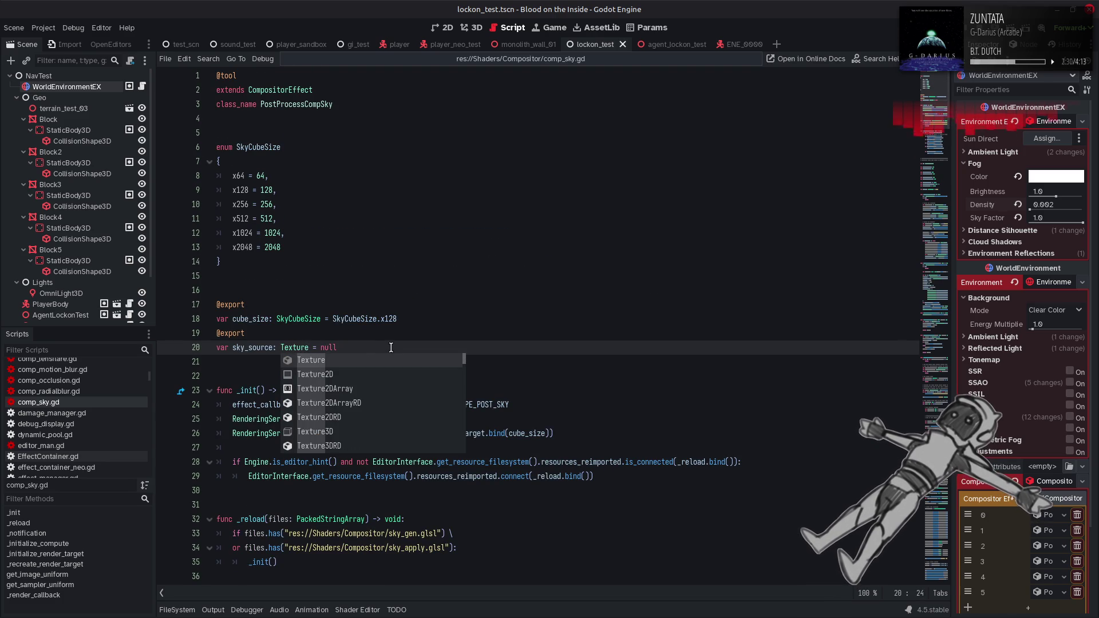
pyautogui.click(391, 348)
pyautogui.hotkey('ctrl', 's')
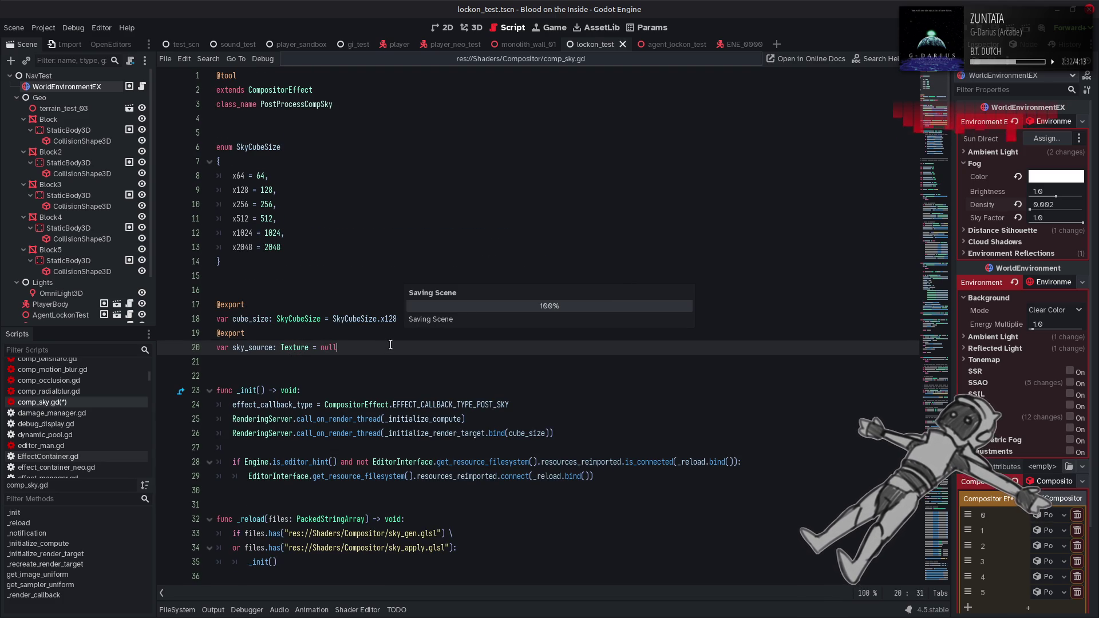
# - Locate the uses of sky_source and add an indented blank line after its null check
pyautogui.doubleClick(252, 347)
pyautogui.hotkey('ctrl', 'f')
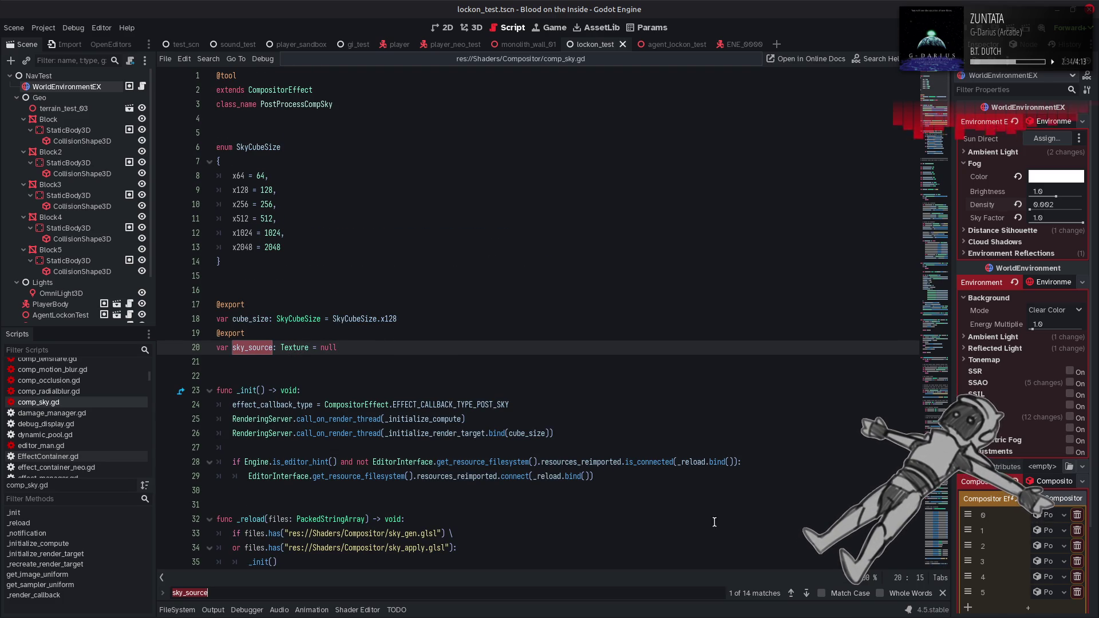
pyautogui.click(807, 593)
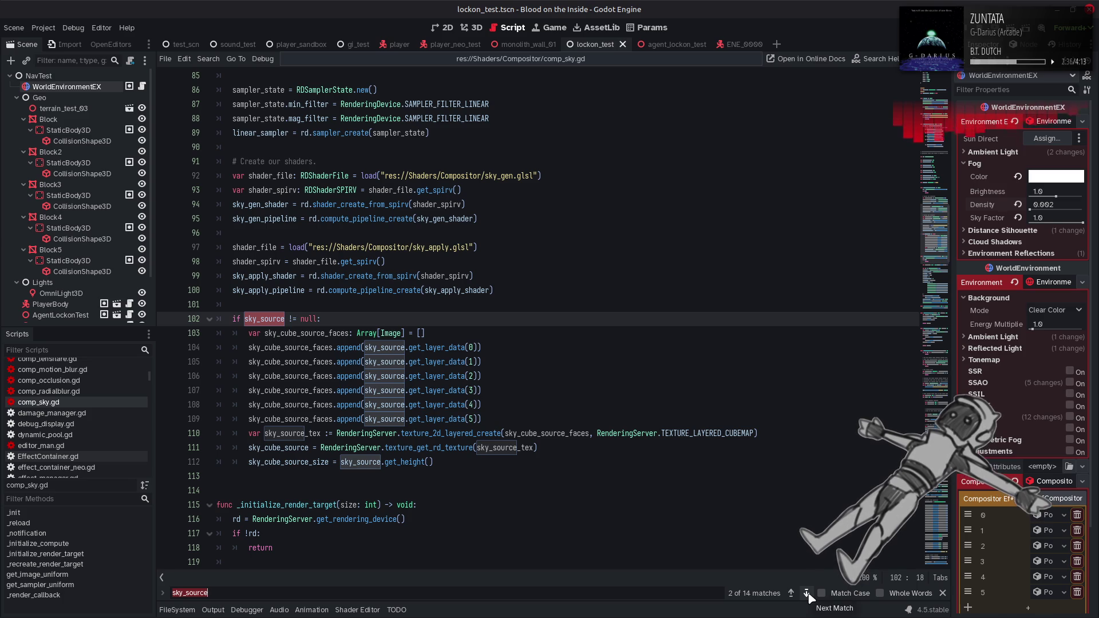
pyautogui.click(943, 593)
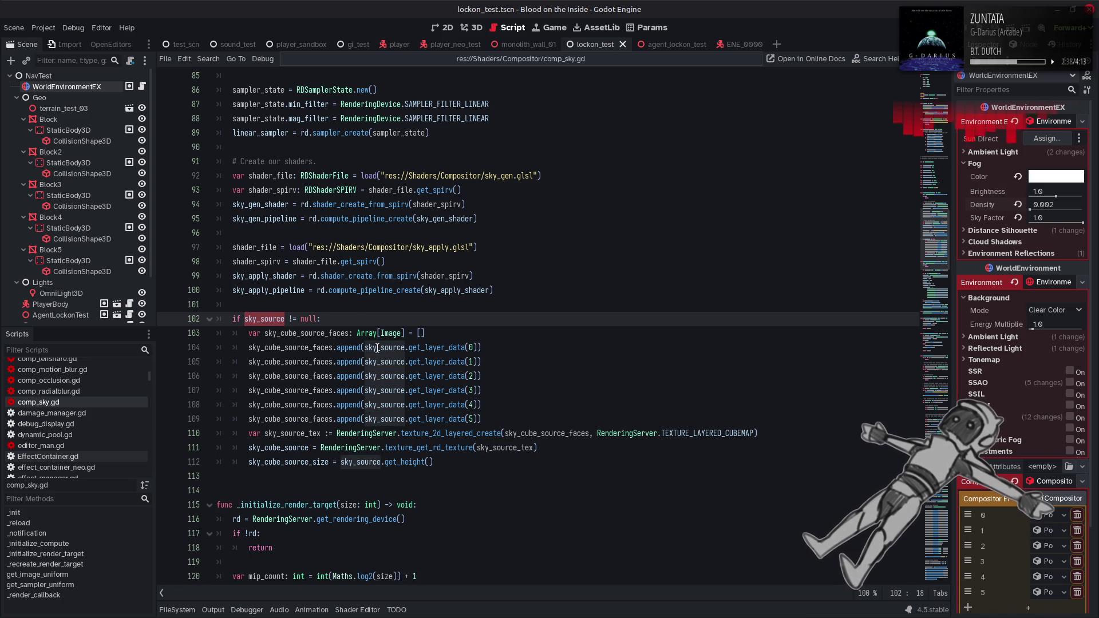
pyautogui.click(356, 315)
pyautogui.press('Return')
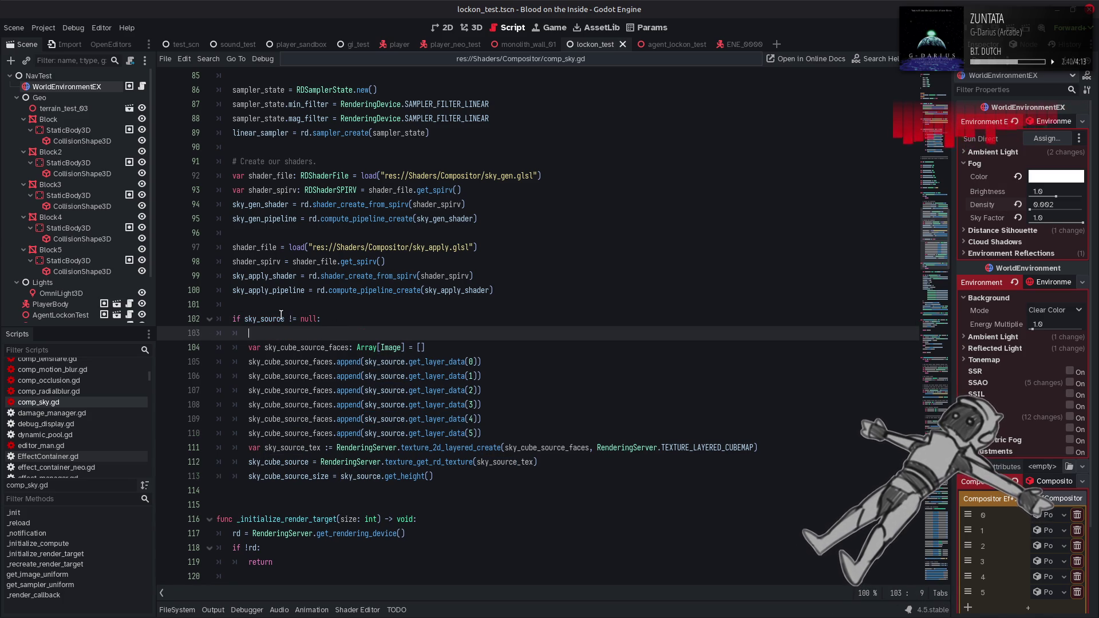
# - Browse the Texture and TextureLayered class documentation, then return to comp_sky.gd
pyautogui.keyDown('ctrl'); pyautogui.click(454, 333); pyautogui.keyUp('ctrl')
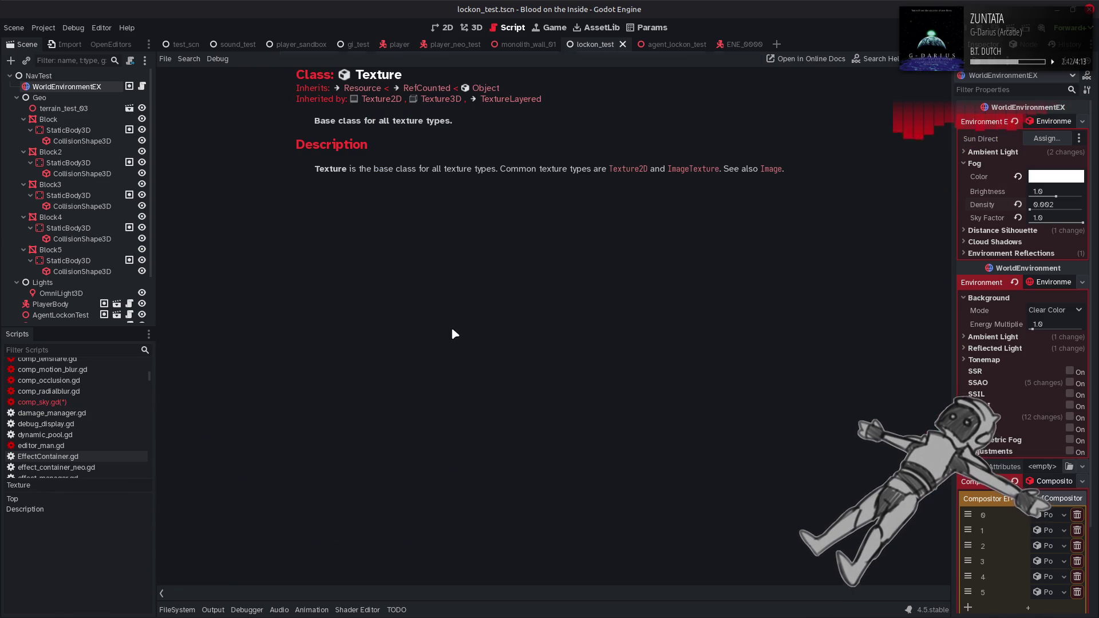
pyautogui.click(527, 101)
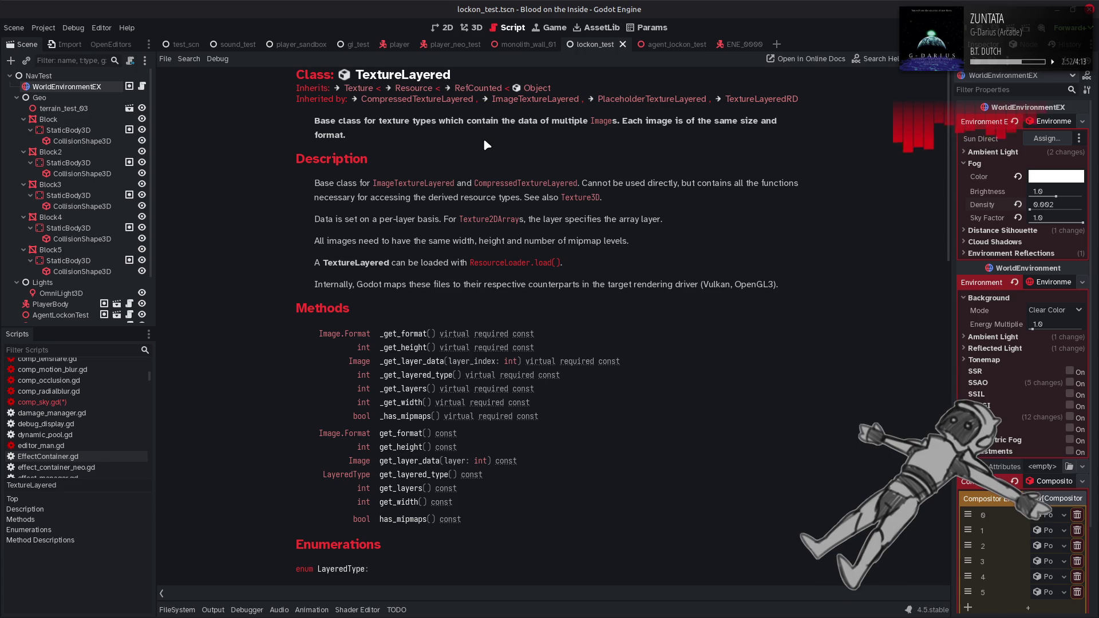
pyautogui.hotkey('alt', 'Left')
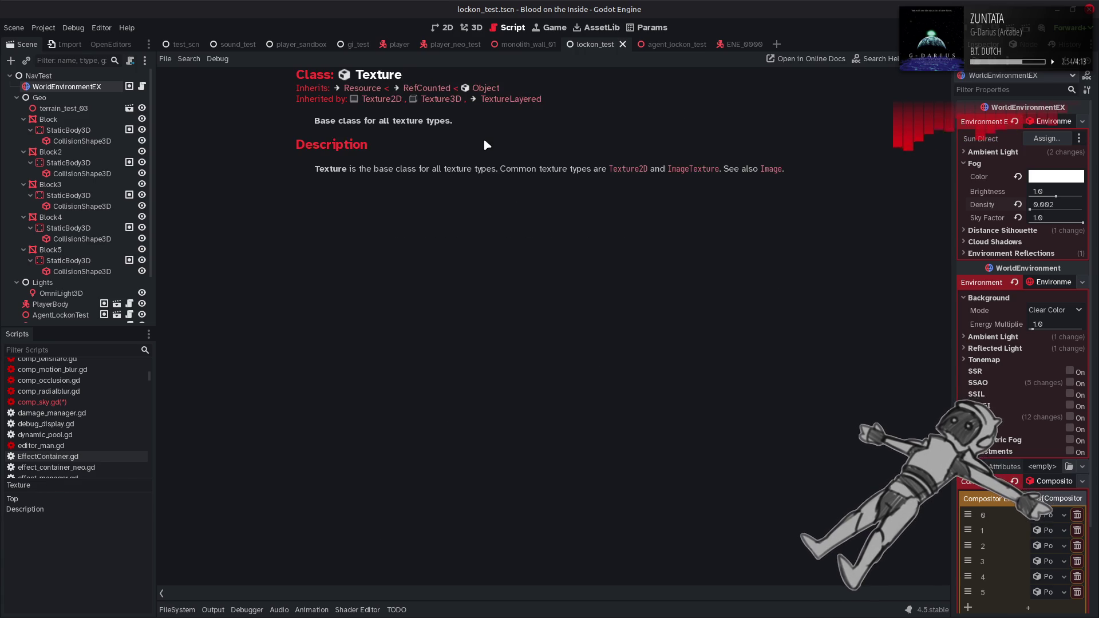
pyautogui.hotkey('alt', 'Left')
# - Add 'if sky_source is TextureLayered:' on line 103 and indent the face setup lines 104-113 beneath it
pyautogui.doubleClick(260, 319)
pyautogui.click(281, 334)
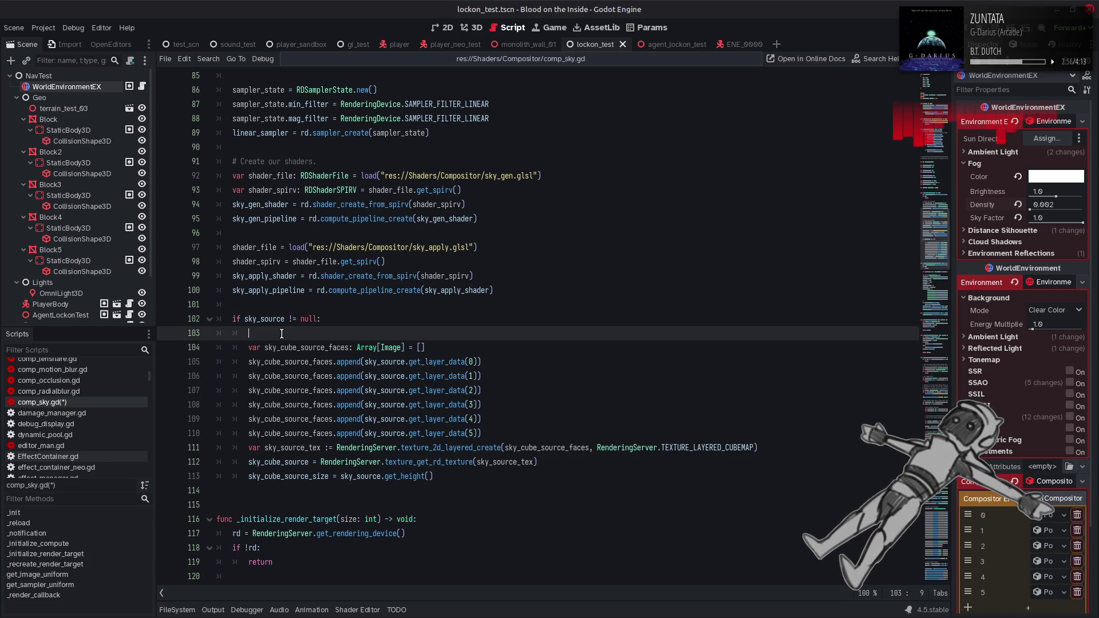
pyautogui.write('f sky_source is Text')
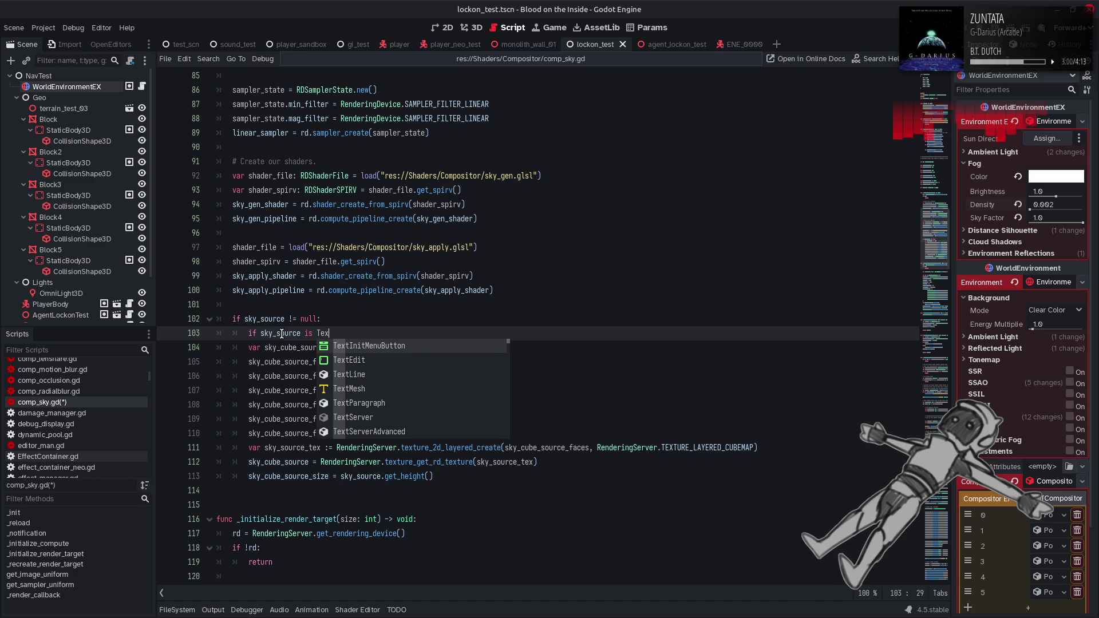
pyautogui.write('ureLa')
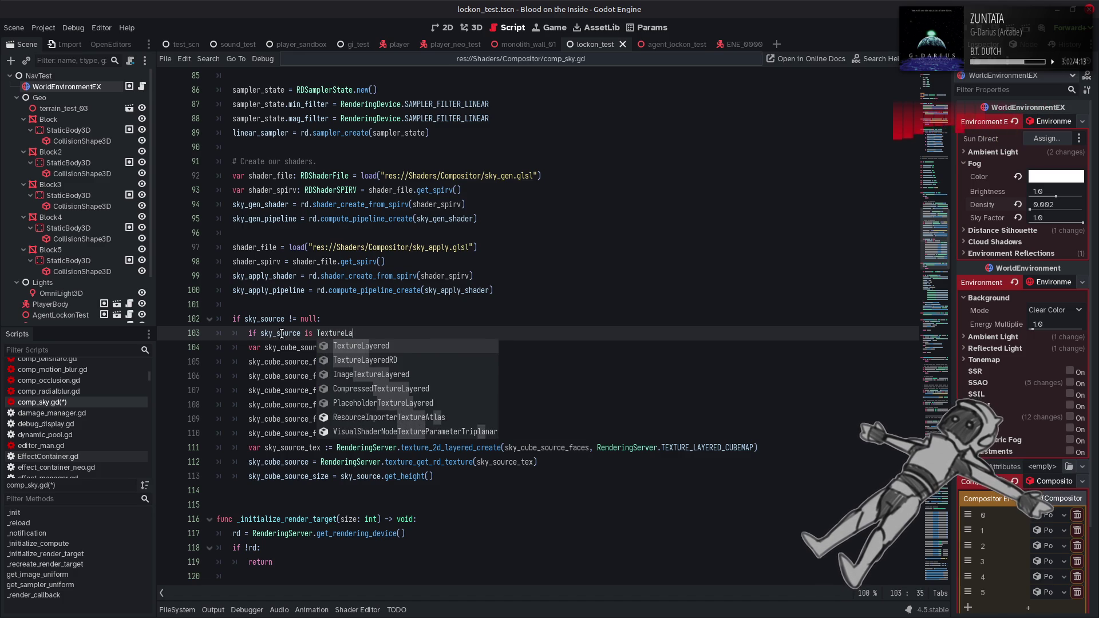
pyautogui.press('Return')
pyautogui.write(':')
pyautogui.moveTo(449, 476)
pyautogui.mouseDown()
pyautogui.moveTo(217, 362)
pyautogui.moveTo(218, 348)
pyautogui.mouseUp()
pyautogui.press('Tab')
pyautogui.moveTo(442, 387)
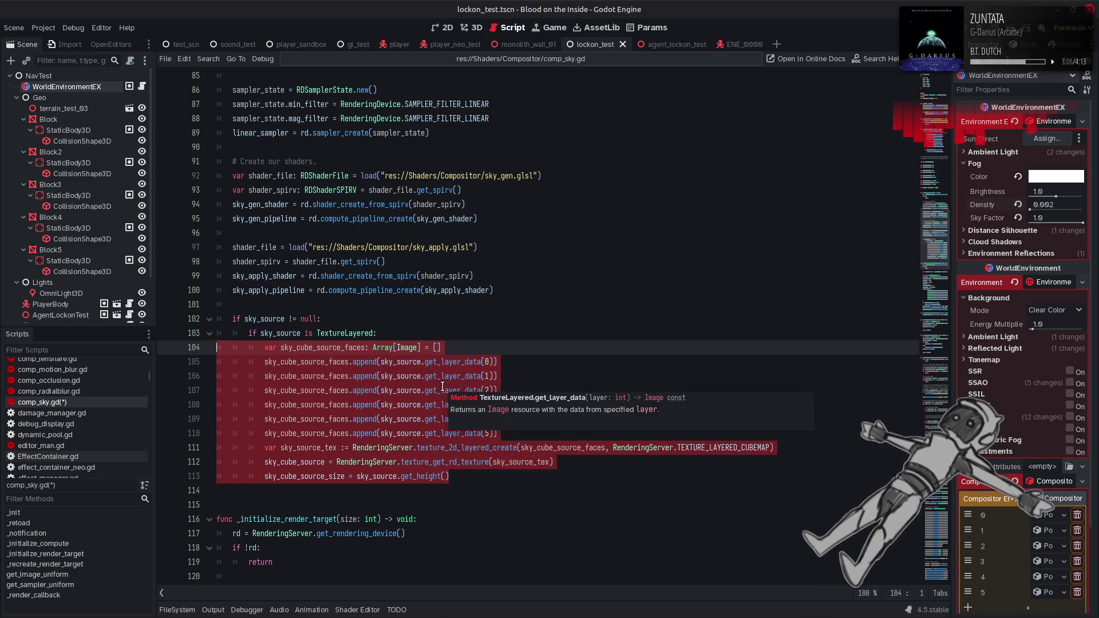
pyautogui.click(517, 362)
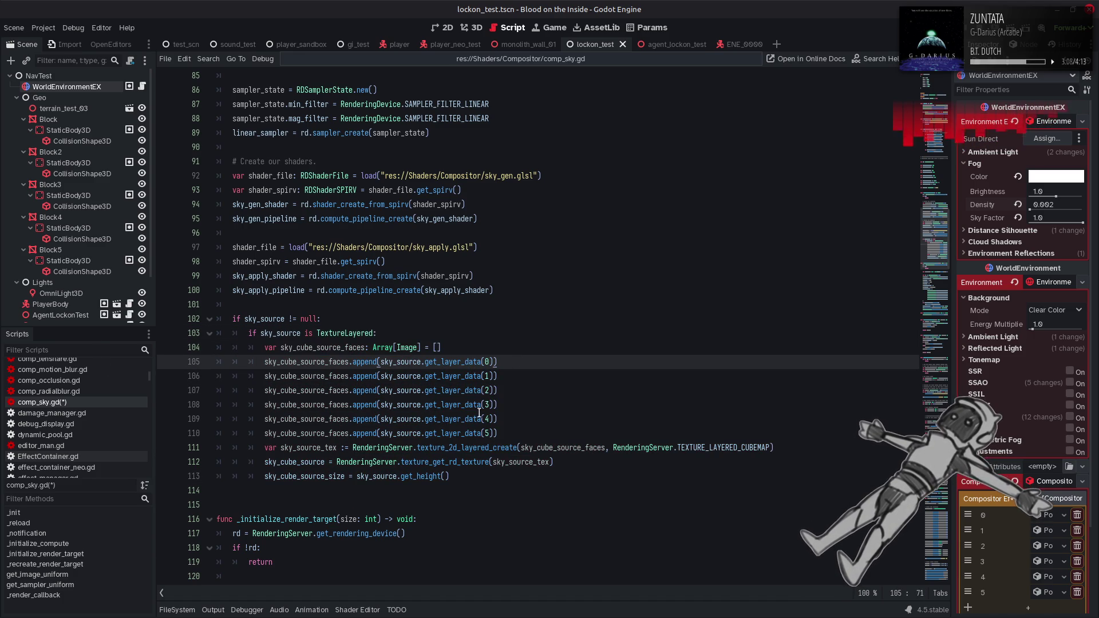
# - Find the sky_cube_source_size declaration on line 69 and change its type from int to Vector2i
pyautogui.doubleClick(325, 477)
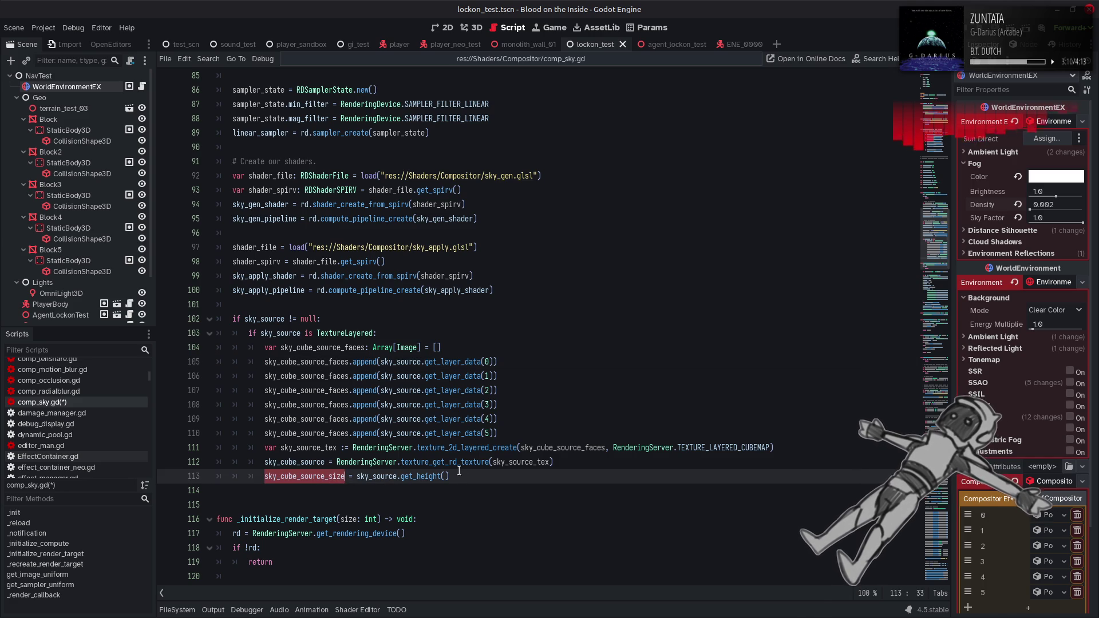
pyautogui.hotkey('ctrl', 'f')
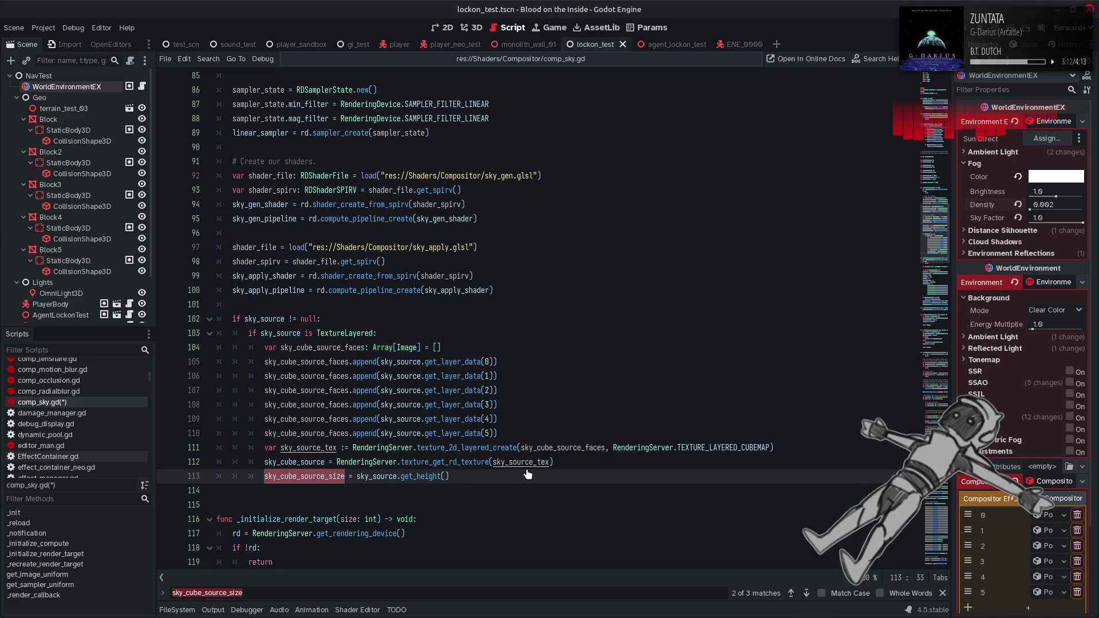
pyautogui.hotkey('shift', 'Return')
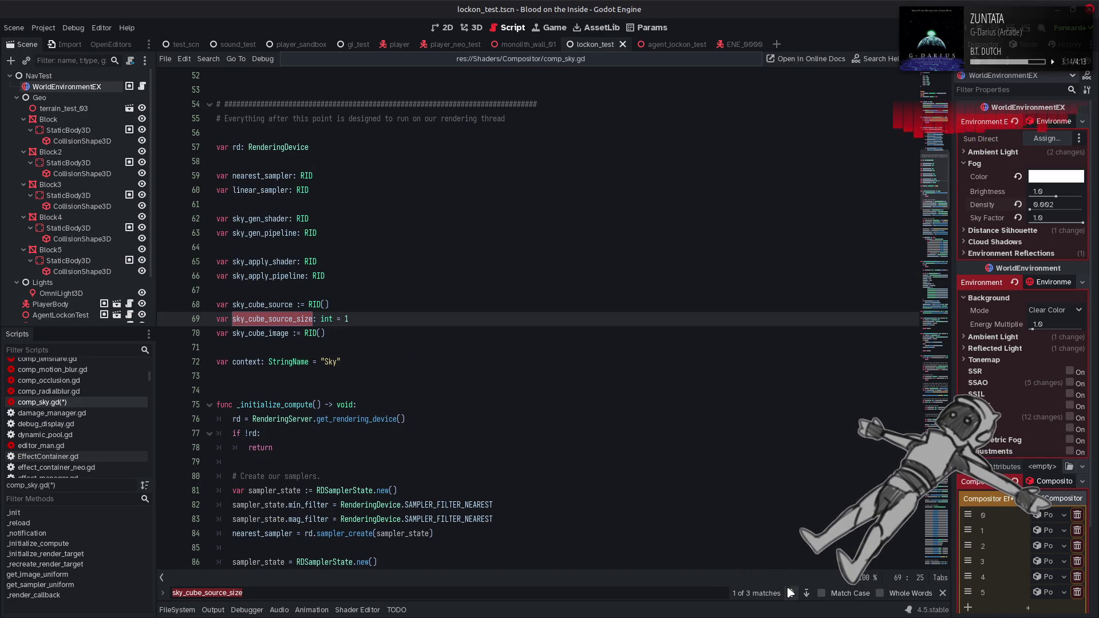
pyautogui.doubleClick(327, 319)
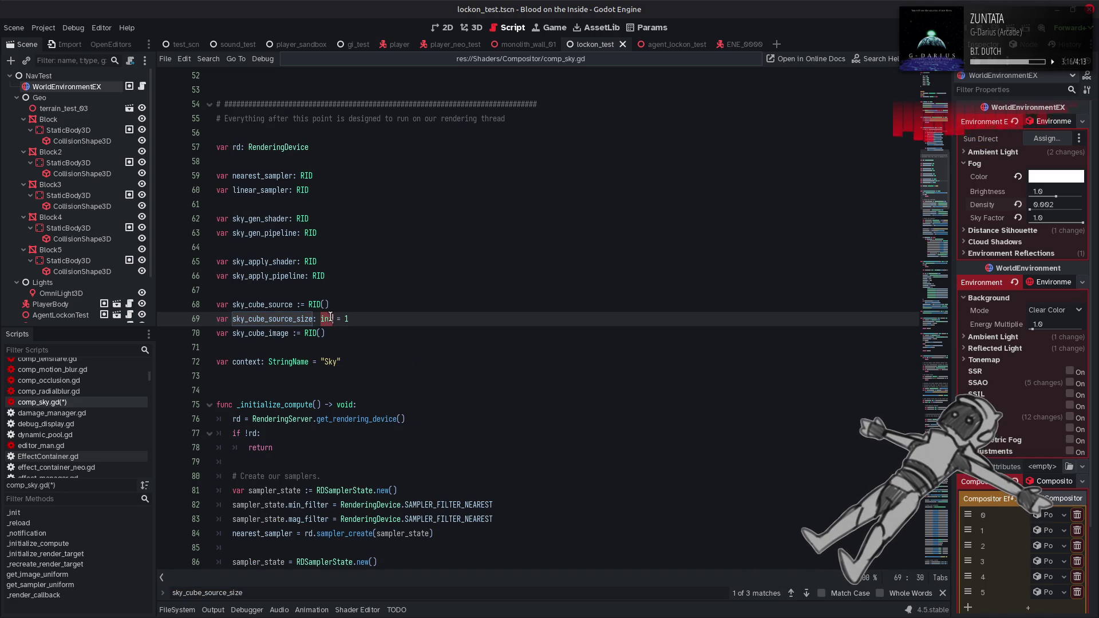
pyautogui.write('iVec')
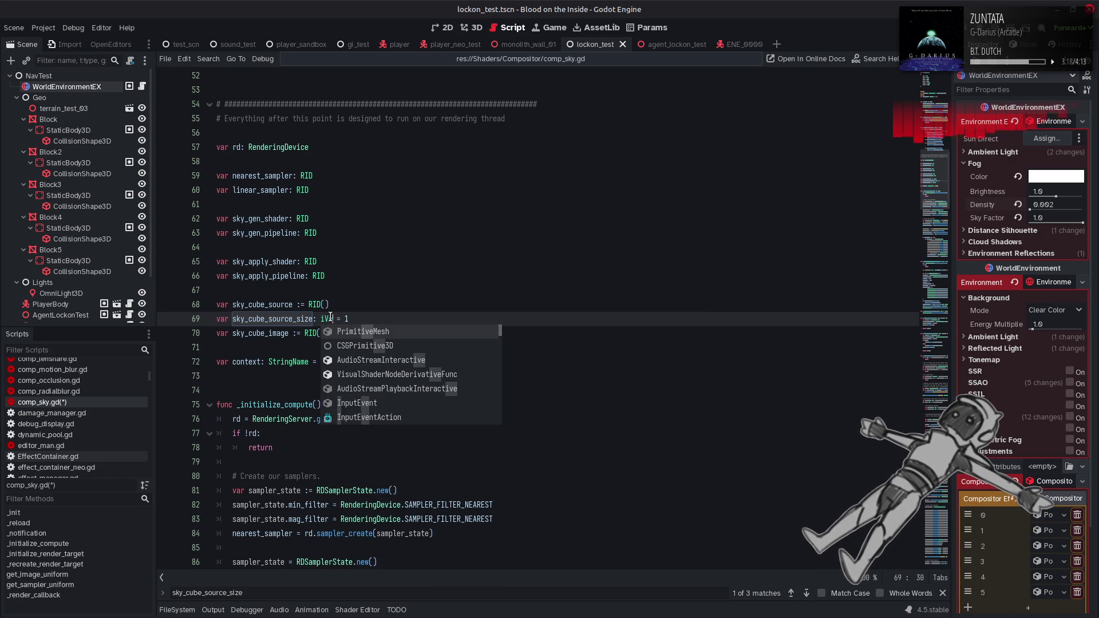
pyautogui.press('BackSpace')
pyautogui.press('BackSpace')
pyautogui.press('BackSpace')
pyautogui.write('Vector2')
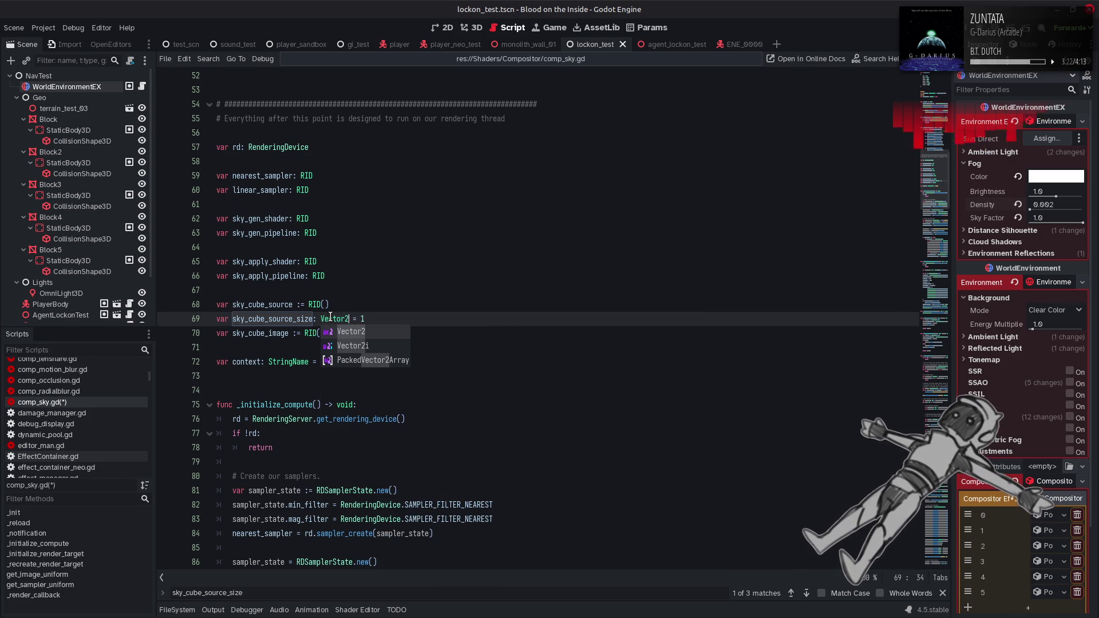
pyautogui.write('i')
# - Rewrite the line 69 declaration as sky_source_size := Vector2i(1,1) with an inferred type
pyautogui.doubleClick(330, 319)
pyautogui.hotkey('ctrl', 'c')
pyautogui.press('End')
pyautogui.press('BackSpace')
pyautogui.hotkey('ctrl', 'v')
pyautogui.write(')')
pyautogui.write('1,1')
pyautogui.doubleClick(338, 319)
pyautogui.press('BackSpace')
pyautogui.press('BackSpace')
pyautogui.press('Delete')
pyautogui.press('Left')
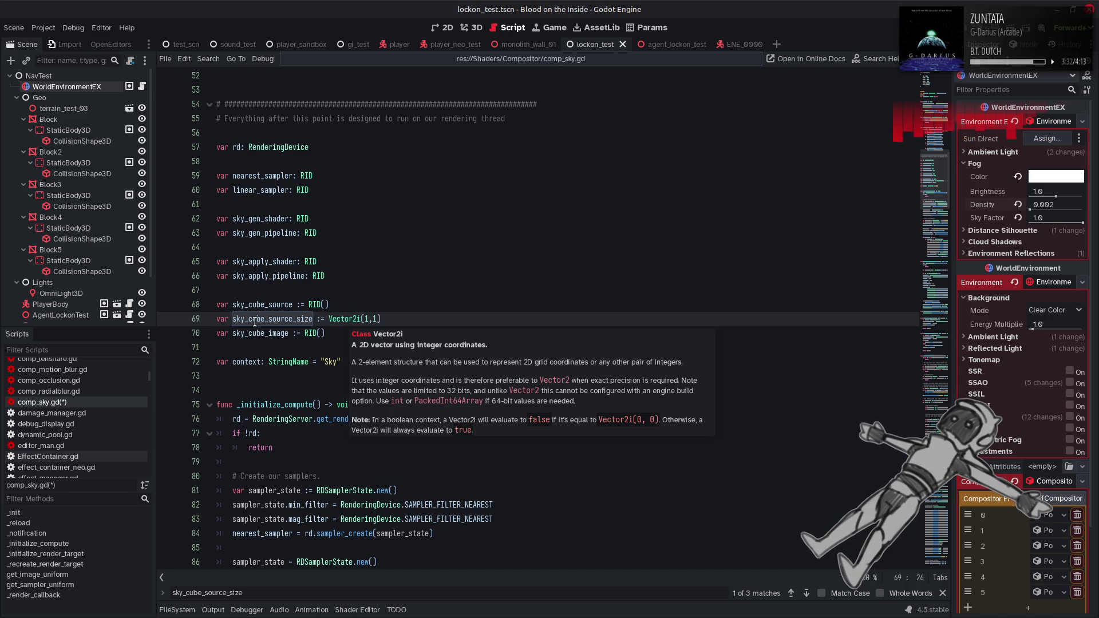
pyautogui.press('Left')
pyautogui.press('Left')
pyautogui.press('Left')
pyautogui.press('BackSpace')
pyautogui.press('BackSpace')
pyautogui.press('BackSpace')
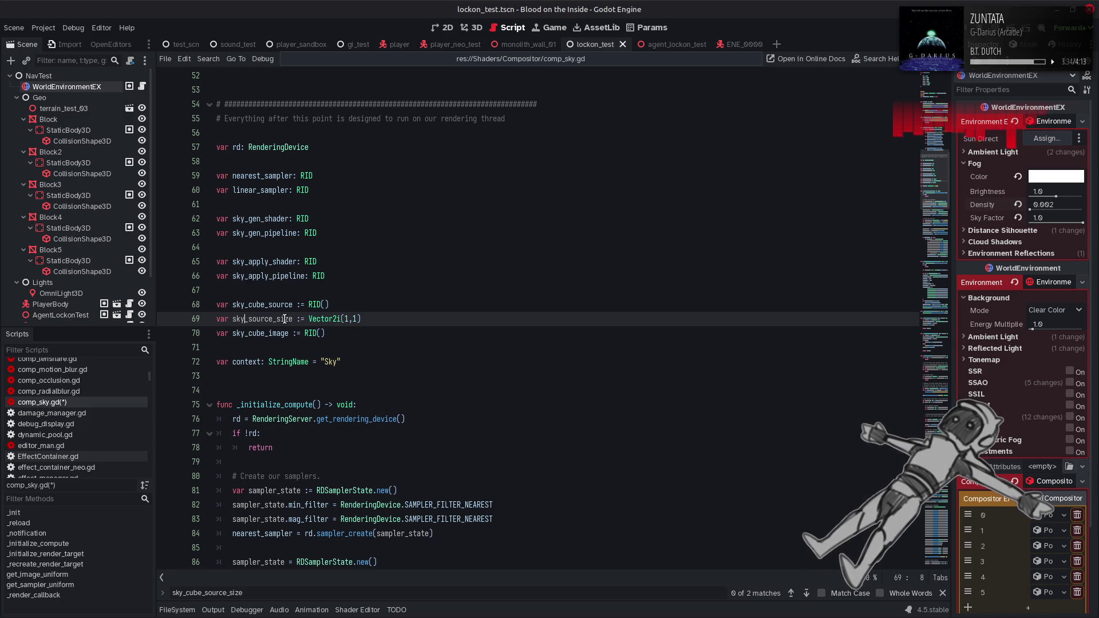
# - Rename the line 113 assignment to sky_source_size, wrapping sky_source.get_height() in Vector2i()
pyautogui.doubleClick(284, 319)
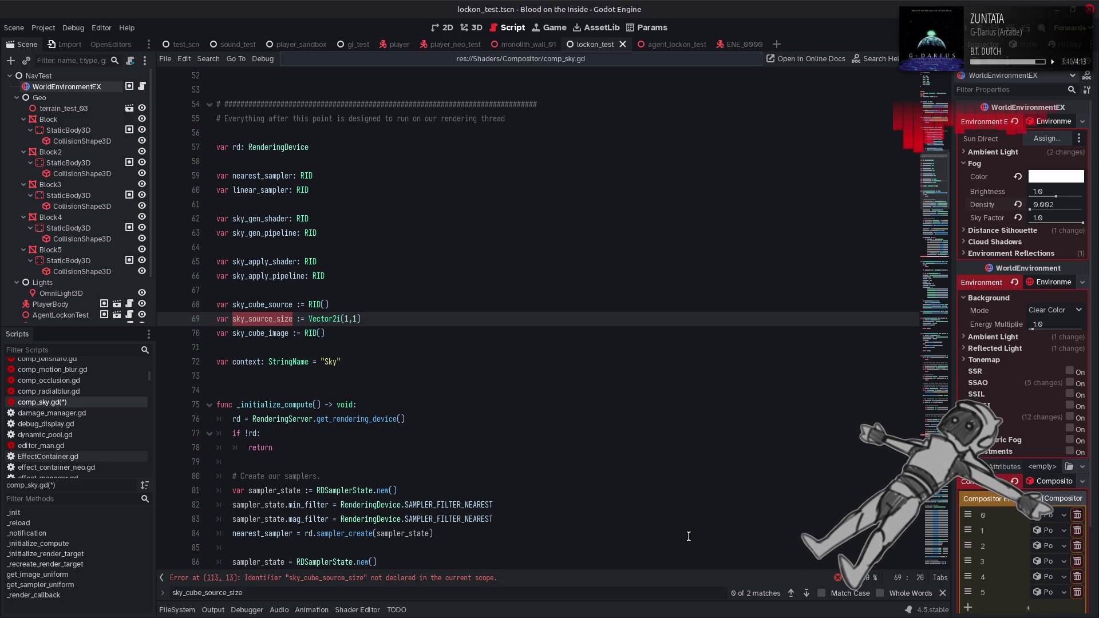
pyautogui.click(808, 594)
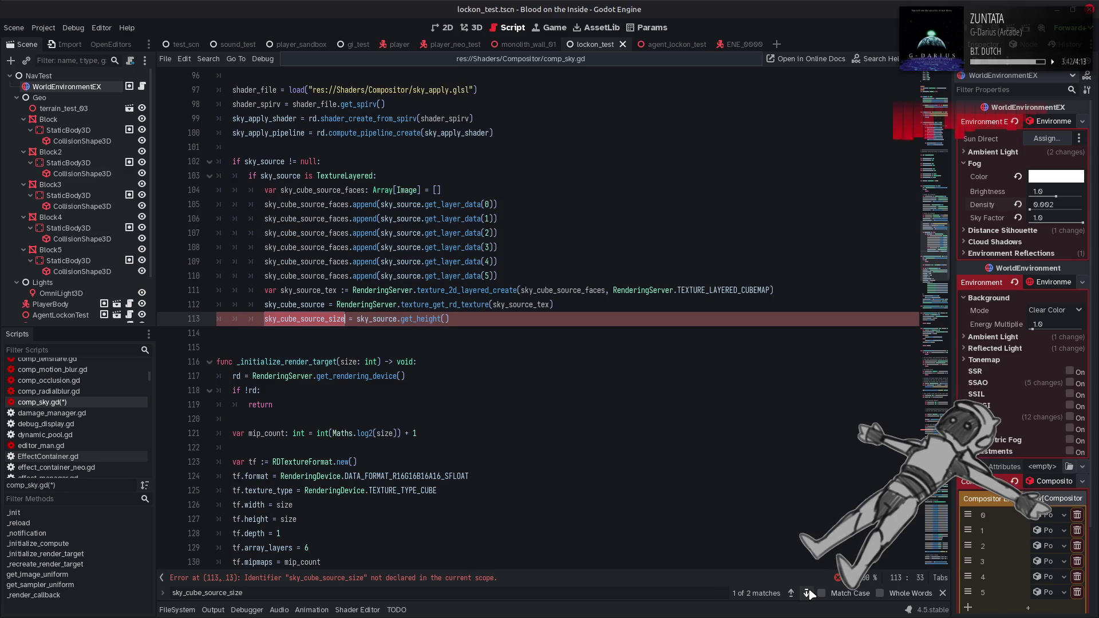
pyautogui.write('sky_source_size')
pyautogui.click(337, 318)
pyautogui.write('Vector2')
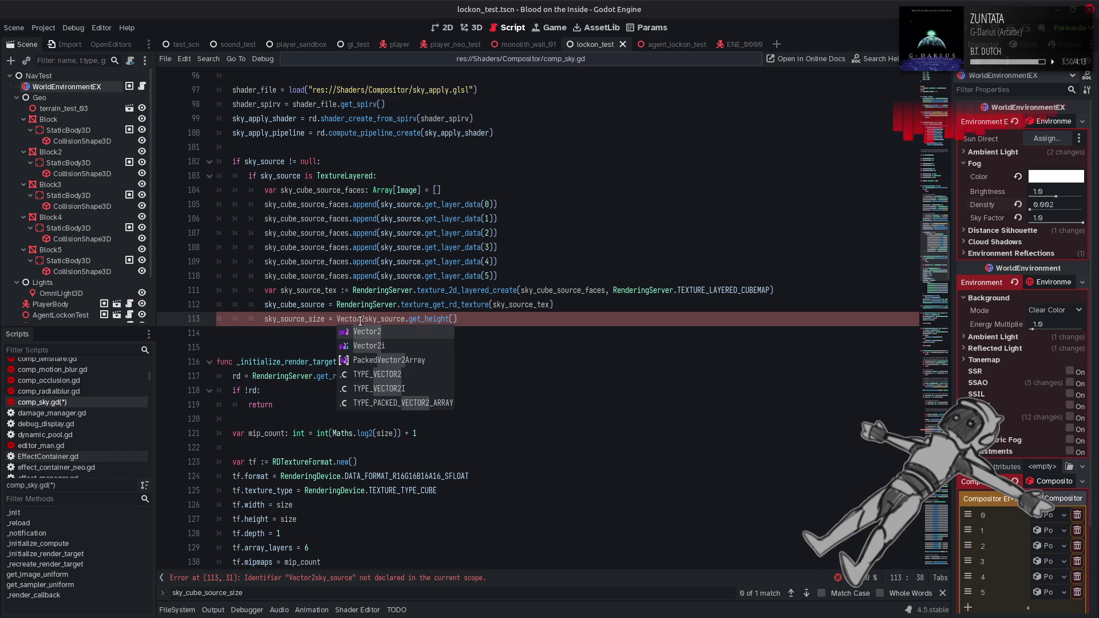
pyautogui.write('i(')
pyautogui.click(467, 321)
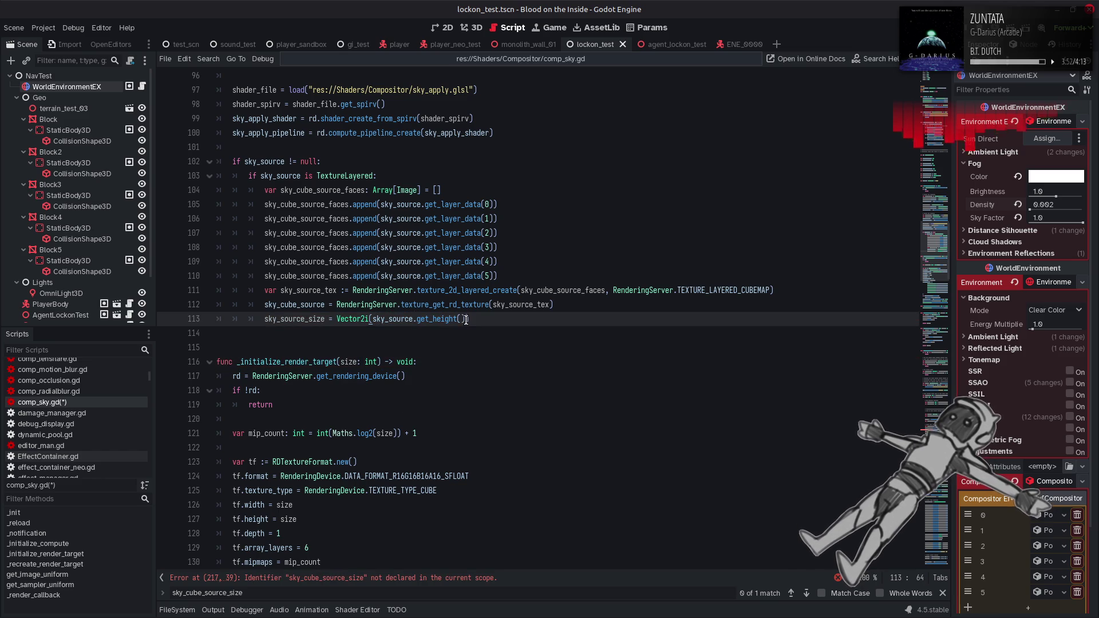
# - Replace the old size name in the line 217 push constant with sky_source_size.x
pyautogui.click(361, 578)
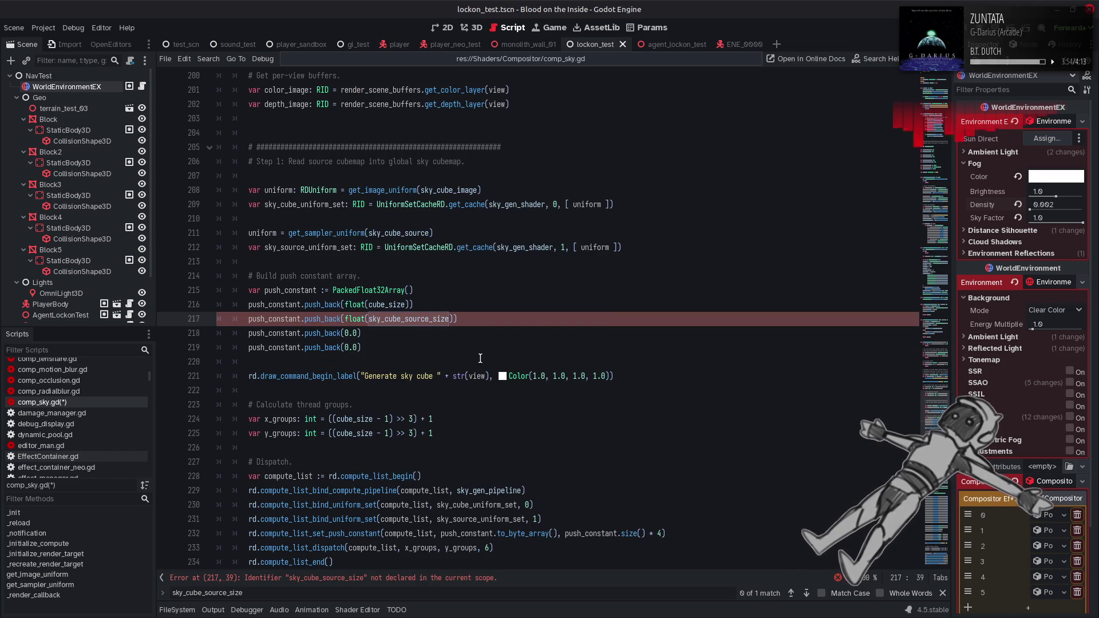
pyautogui.click(464, 327)
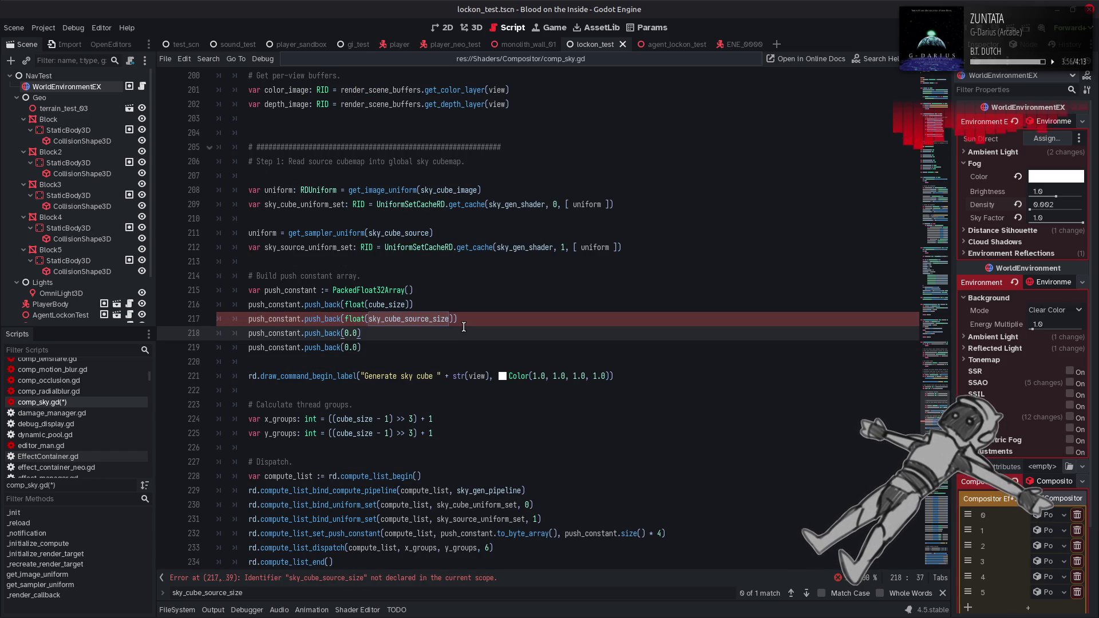
pyautogui.click(464, 324)
pyautogui.hotkey('ctrl', 'shift', 'Left')
pyautogui.write('sky_source_size.')
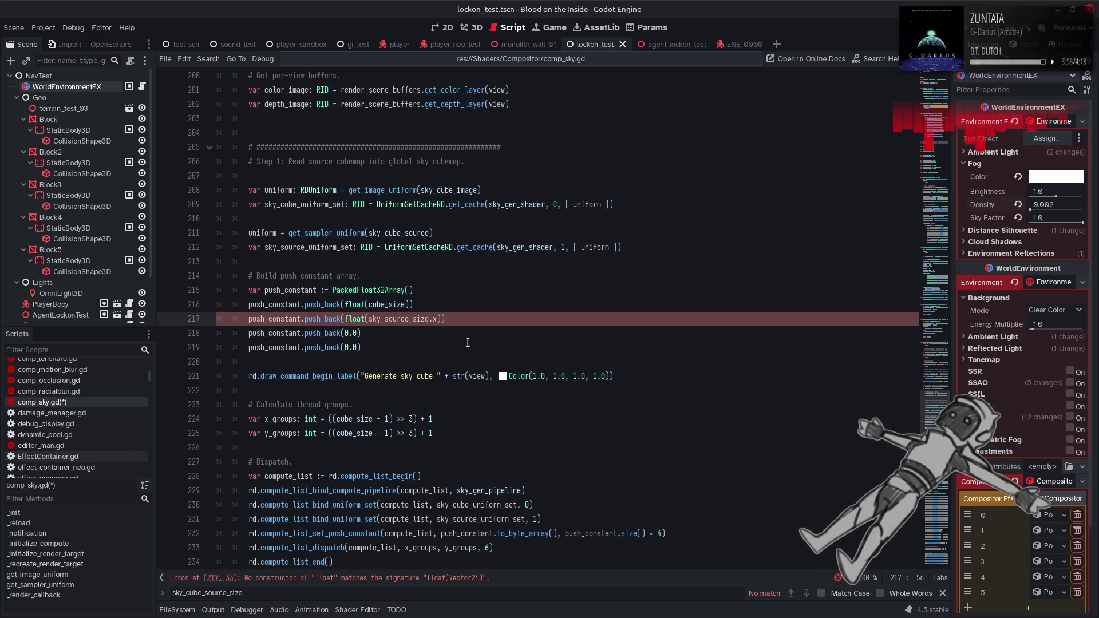
pyautogui.write('x')
pyautogui.click(348, 320)
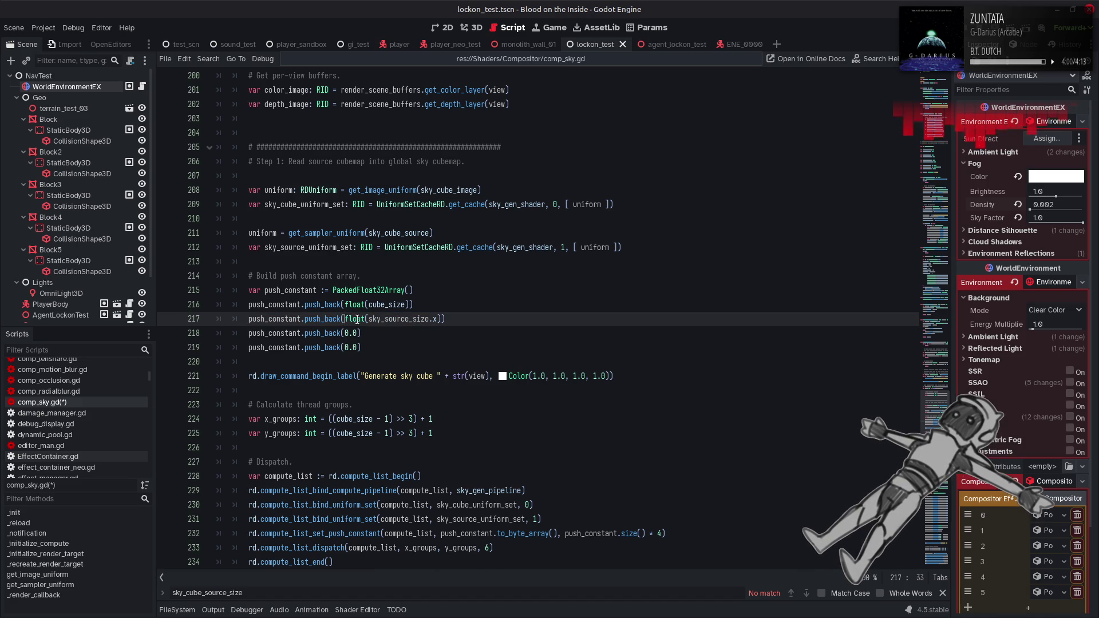
pyautogui.moveTo(348, 320); pyautogui.dragTo(441, 318)
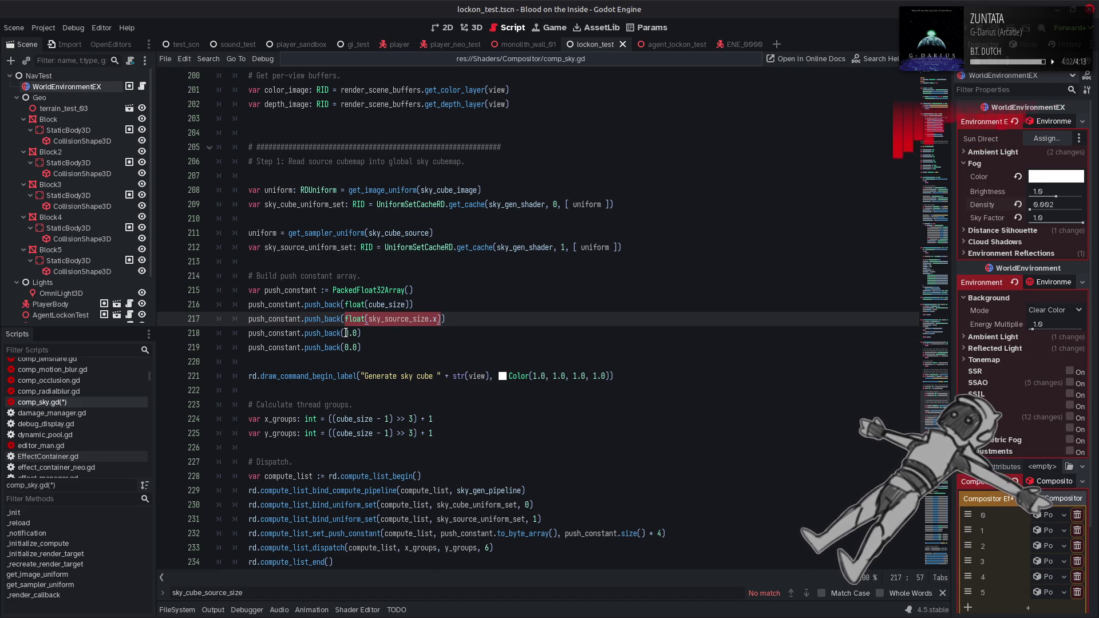
# - Put sky_source_size.y in place of the 0.0 on line 218 and review sky_source_size's uses
pyautogui.moveTo(345, 333); pyautogui.dragTo(359, 333)
pyautogui.hotkey('ctrl', 'v')
pyautogui.press('Left')
pyautogui.press('BackSpace')
pyautogui.write('y')
pyautogui.moveTo(368, 319); pyautogui.dragTo(429, 333)
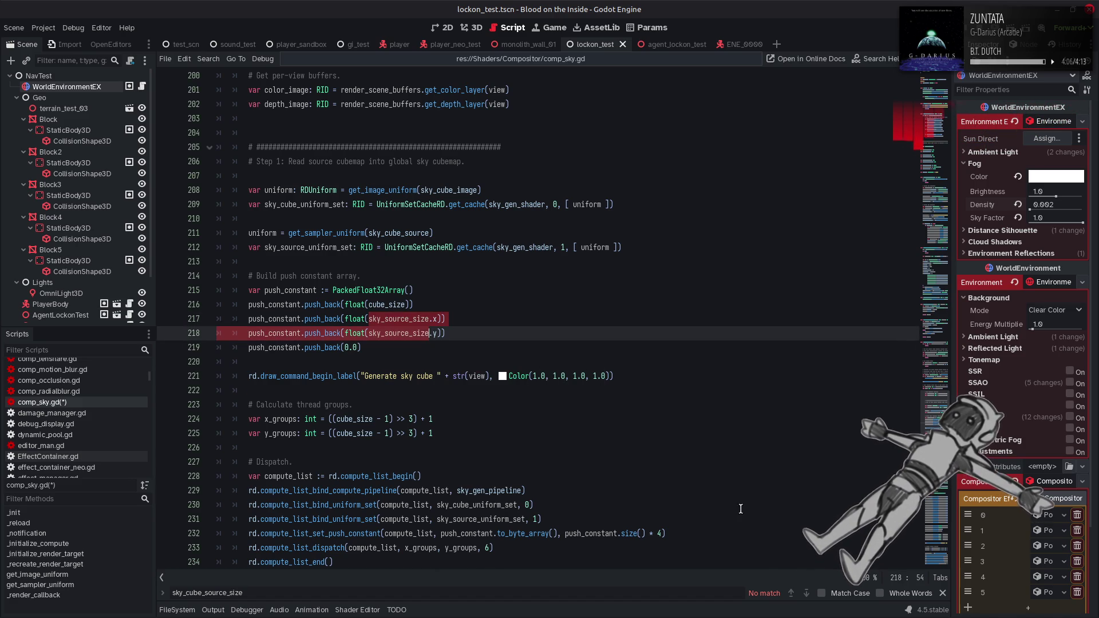
pyautogui.doubleClick(399, 316)
pyautogui.hotkey('ctrl', 'f')
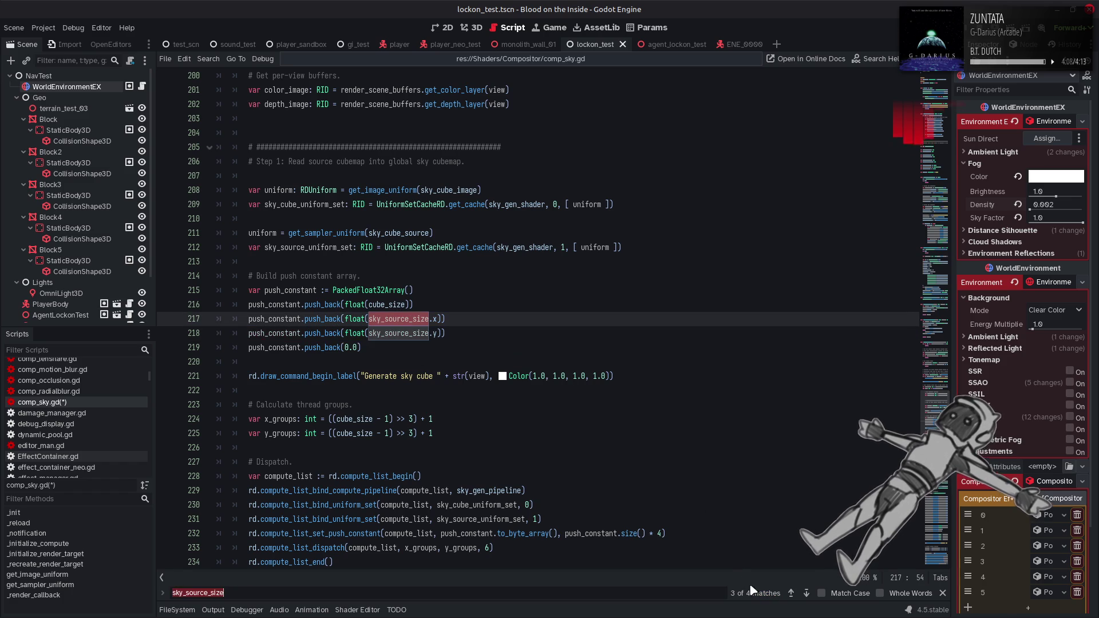
pyautogui.click(792, 594)
pyautogui.press('Escape')
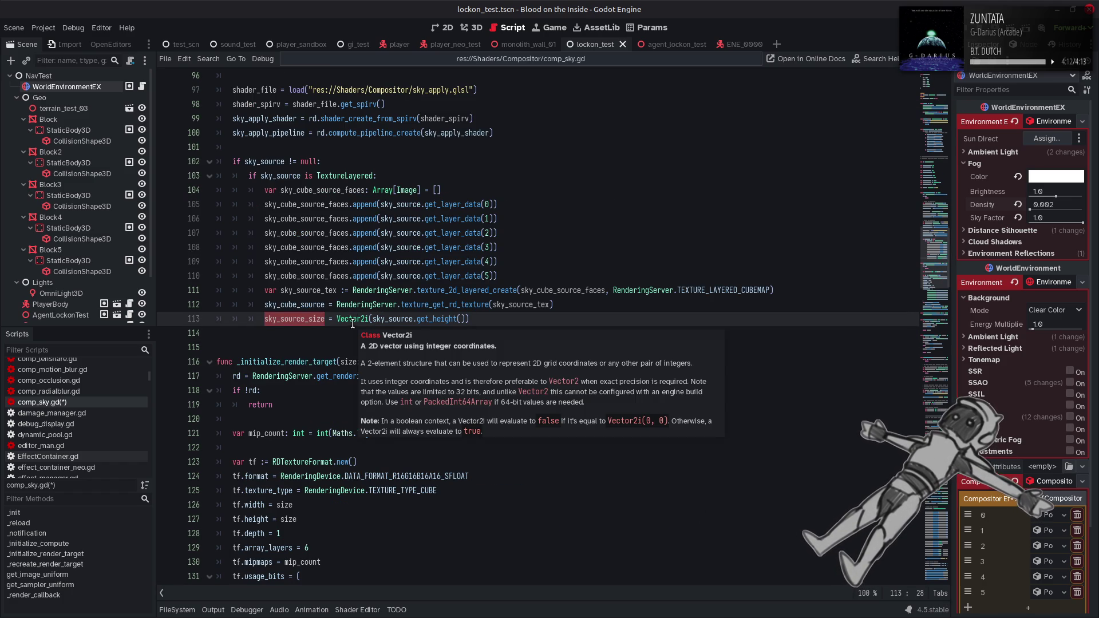
# - Check the Vector2i class documentation and return to comp_sky.gd
pyautogui.rightClick(353, 325)
pyautogui.click(378, 476)
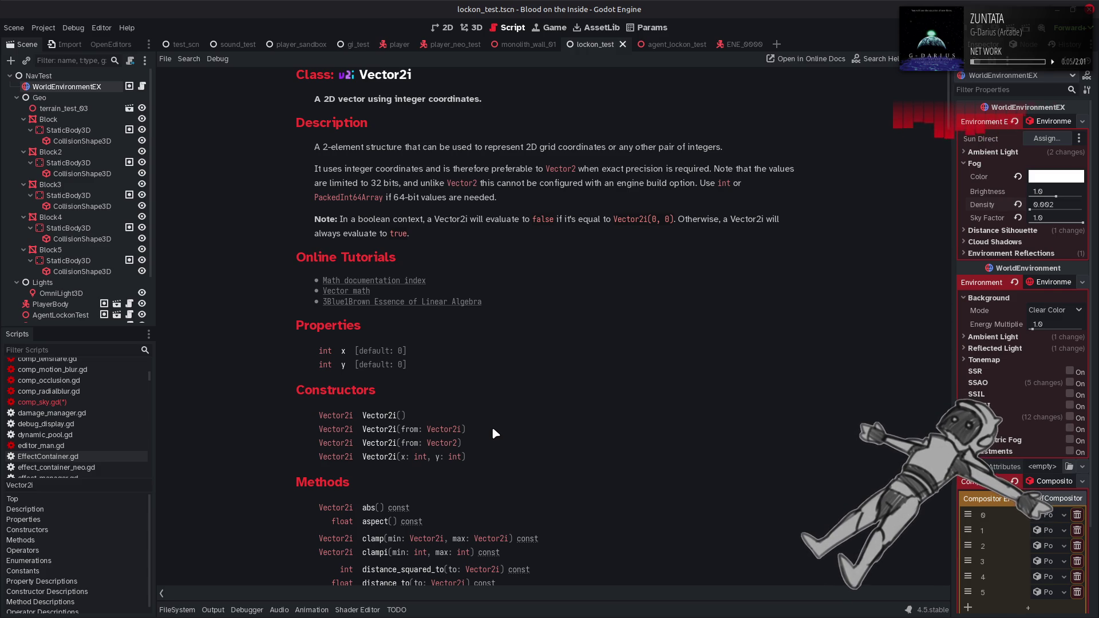
pyautogui.hotkey('alt', 'Left')
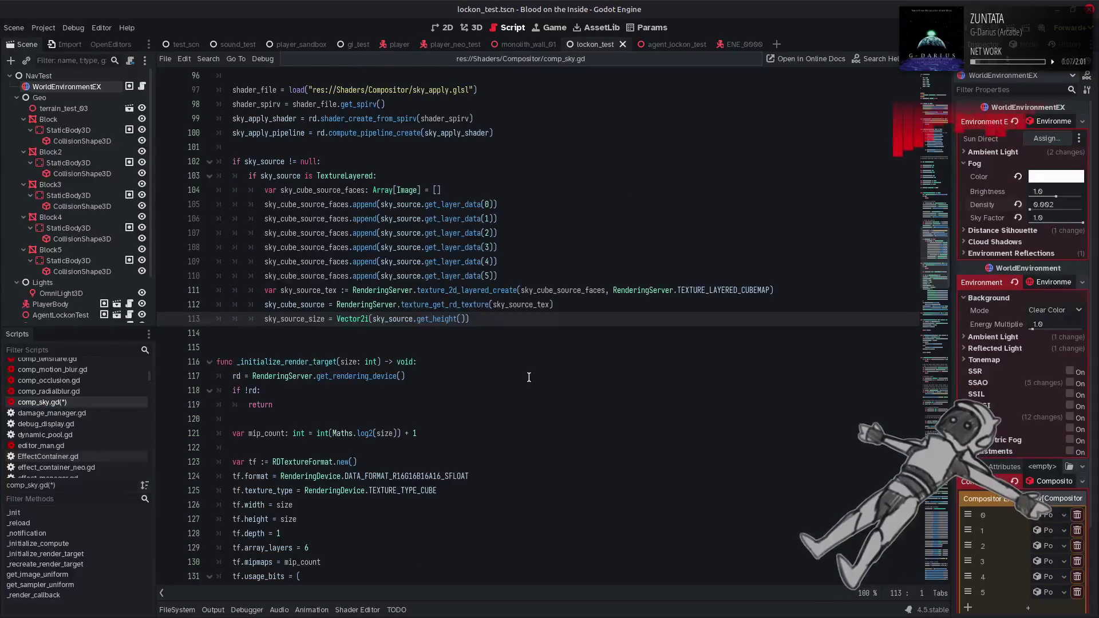
pyautogui.scroll(1, 440, 364)
pyautogui.moveTo(440, 364)
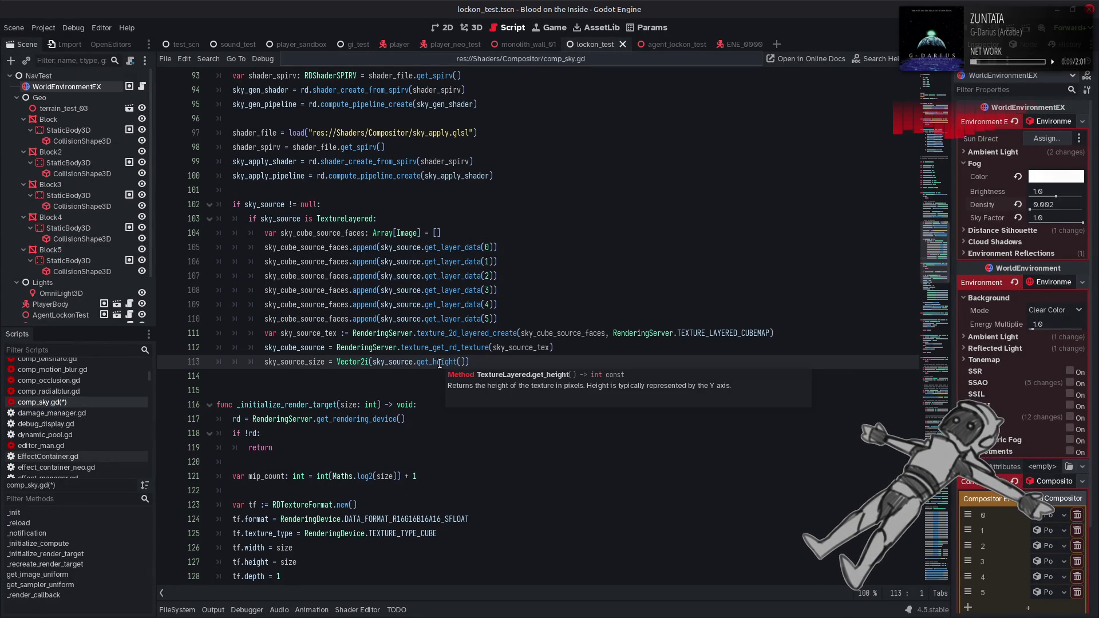
# - Make line 113 Vector2i(sky_source.get_width(), sky_source.get_height()) and unindent it out of the TextureLayered branch
pyautogui.doubleClick(394, 362)
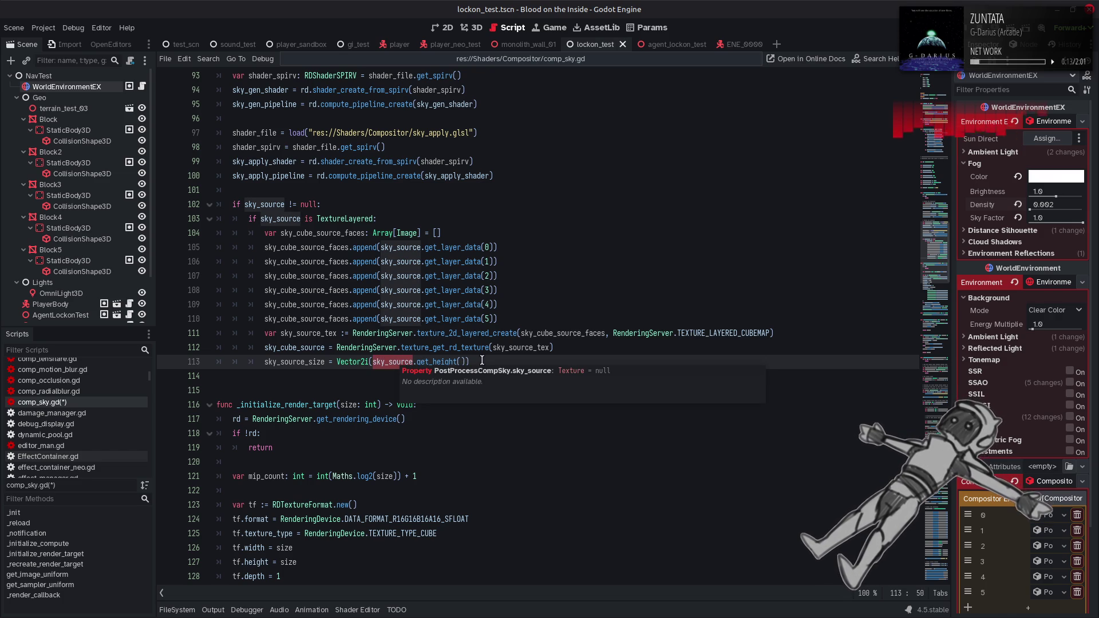
pyautogui.moveTo(465, 361); pyautogui.dragTo(371, 361)
pyautogui.hotkey('ctrl', 'c')
pyautogui.press('Left')
pyautogui.hotkey('ctrl', 'v')
pyautogui.write(',')
pyautogui.doubleClick(435, 361)
pyautogui.write('get_w')
pyautogui.press('Return')
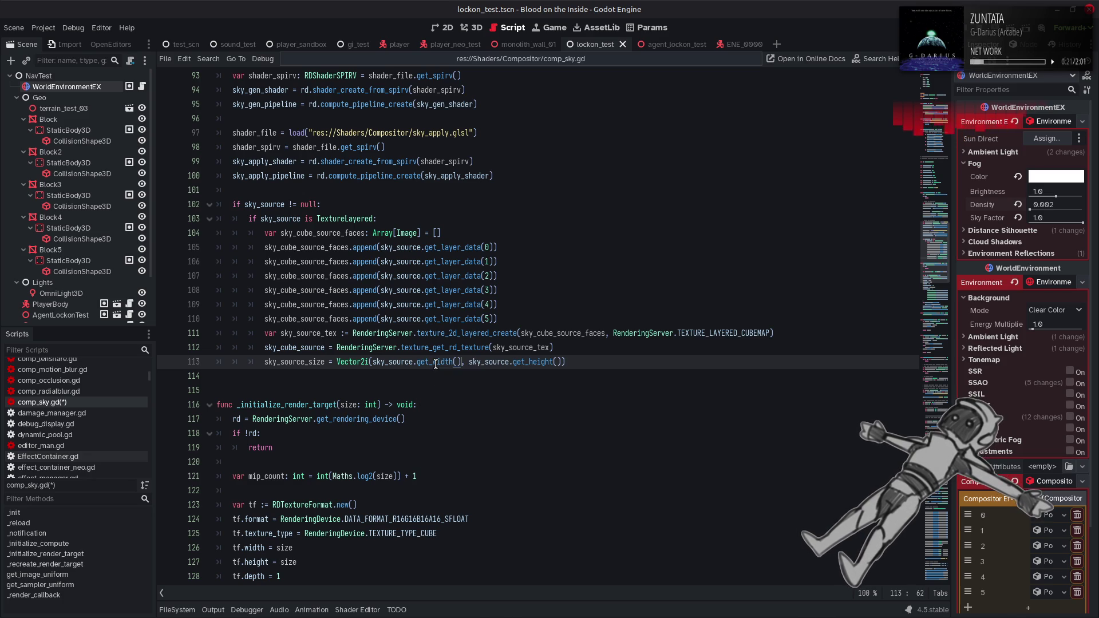
pyautogui.press('BackSpace')
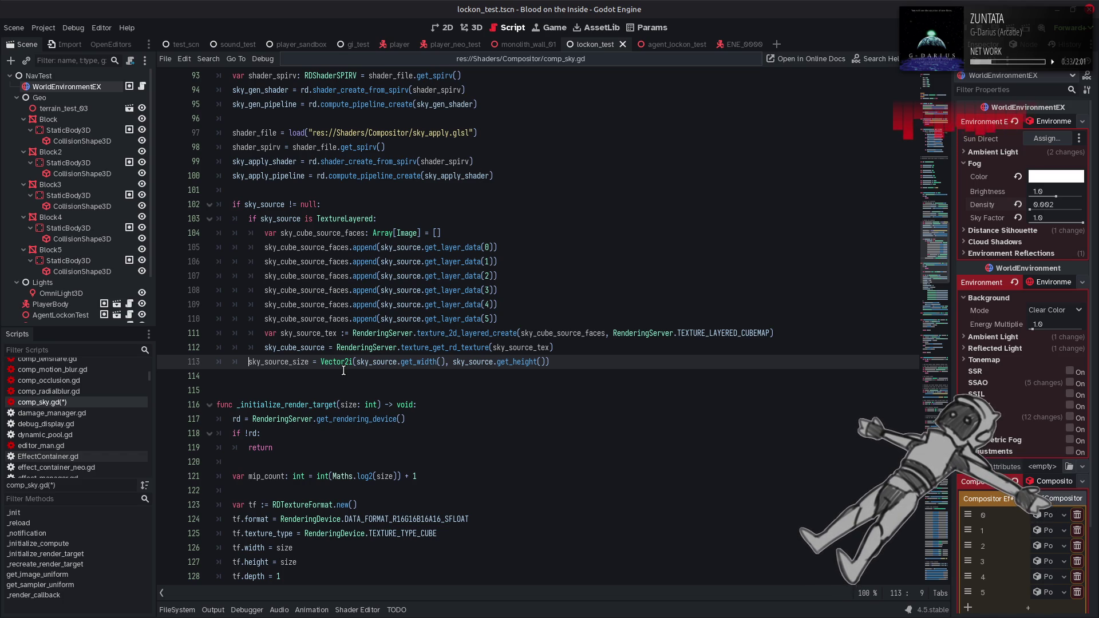
# - Look up the TextureLayered class documentation, then go back to the script
pyautogui.doubleClick(325, 220)
pyautogui.rightClick(325, 219)
pyautogui.click(385, 392)
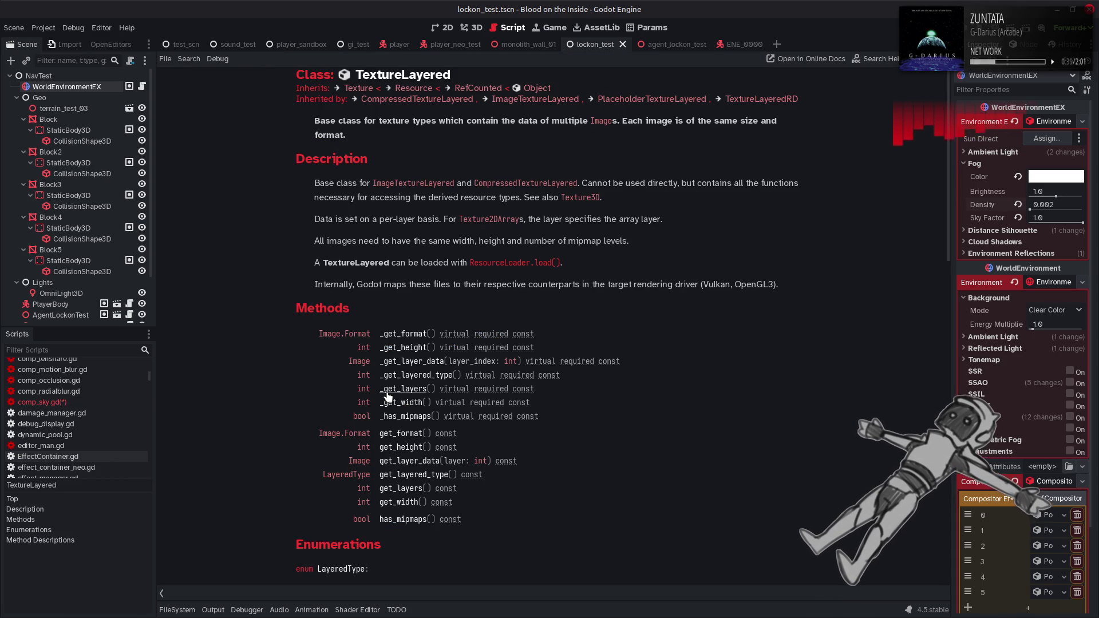
pyautogui.hotkey('alt', 'Left')
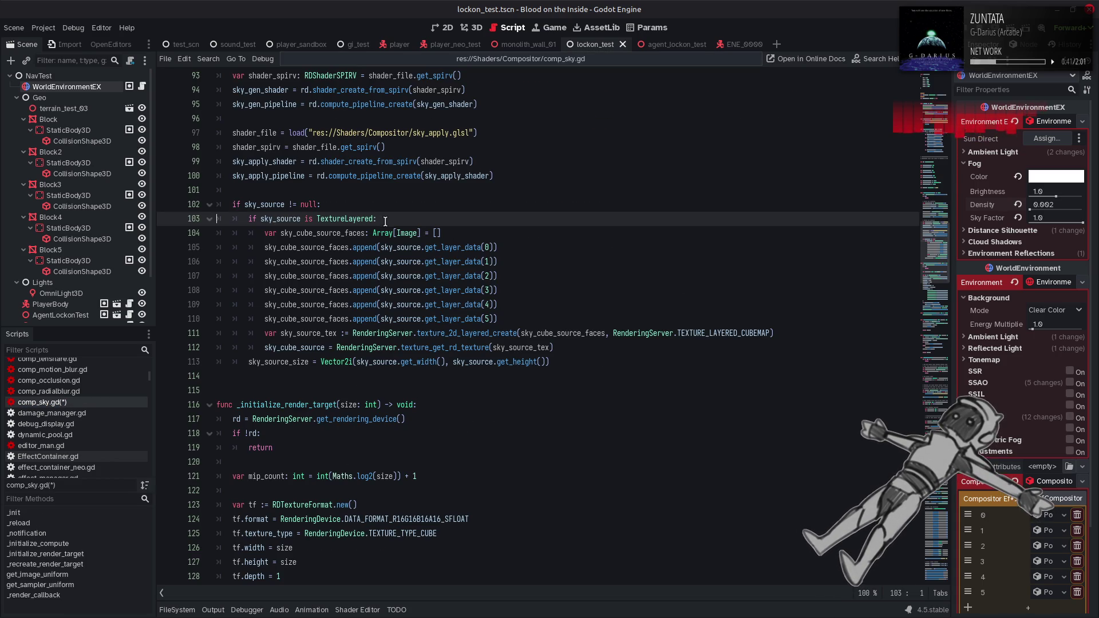
# - Extend line 103's condition with 'and sky_source.get_layers() == 6' and save comp_sky.gd
pyautogui.click(411, 216)
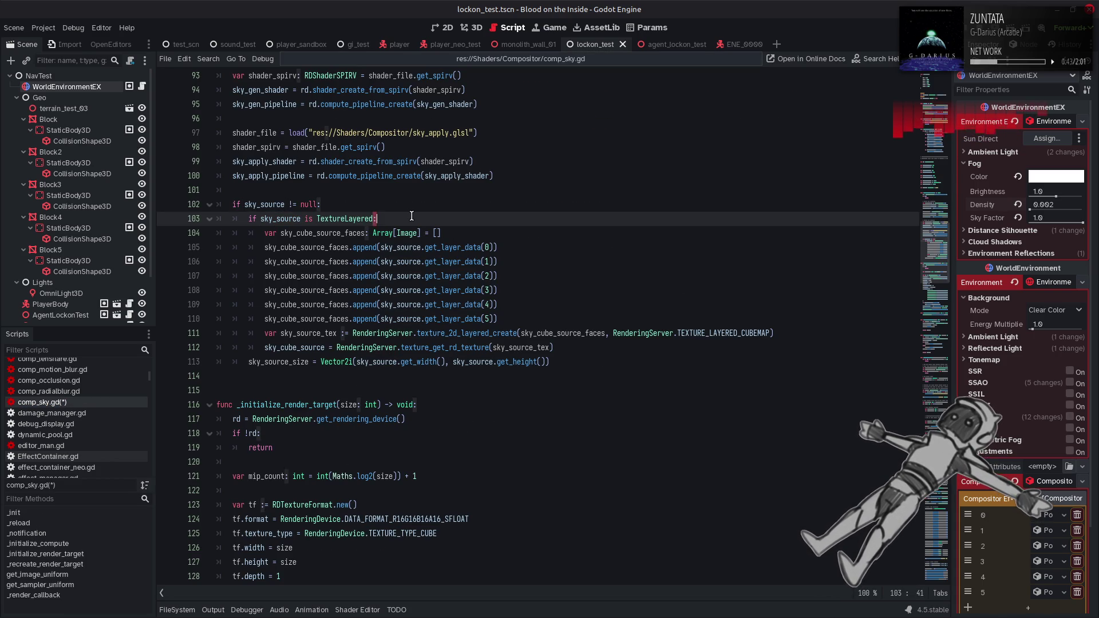
pyautogui.press('Left')
pyautogui.write('nd sky_source')
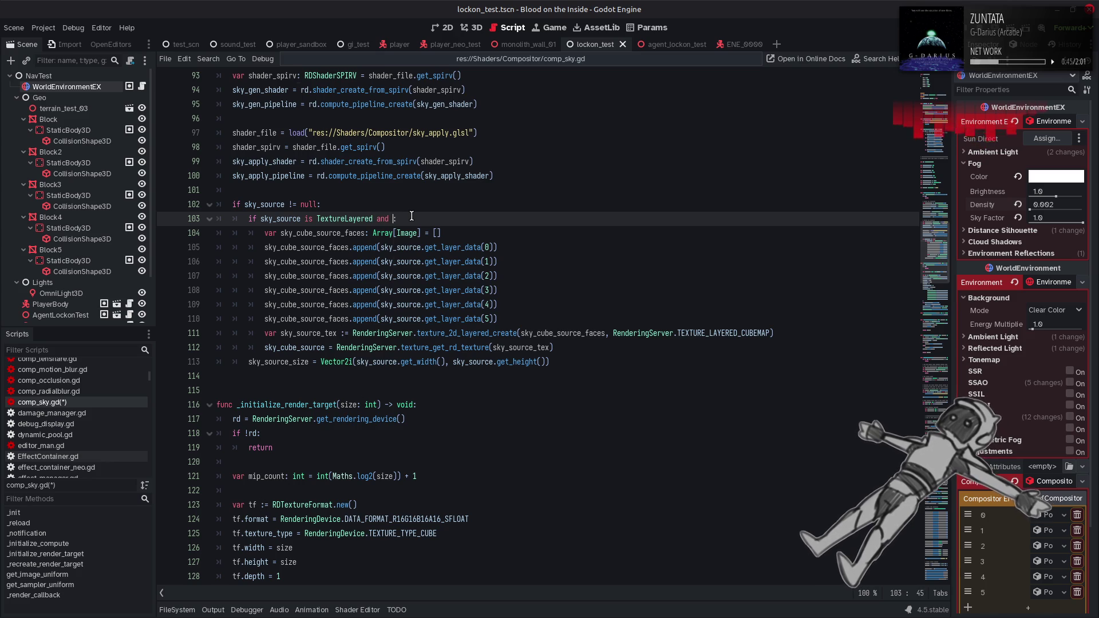
pyautogui.write('.get_la')
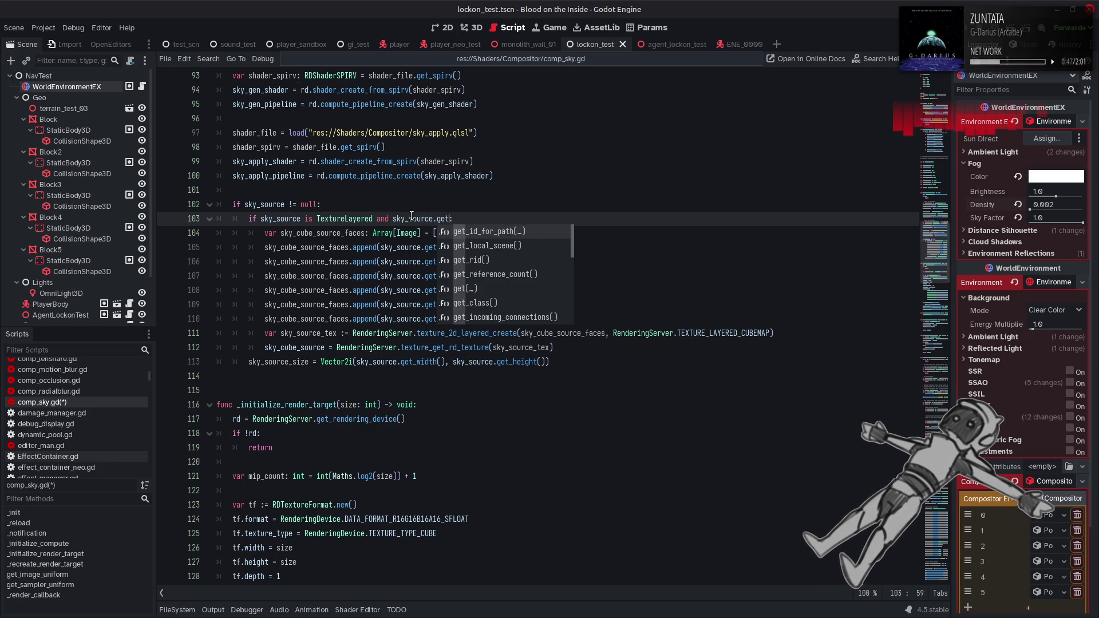
pyautogui.write('yt')
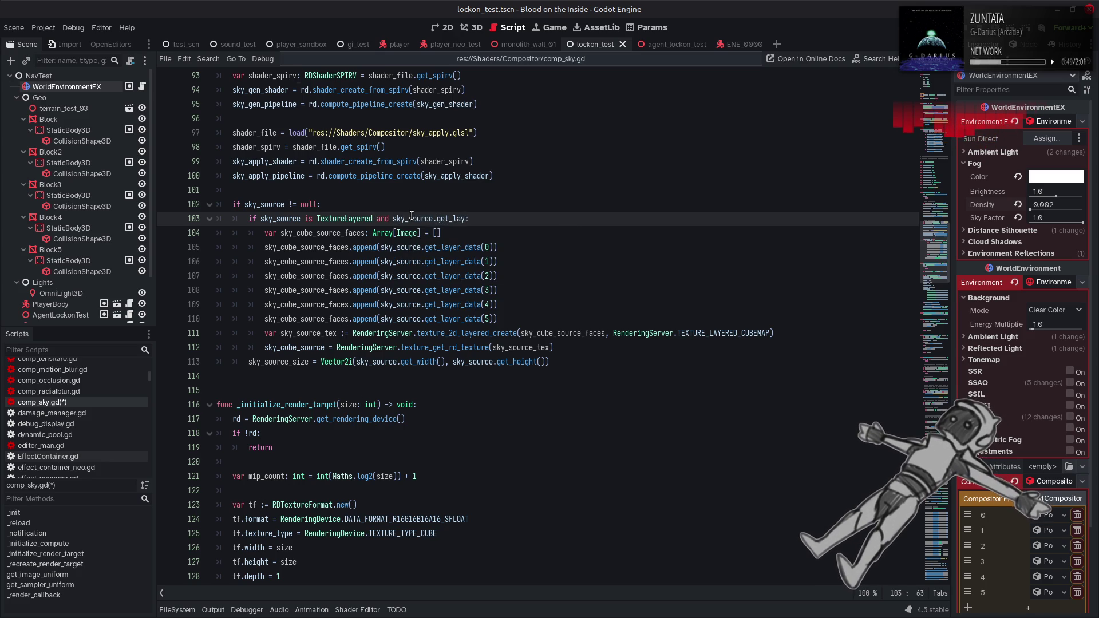
pyautogui.write('ers == 6')
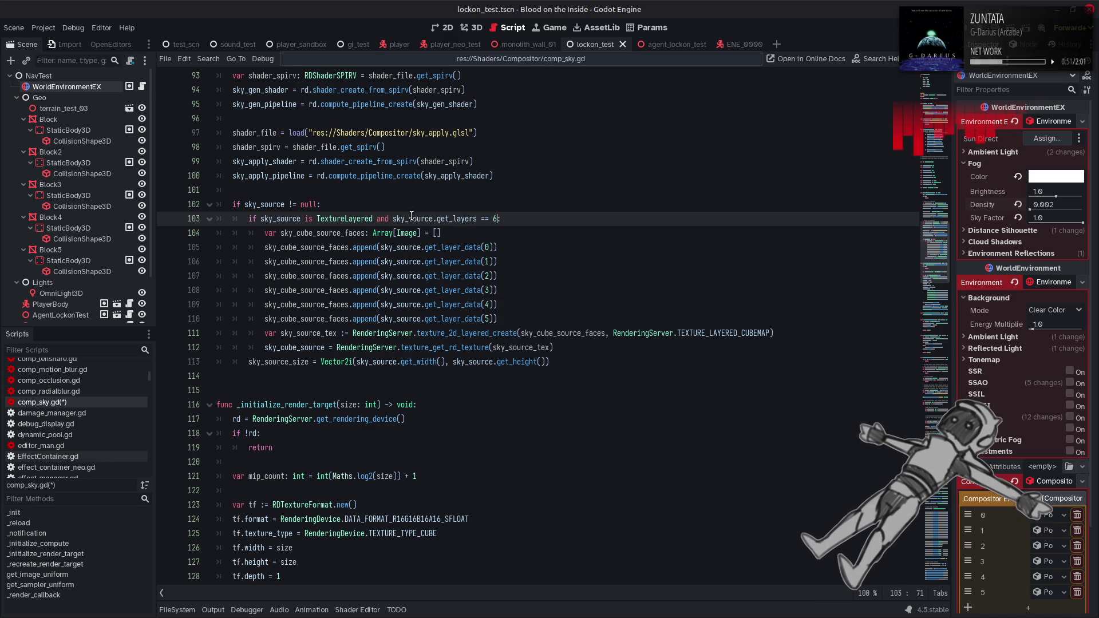
pyautogui.click(480, 219)
pyautogui.write('(')
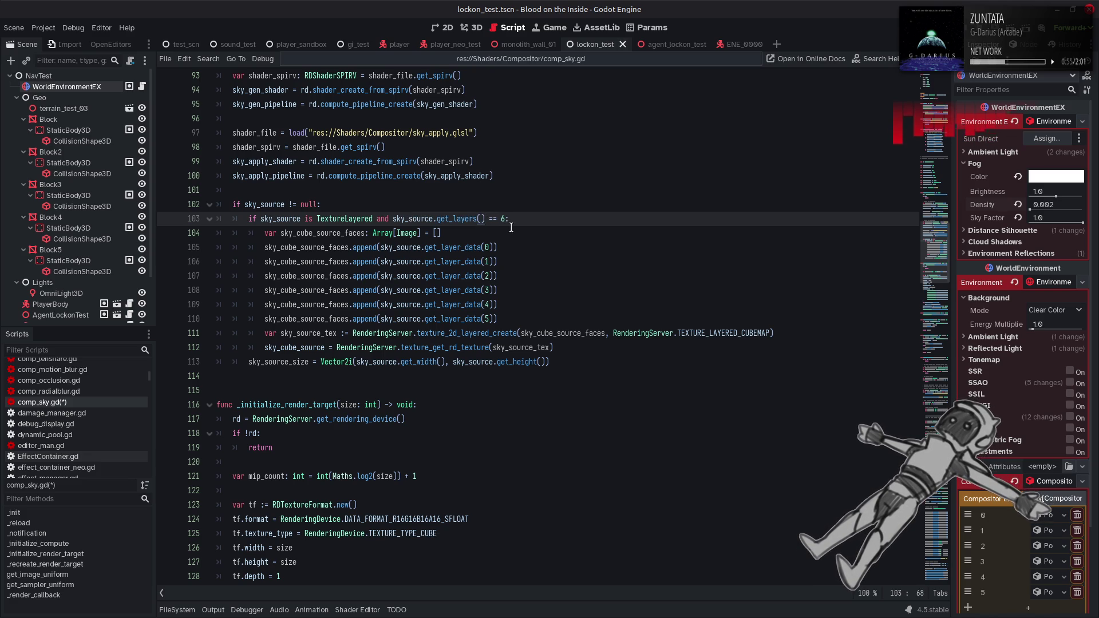
pyautogui.click(511, 227)
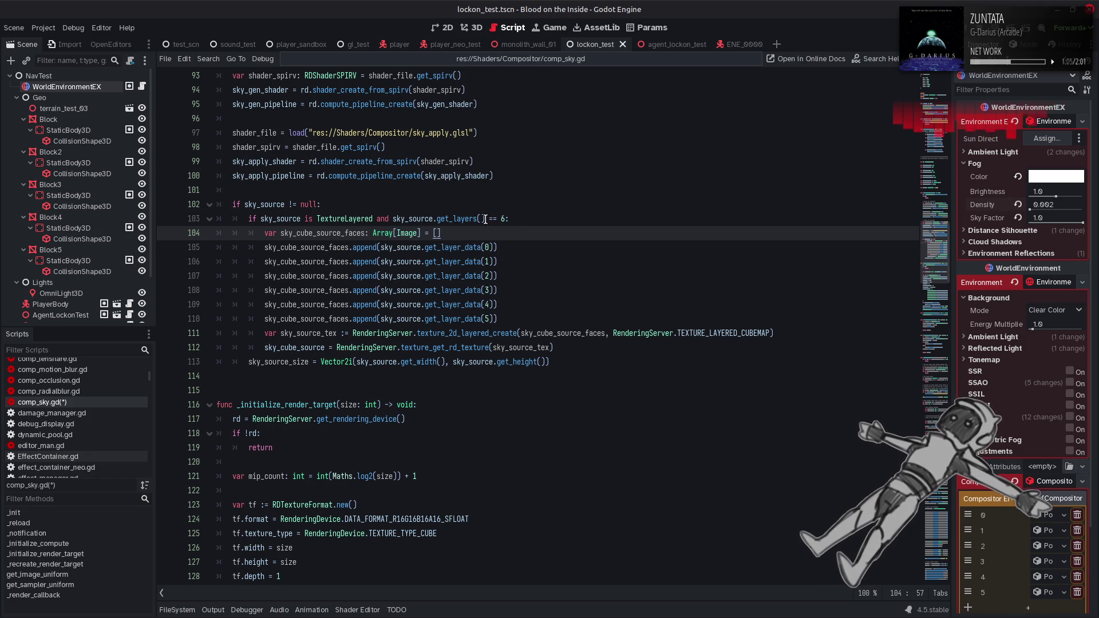
pyautogui.hotkey('ctrl', 's')
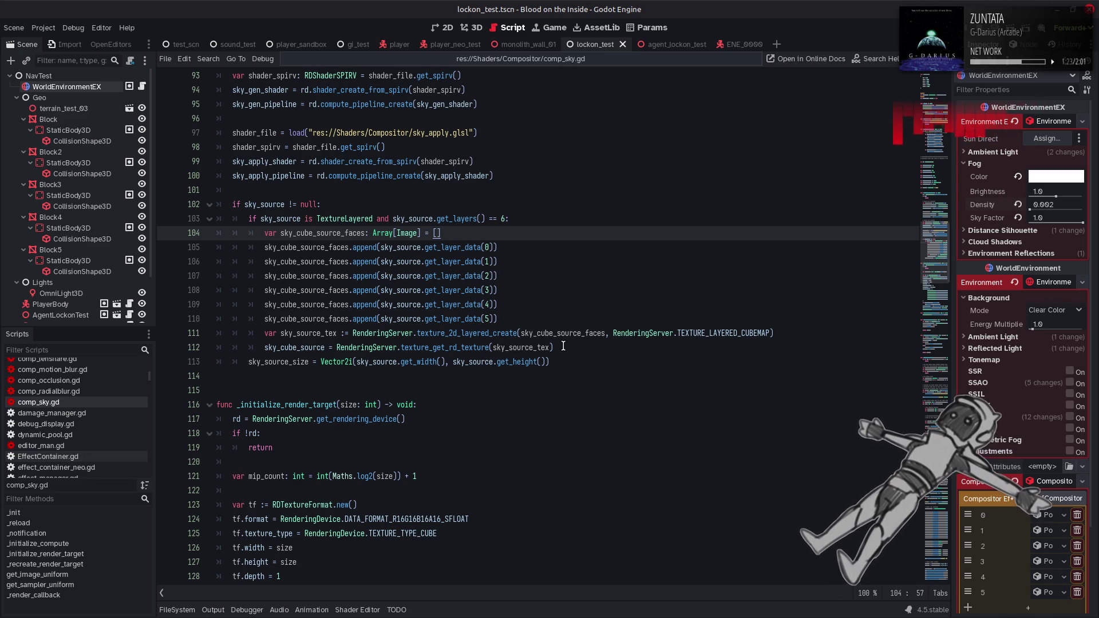
pyautogui.moveTo(564, 346); pyautogui.dragTo(261, 232)
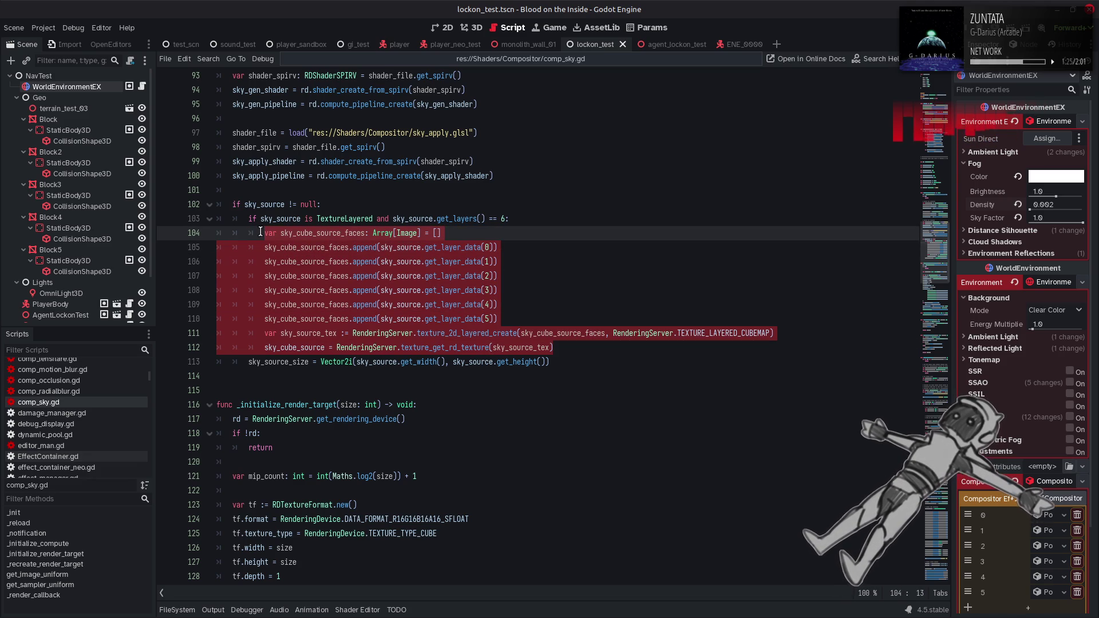
# - Add an else branch after the cube block and paste the cube-face code into it
pyautogui.click(566, 347)
pyautogui.press('Return')
pyautogui.press('BackSpace')
pyautogui.write('e')
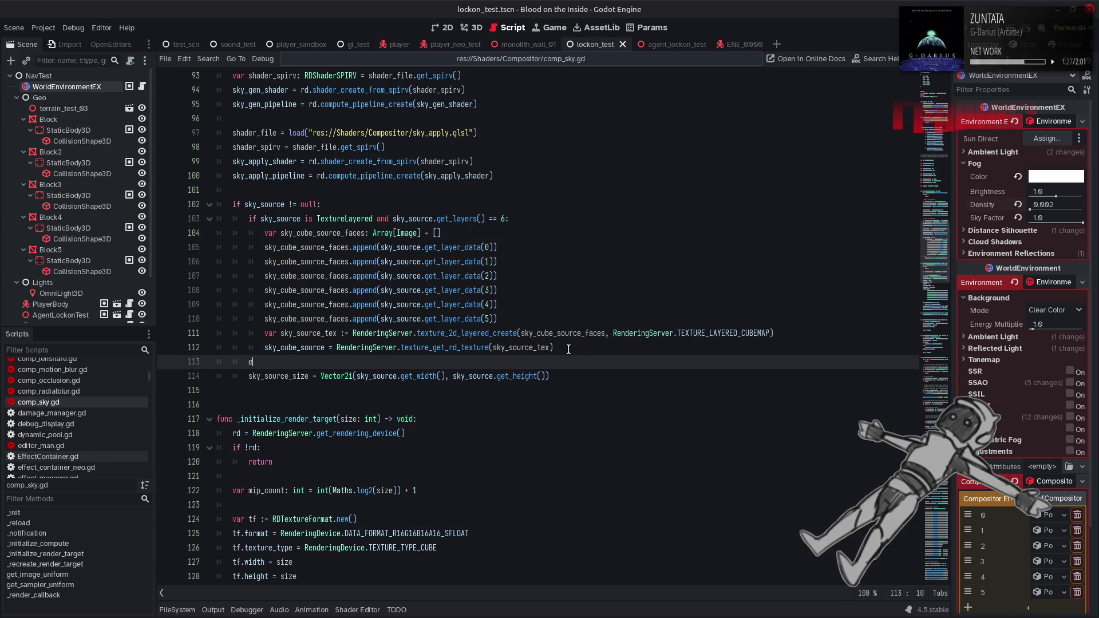
pyautogui.write('lse:')
pyautogui.press('Return')
pyautogui.hotkey('ctrl', 'v')
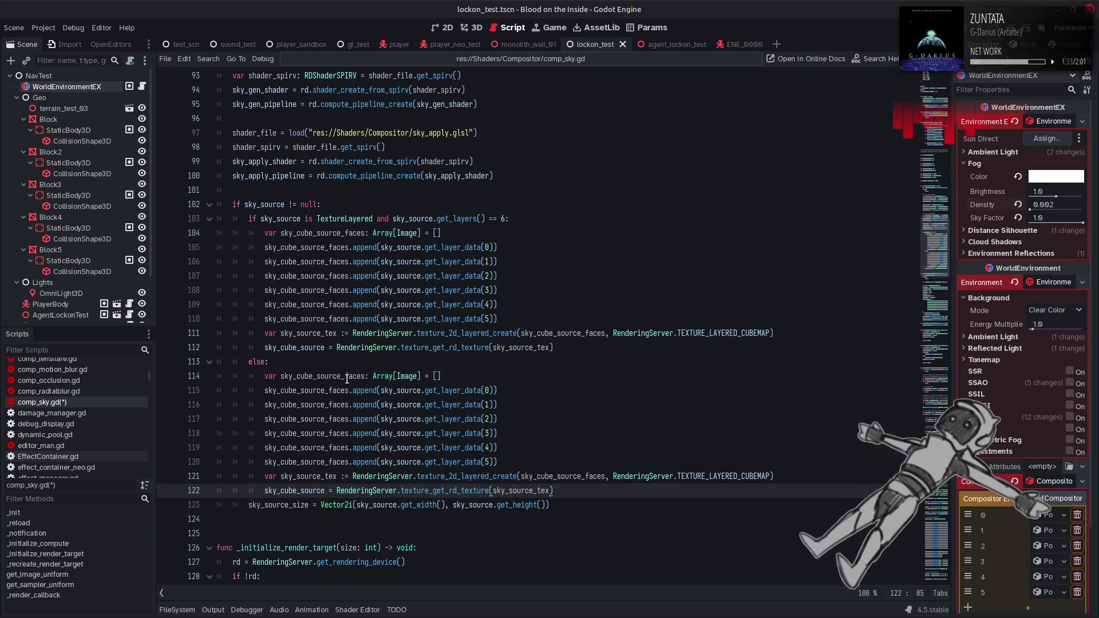
# - Rename the pasted faces variable to image and change its type from Array[Image] to Image
pyautogui.moveTo(345, 378); pyautogui.dragTo(367, 378)
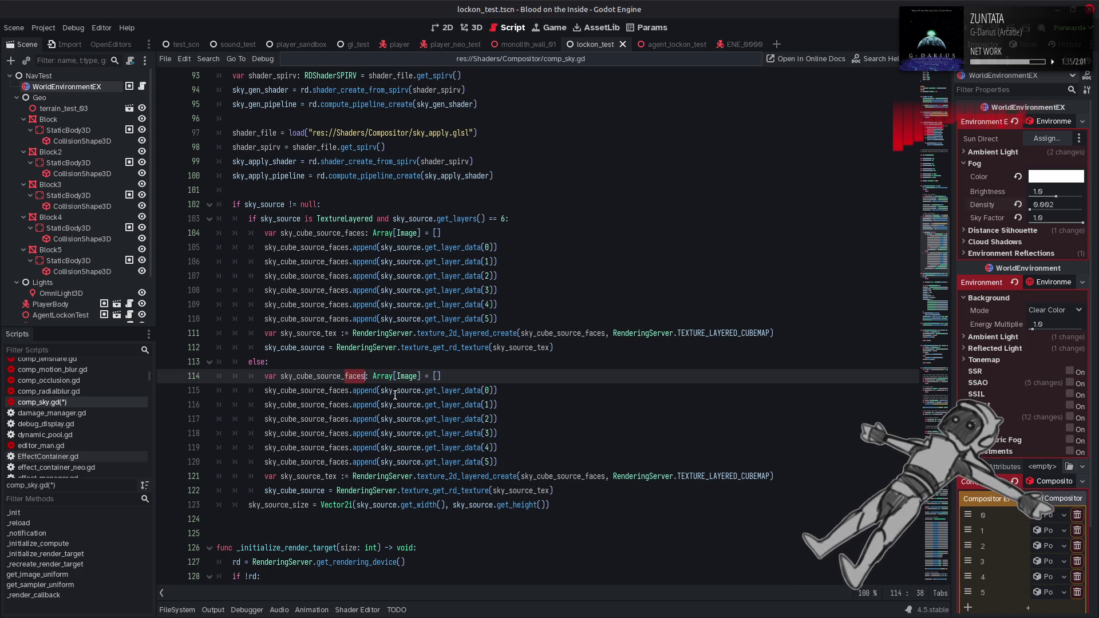
pyautogui.write('image')
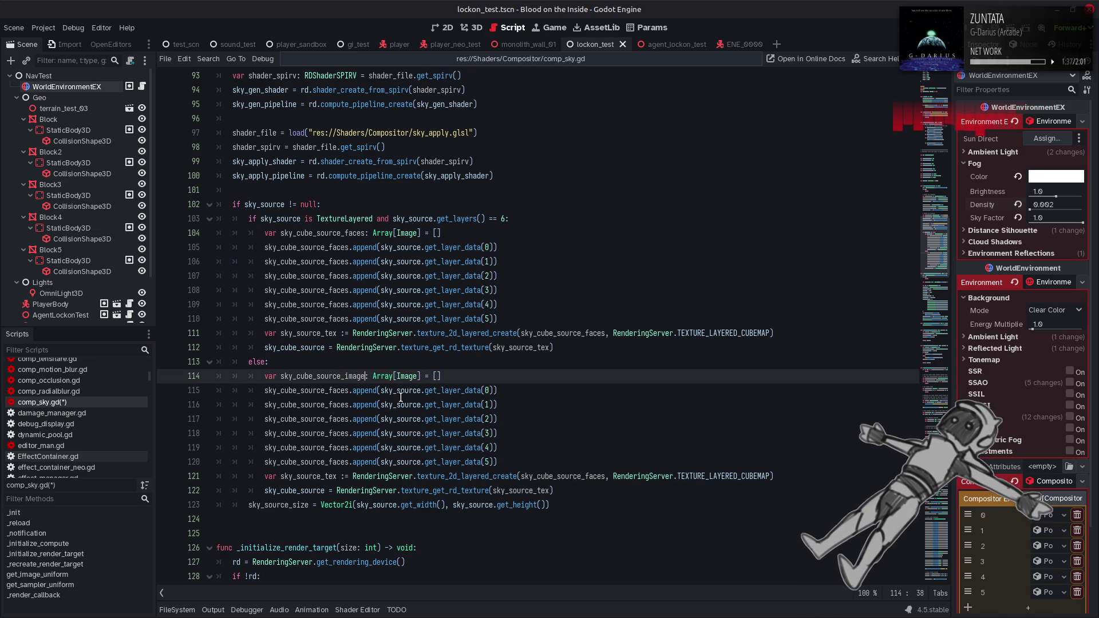
pyautogui.doubleClick(389, 376)
pyautogui.press('Delete')
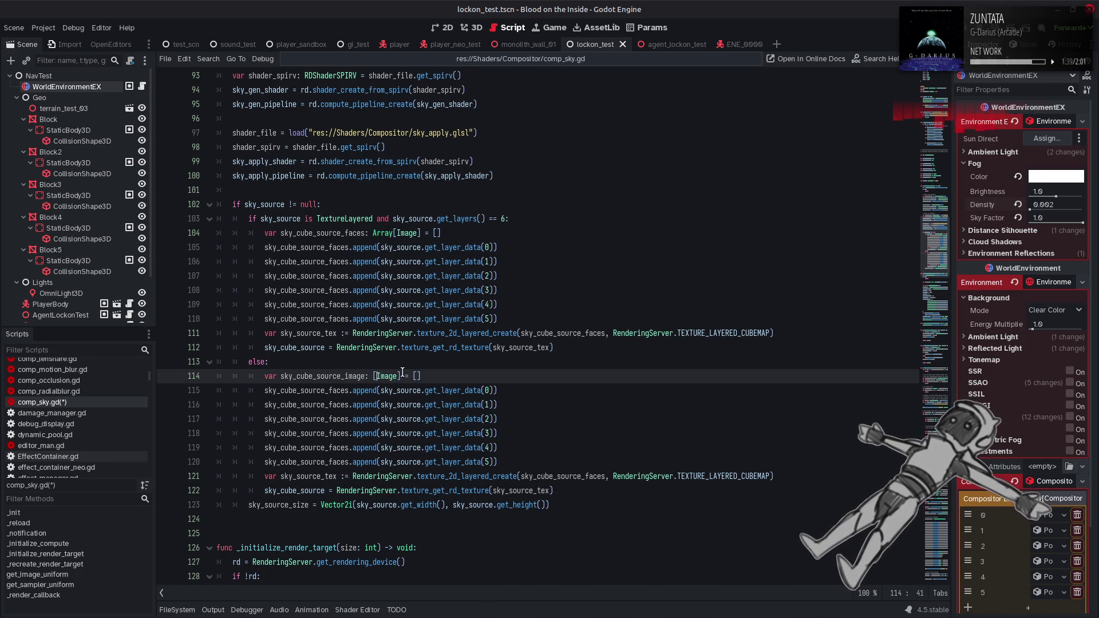
pyautogui.click(397, 376)
pyautogui.press('BackSpace')
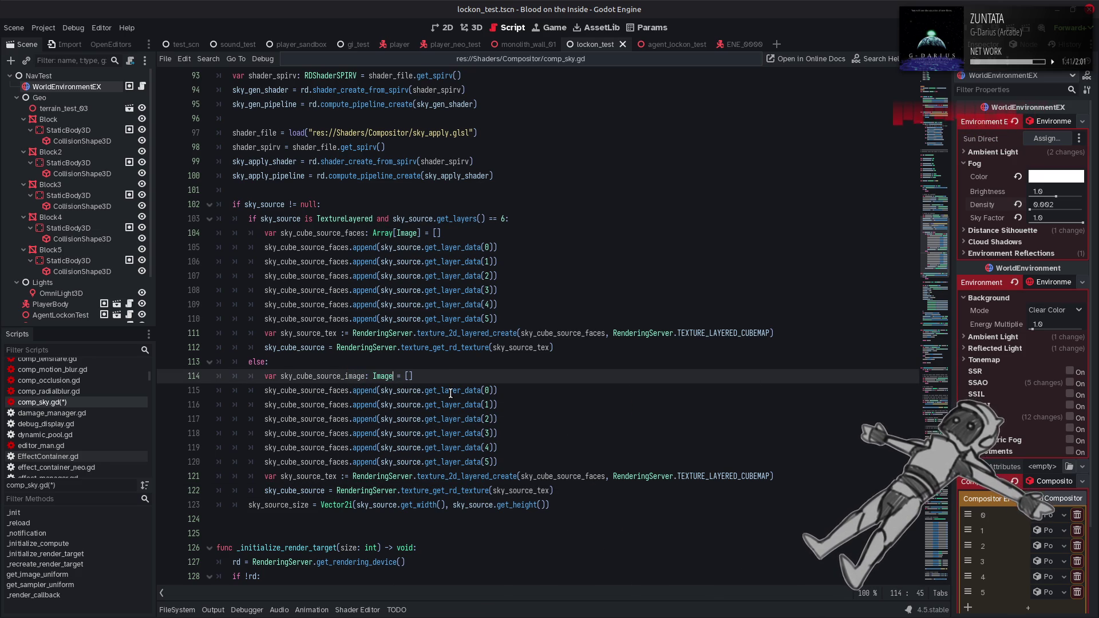
# - Check the Texture and Texture2D class documentation for sky_source, then return to comp_sky.gd
pyautogui.click(406, 391)
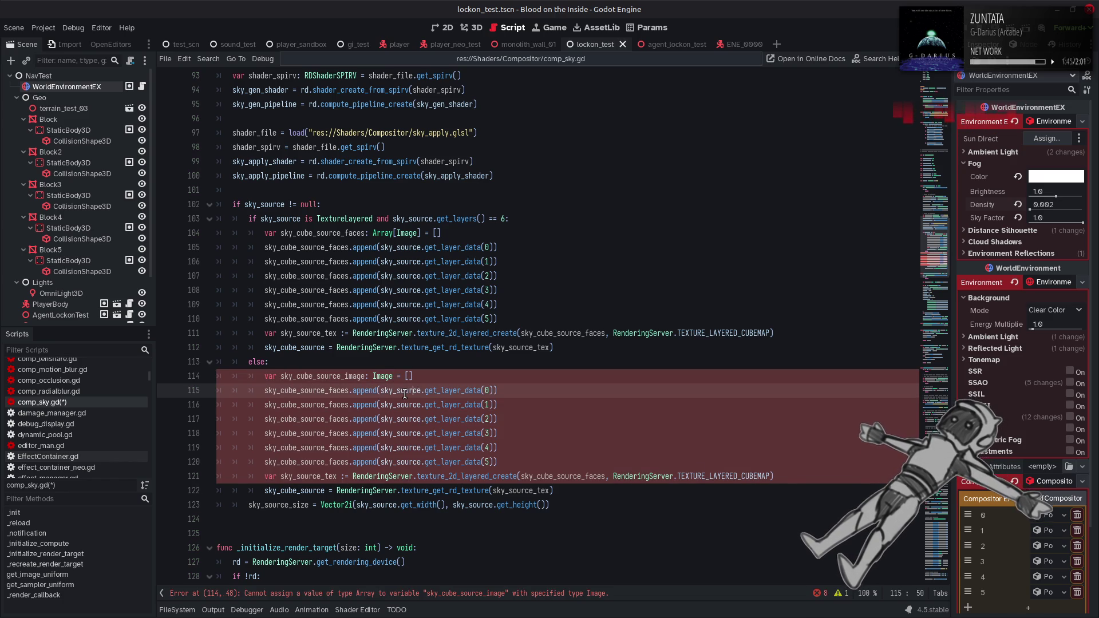
pyautogui.moveTo(405, 394)
pyautogui.click(581, 409)
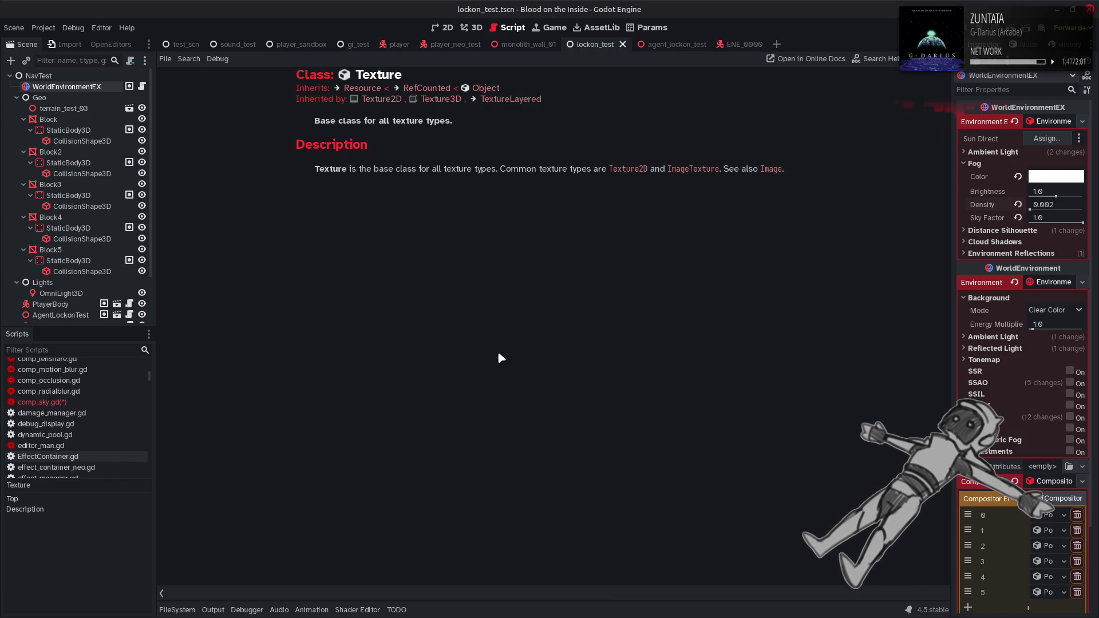
pyautogui.click(382, 100)
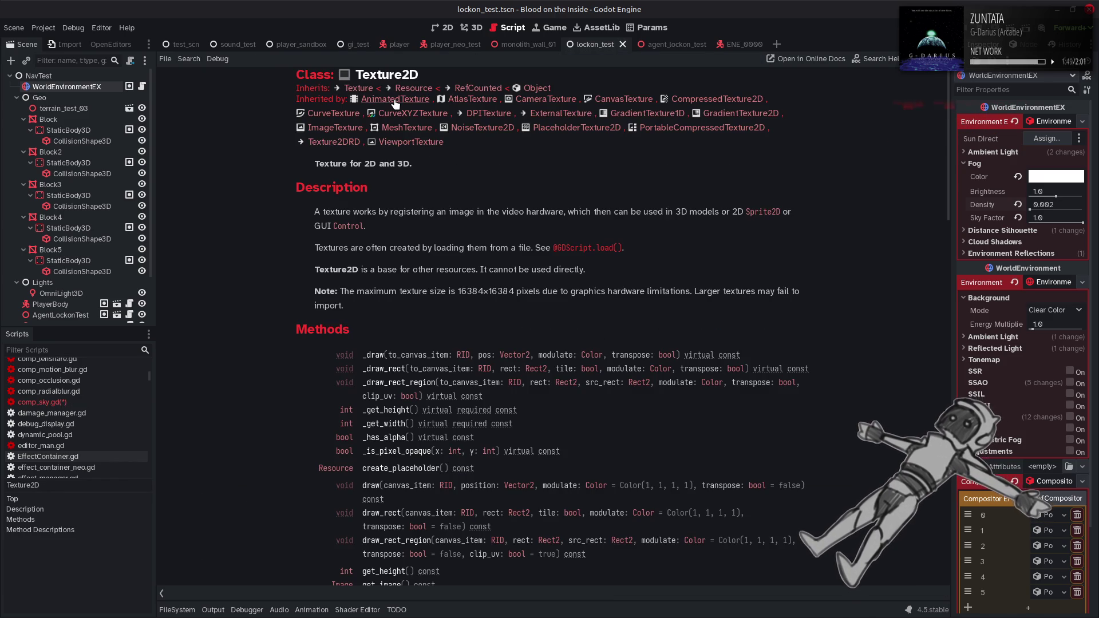
pyautogui.scroll(-2, 423, 156)
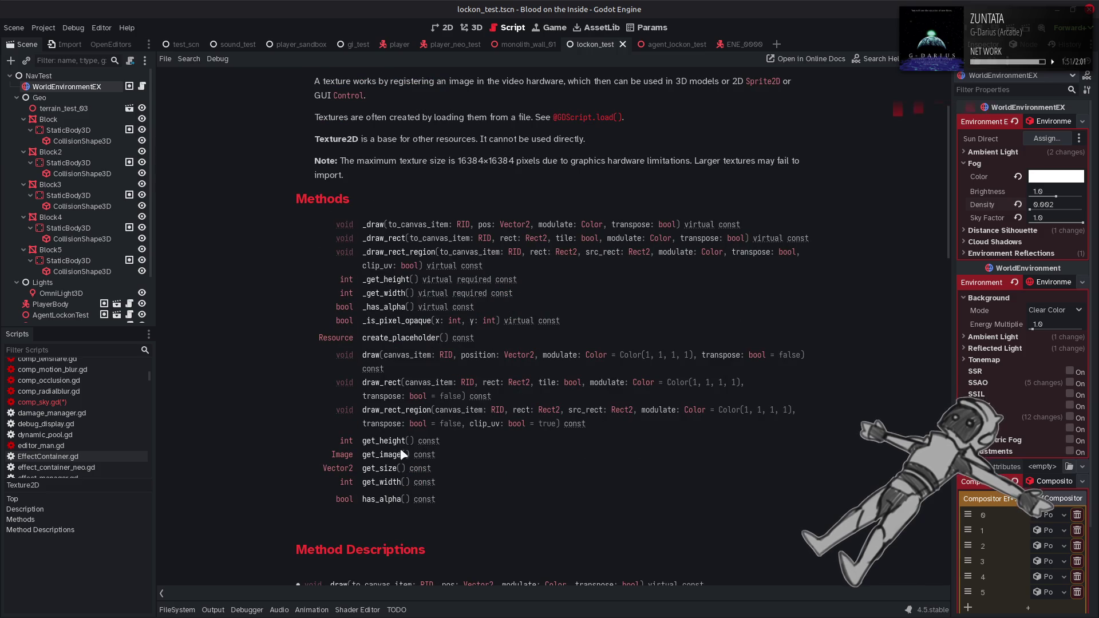
pyautogui.hotkey('alt', 'Left')
pyautogui.hotkey('alt', 'Left')
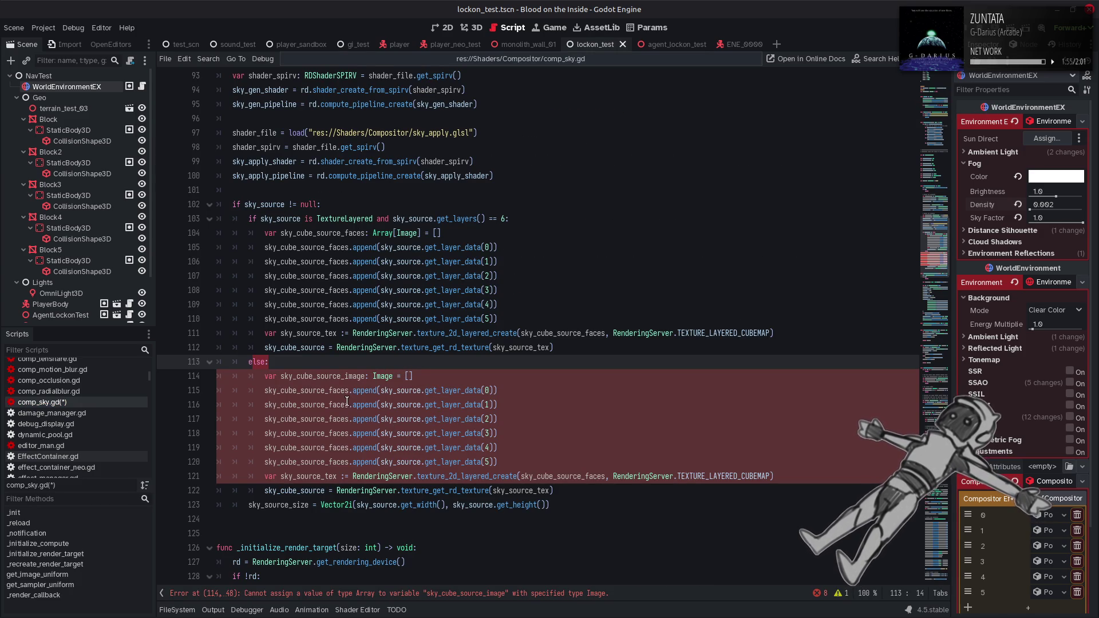
# - Initialize the image from sky_source.get_image() and delete the six face-append lines
pyautogui.doubleClick(314, 490)
pyautogui.click(411, 377)
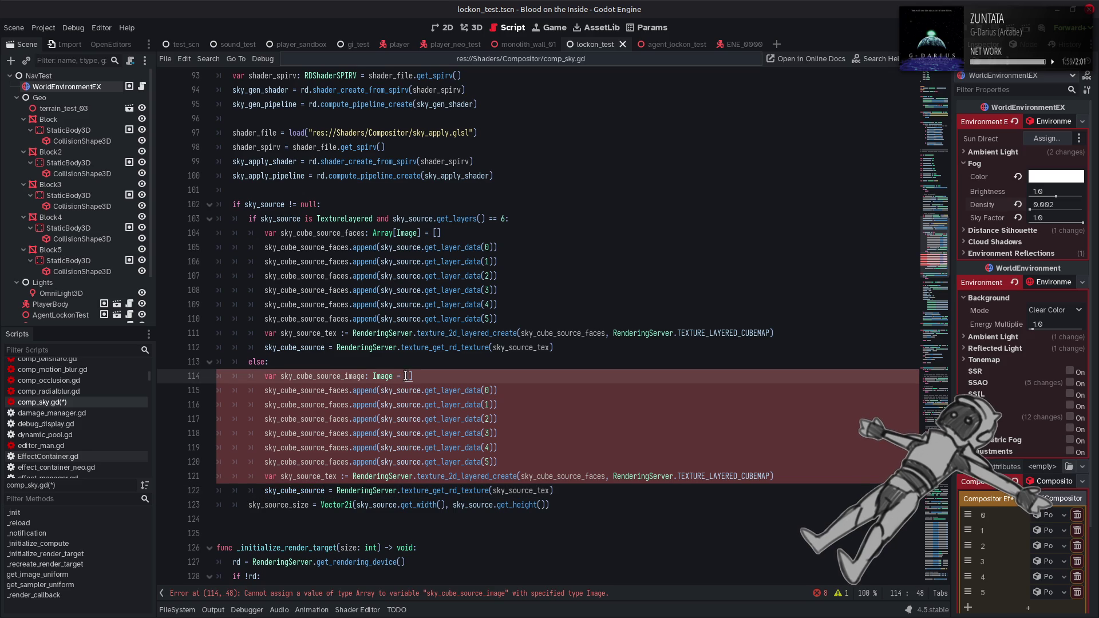
pyautogui.press('BackSpace')
pyautogui.press('BackSpace')
pyautogui.write('sky_cube_source.get')
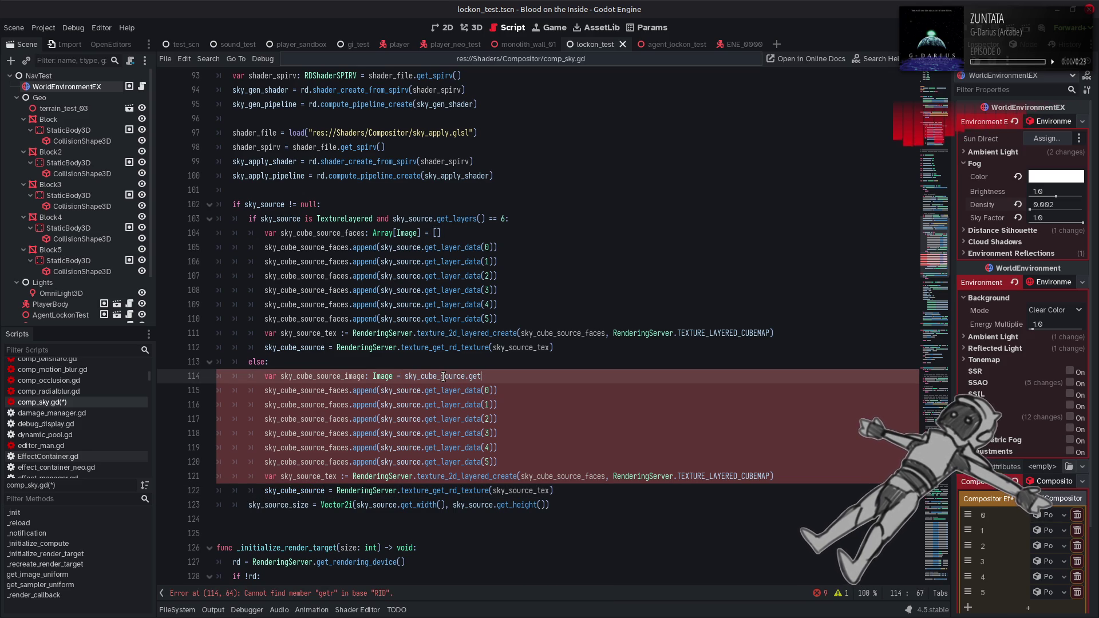
pyautogui.write('_image(')
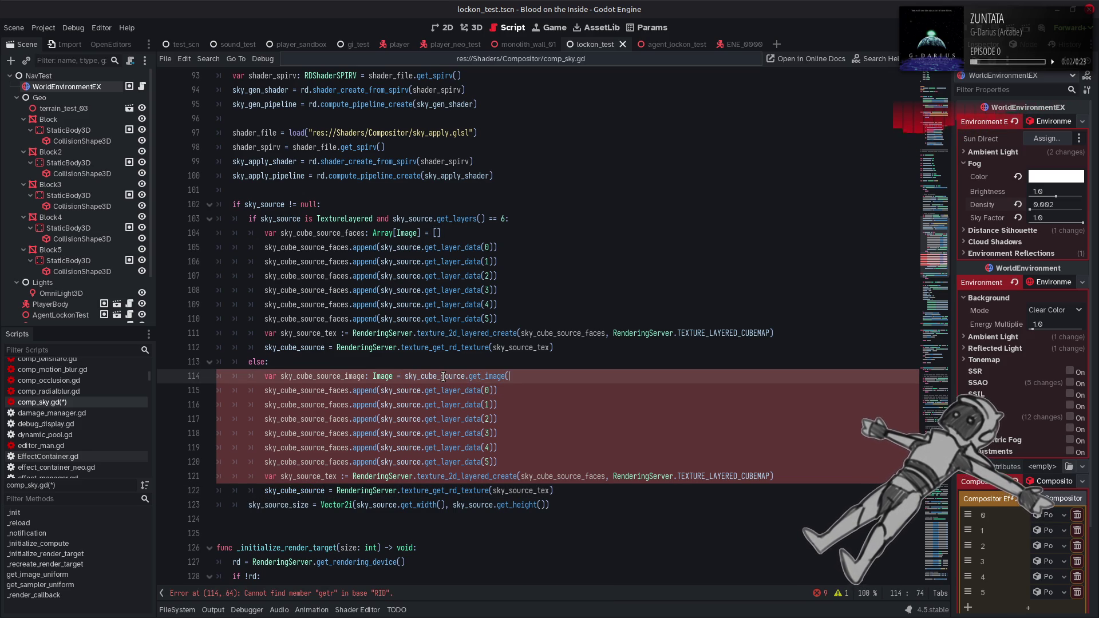
pyautogui.write(')')
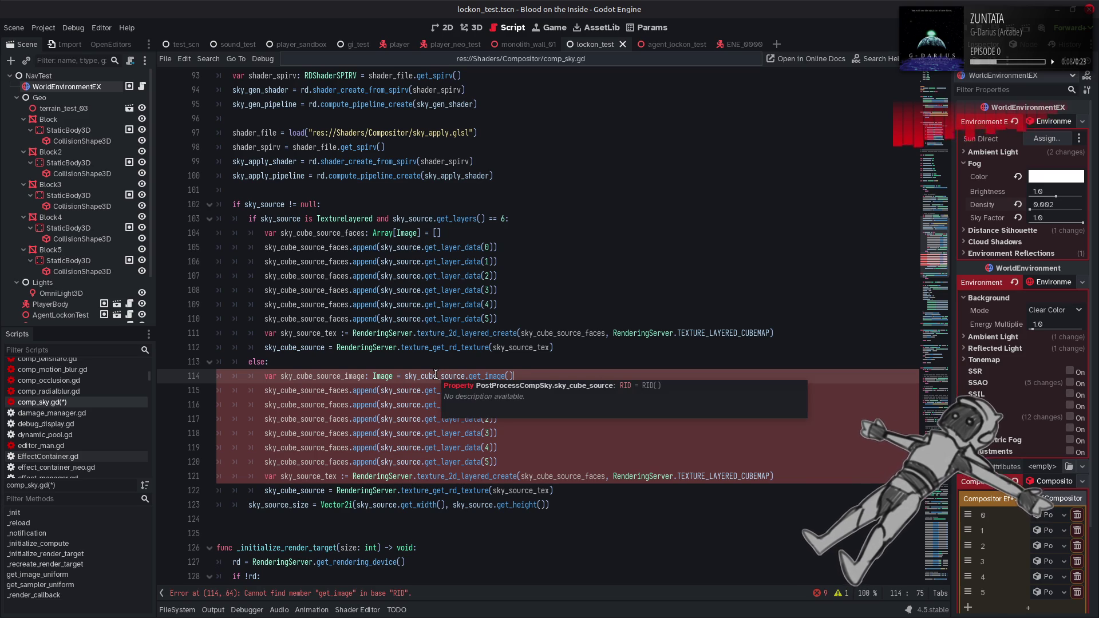
pyautogui.click(436, 375)
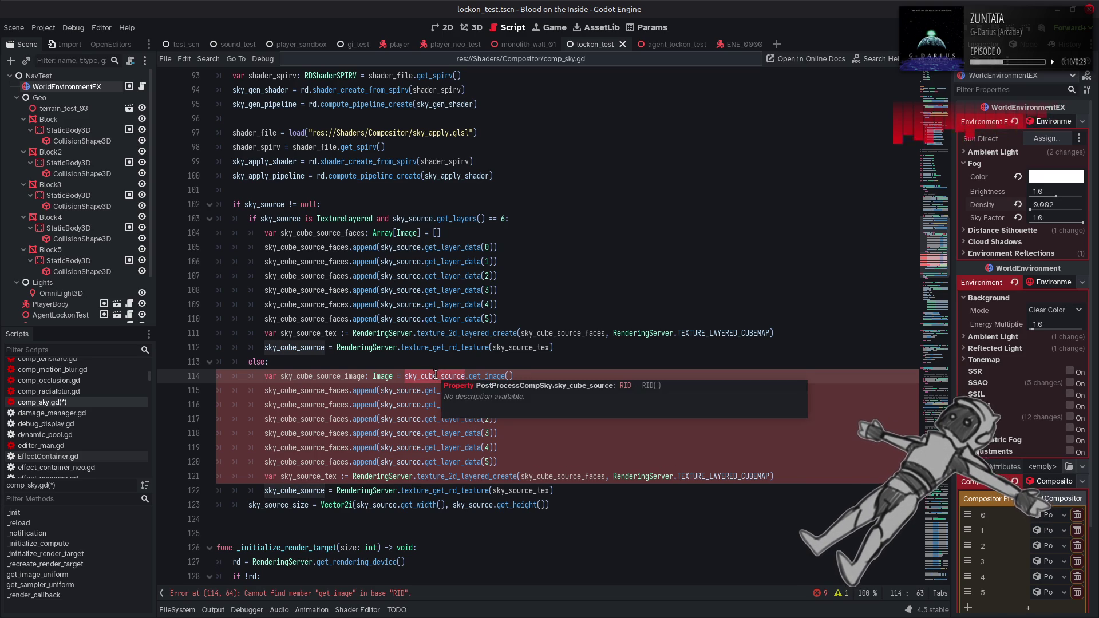
pyautogui.click(410, 218)
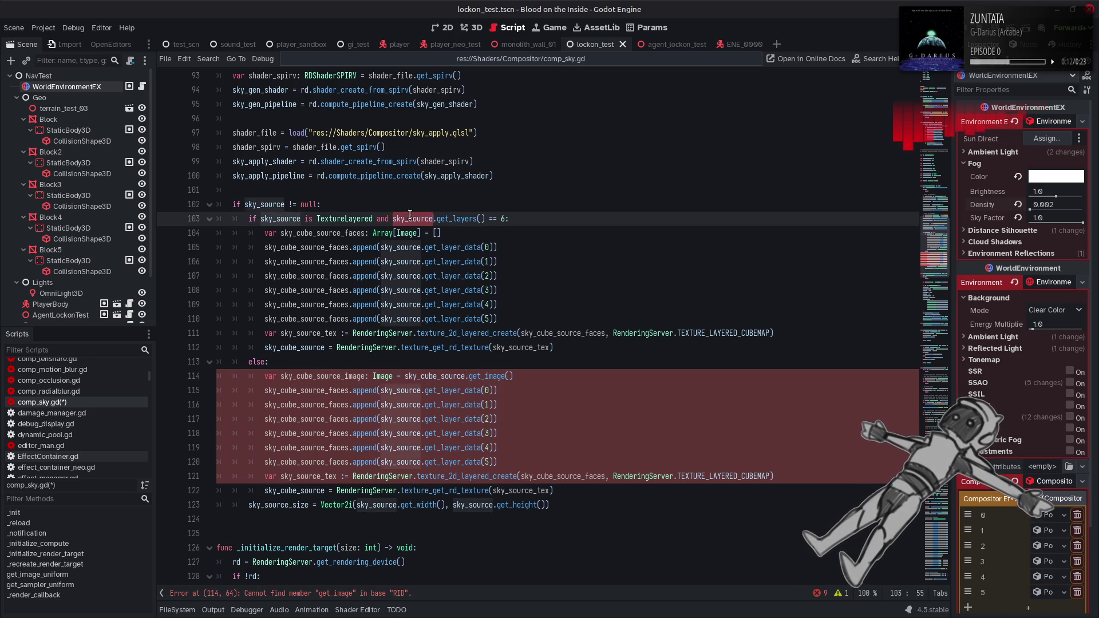
pyautogui.doubleClick(441, 376)
pyautogui.write('sky_source')
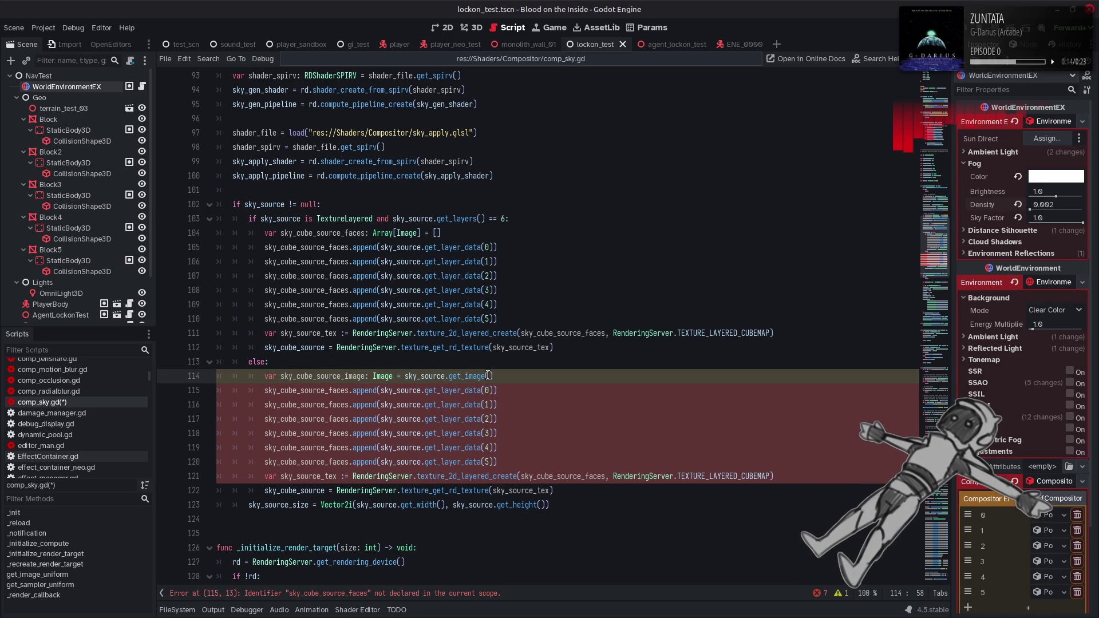
pyautogui.click(574, 387)
pyautogui.moveTo(498, 462)
pyautogui.mouseDown()
pyautogui.moveTo(344, 406)
pyautogui.moveTo(217, 390)
pyautogui.mouseUp()
pyautogui.press('Delete')
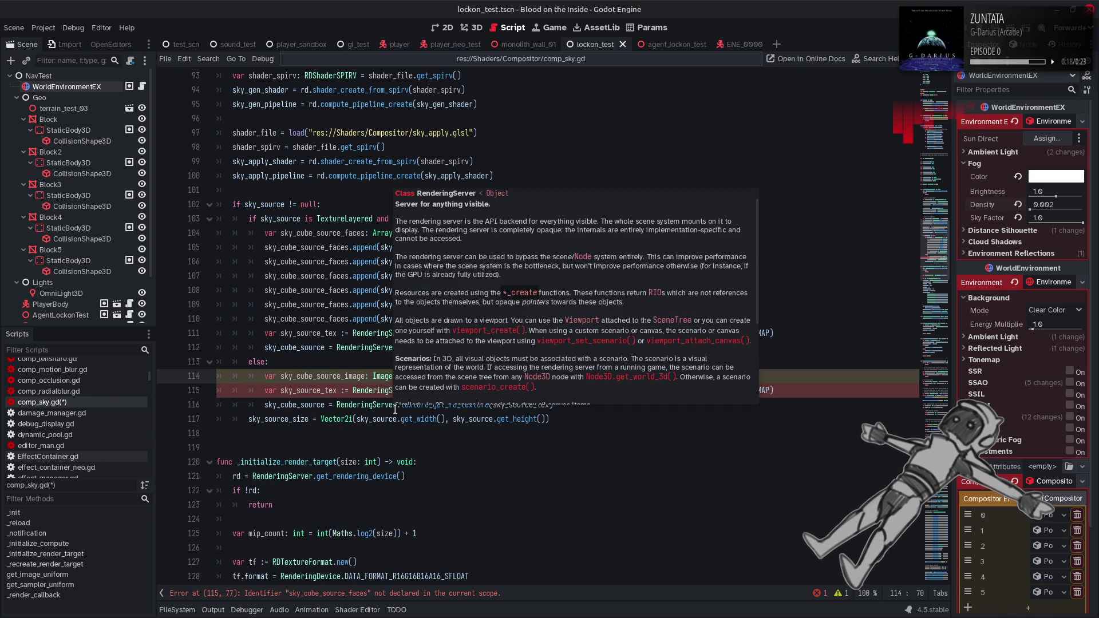
# - Change the creation call to texture_2d_create with only the image variable as argument
pyautogui.click(491, 389)
pyautogui.press('BackSpace')
pyautogui.press('BackSpace')
pyautogui.press('BackSpace')
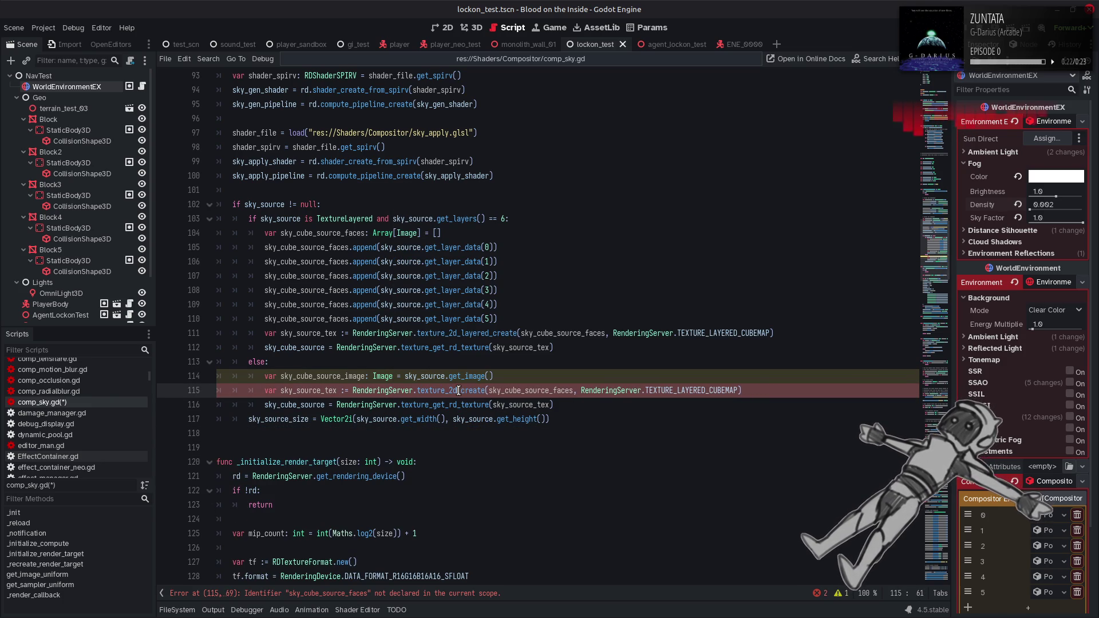
pyautogui.moveTo(458, 391)
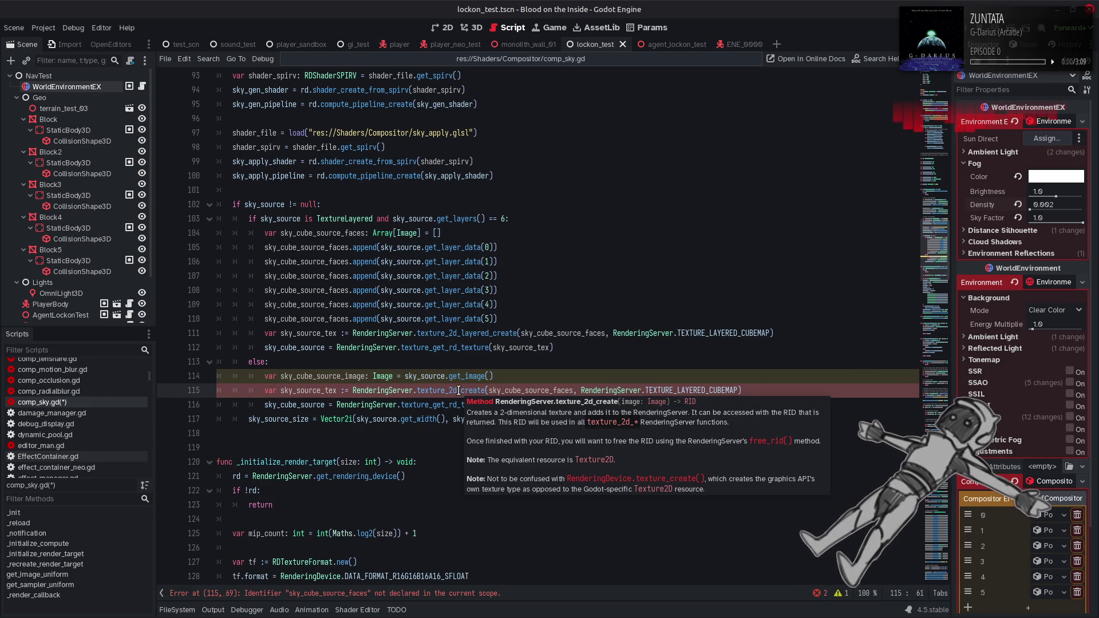
pyautogui.doubleClick(342, 376)
pyautogui.hotkey('ctrl', 'c')
pyautogui.doubleClick(538, 390)
pyautogui.hotkey('ctrl', 'v')
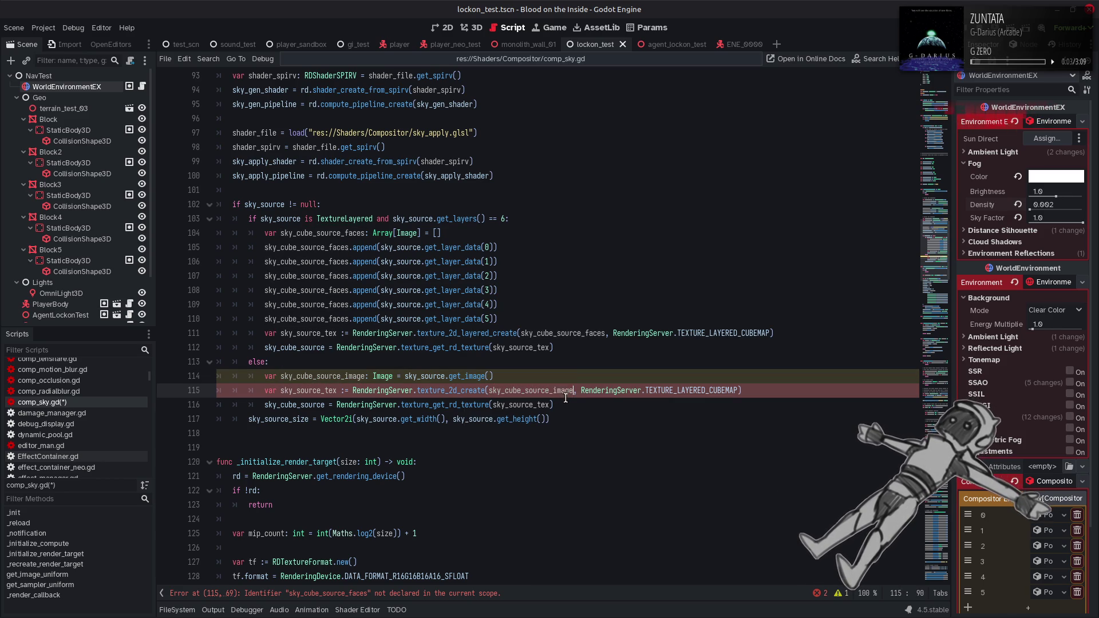
pyautogui.click(719, 390)
pyautogui.moveTo(574, 391); pyautogui.dragTo(738, 391)
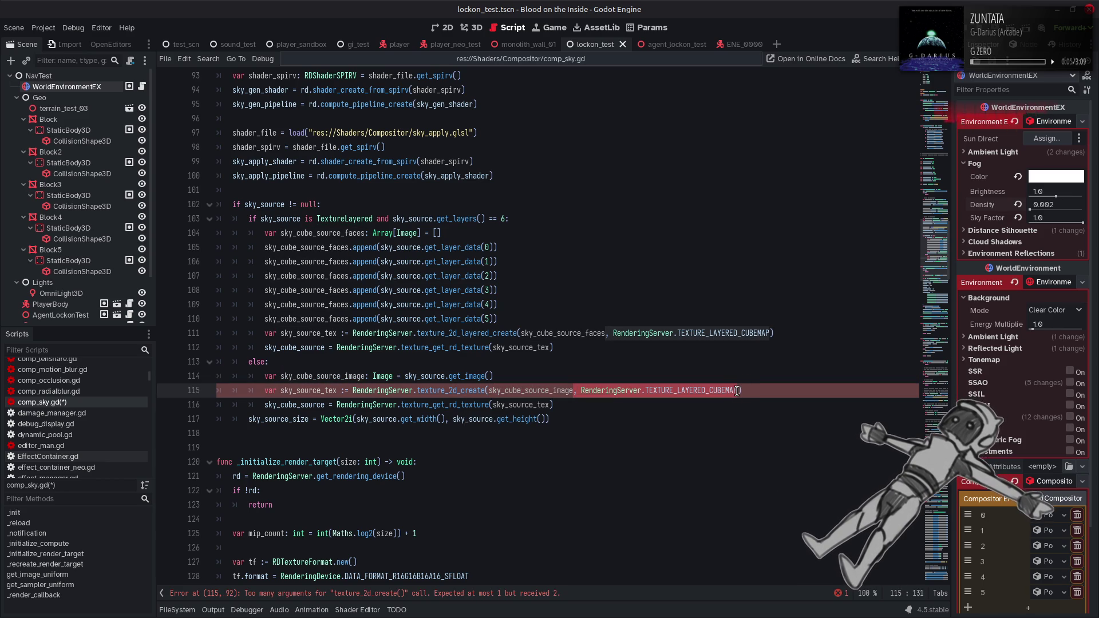
pyautogui.press('BackSpace')
pyautogui.click(628, 408)
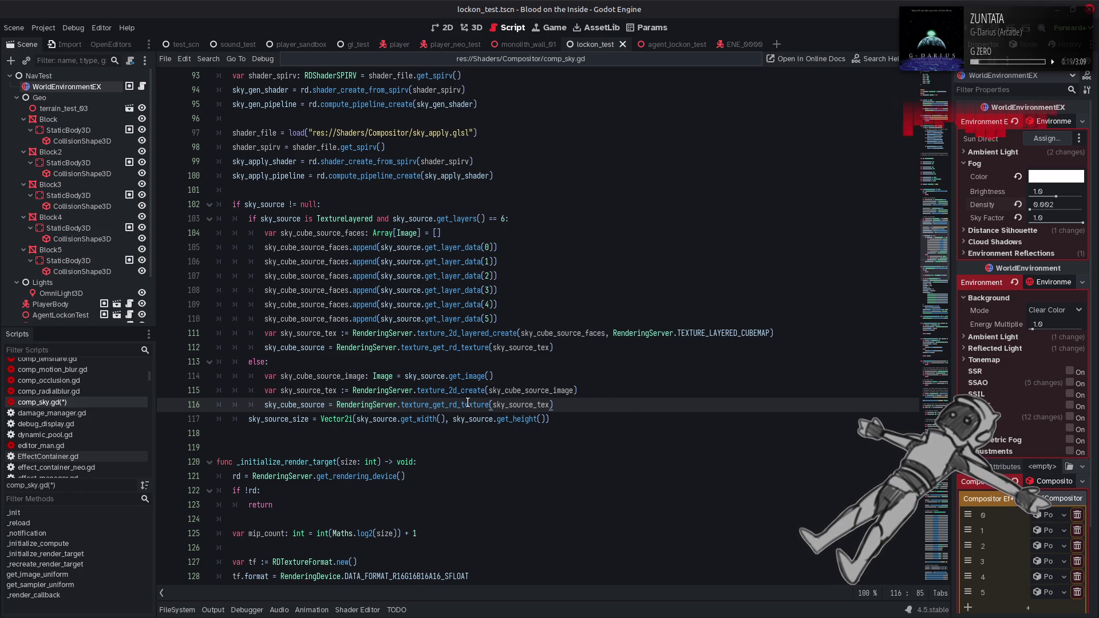
# - Highlight the uses of sky_cube_source and save comp_sky.gd
pyautogui.moveTo(308, 407)
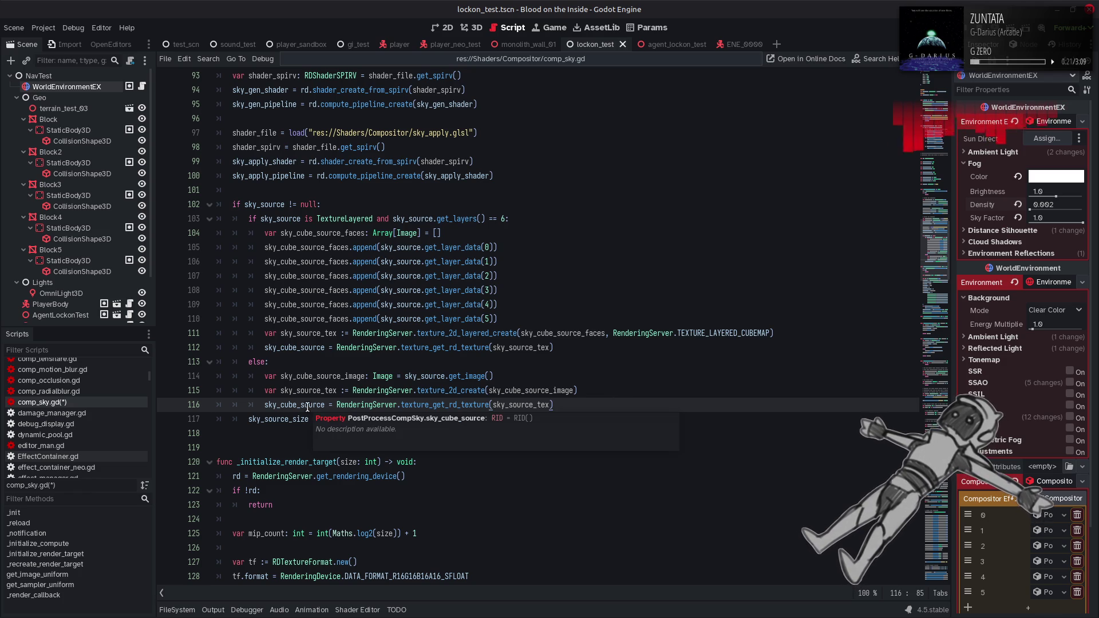
pyautogui.click(303, 405)
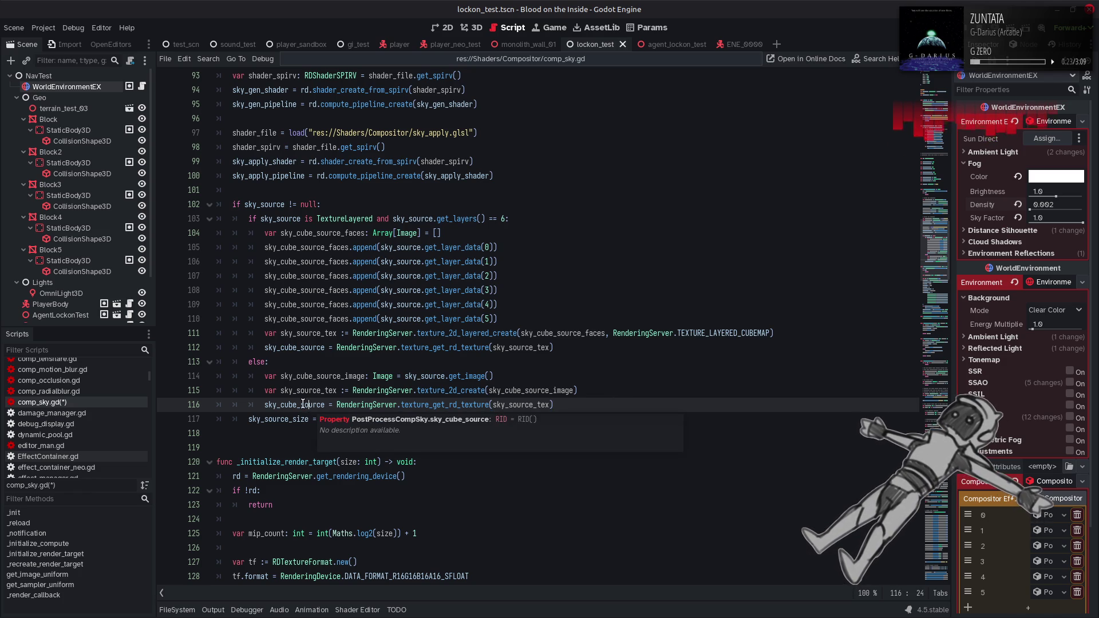
pyautogui.moveTo(303, 404)
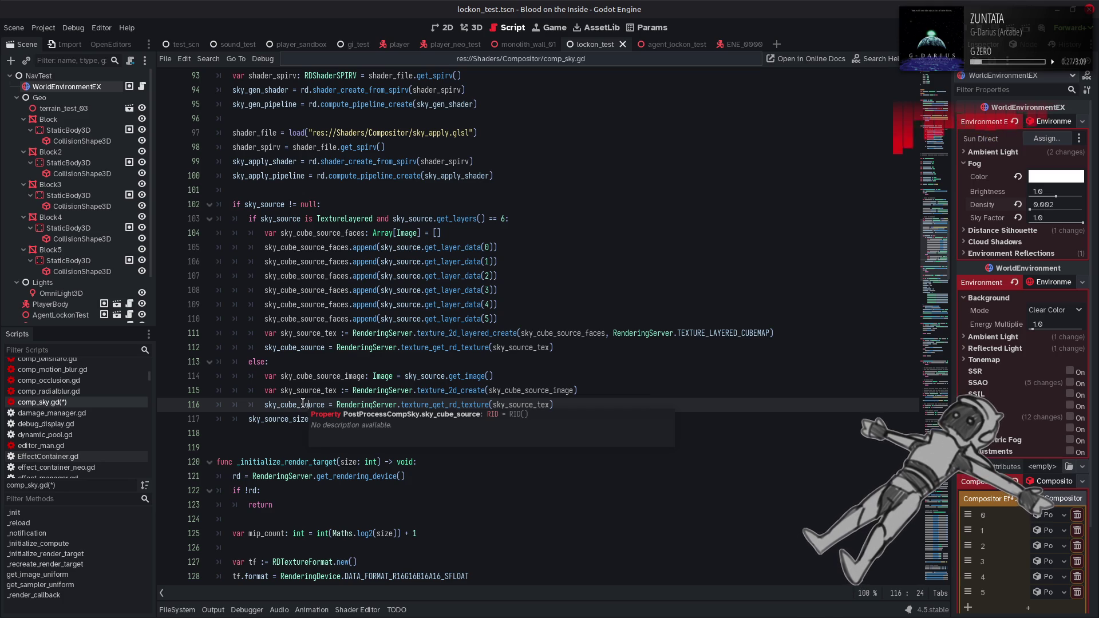
pyautogui.press('ctrl')
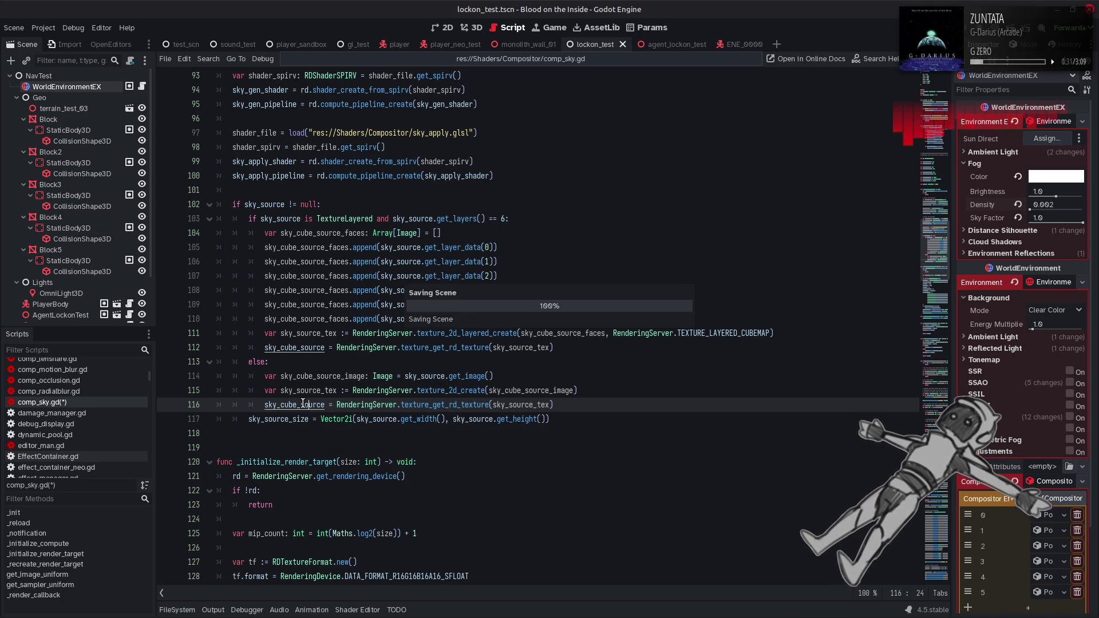
pyautogui.hotkey('ctrl', 's')
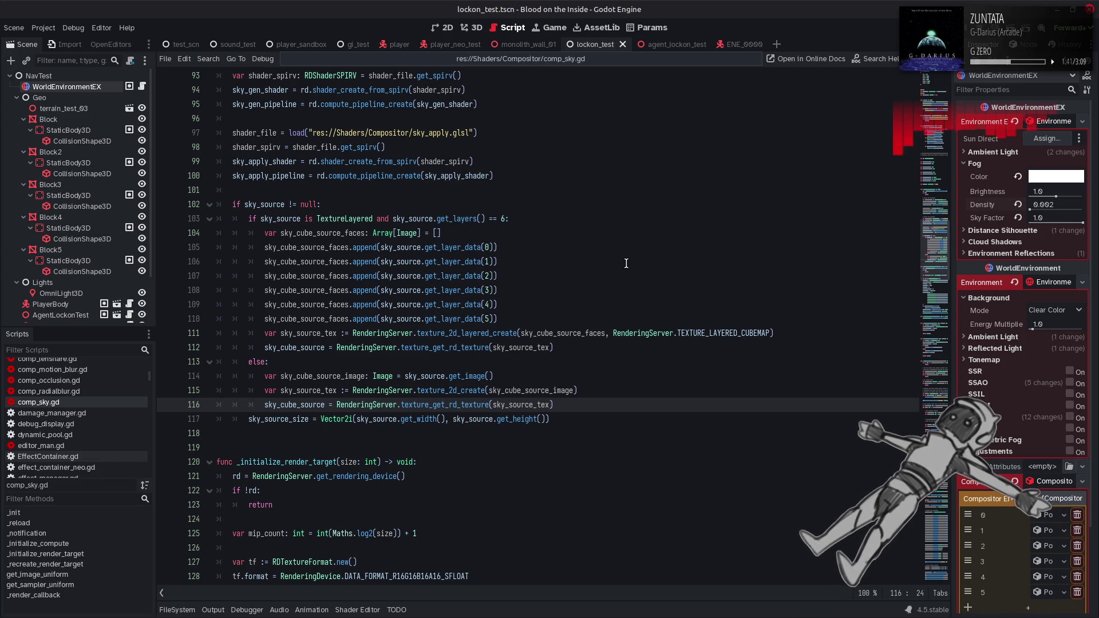
pyautogui.scroll(-4, 626, 263)
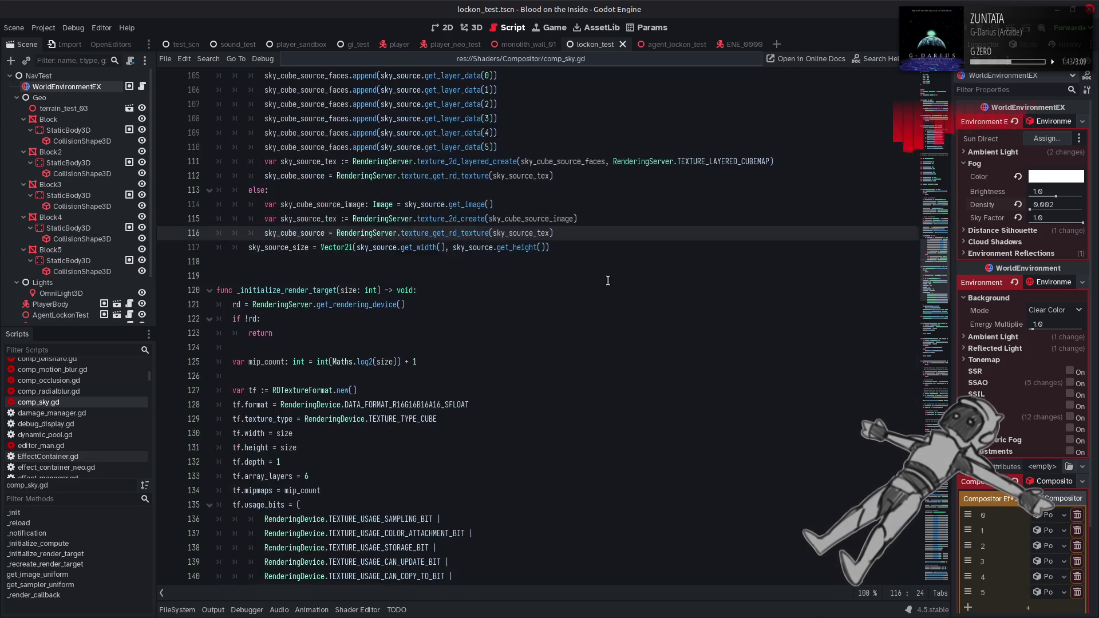
pyautogui.hotkey('ctrl', 's')
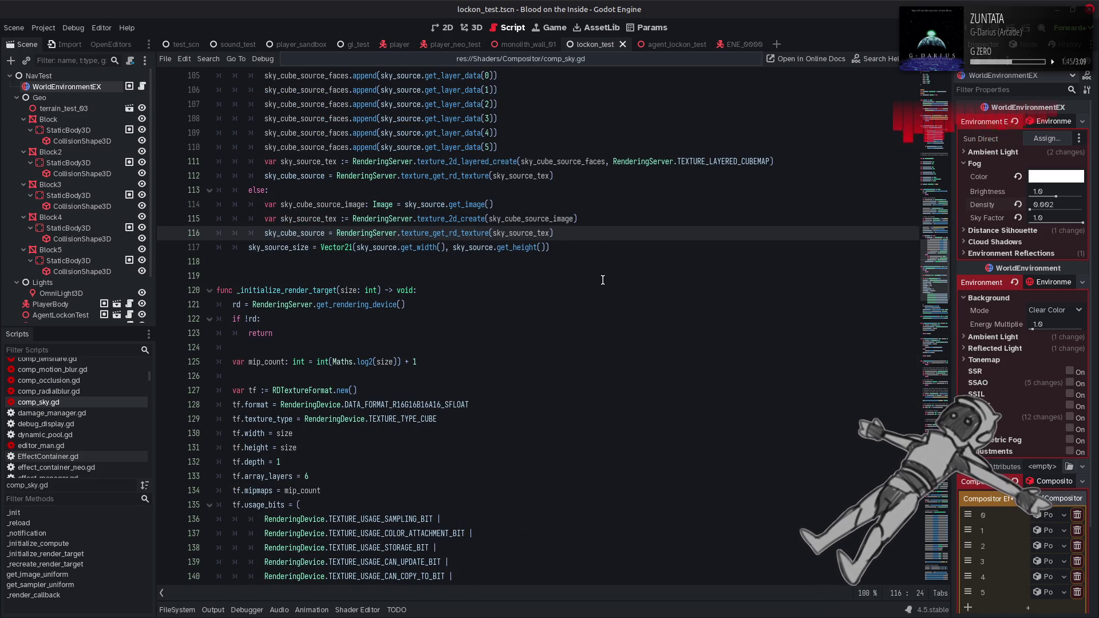
pyautogui.scroll(-20, 605, 280)
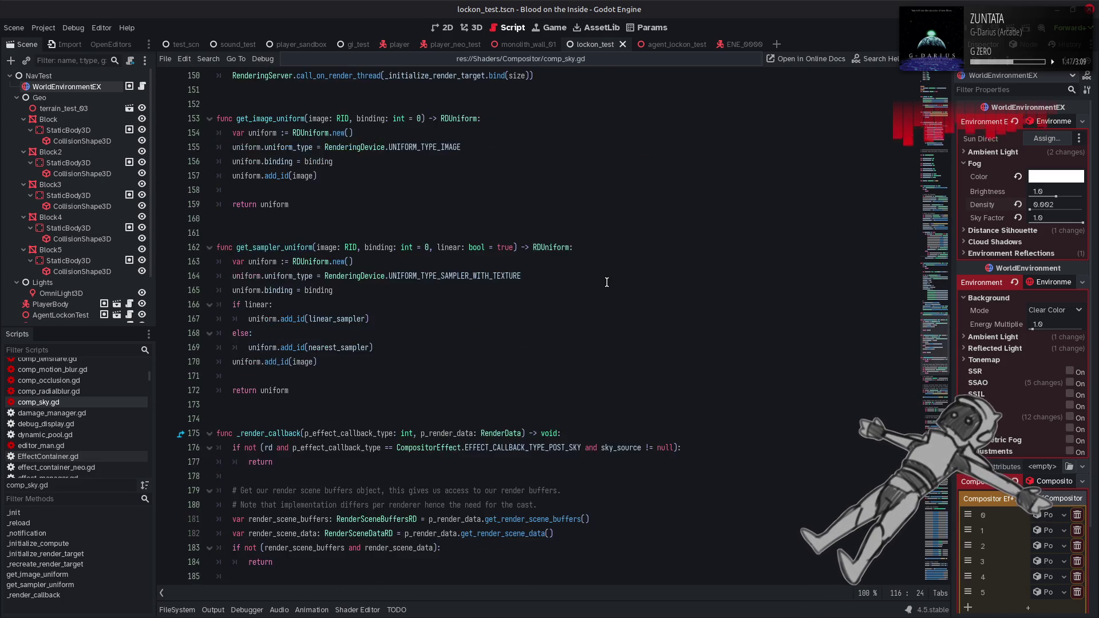
pyautogui.scroll(-7, 607, 282)
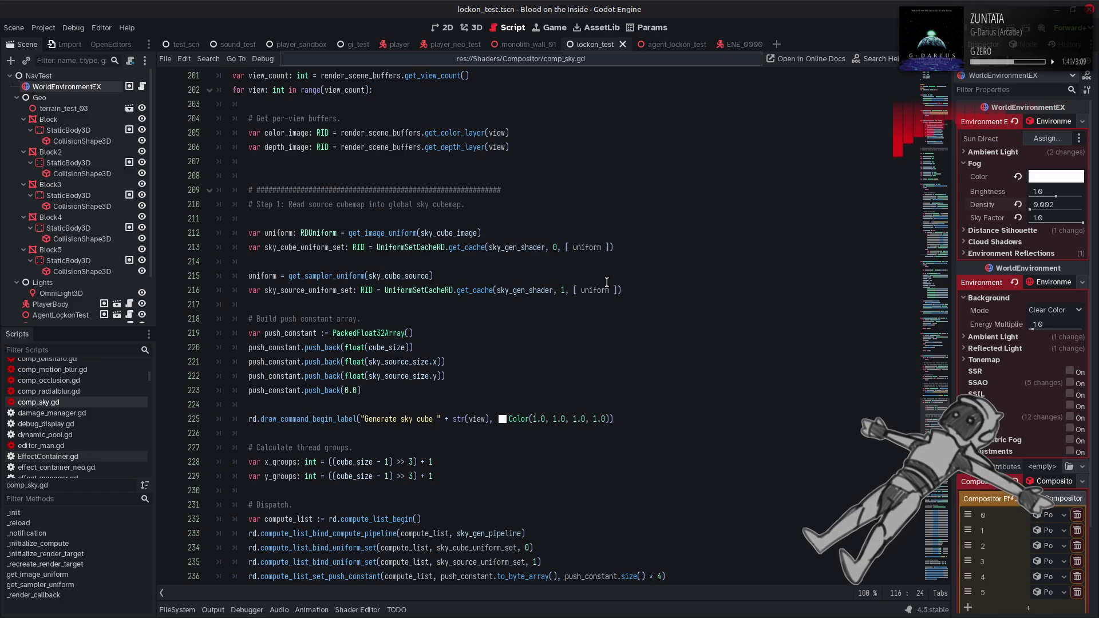
pyautogui.scroll(-7, 607, 282)
pyautogui.scroll(5, 607, 282)
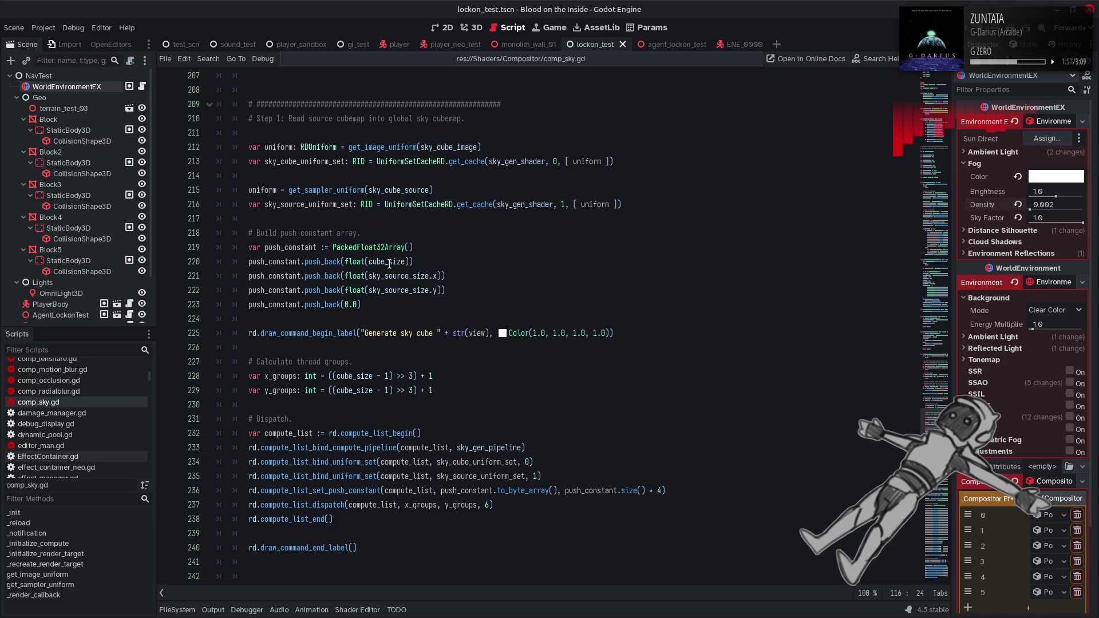
pyautogui.scroll(1, 427, 214)
pyautogui.doubleClick(445, 189)
pyautogui.scroll(18, 440, 198)
pyautogui.scroll(17, 441, 201)
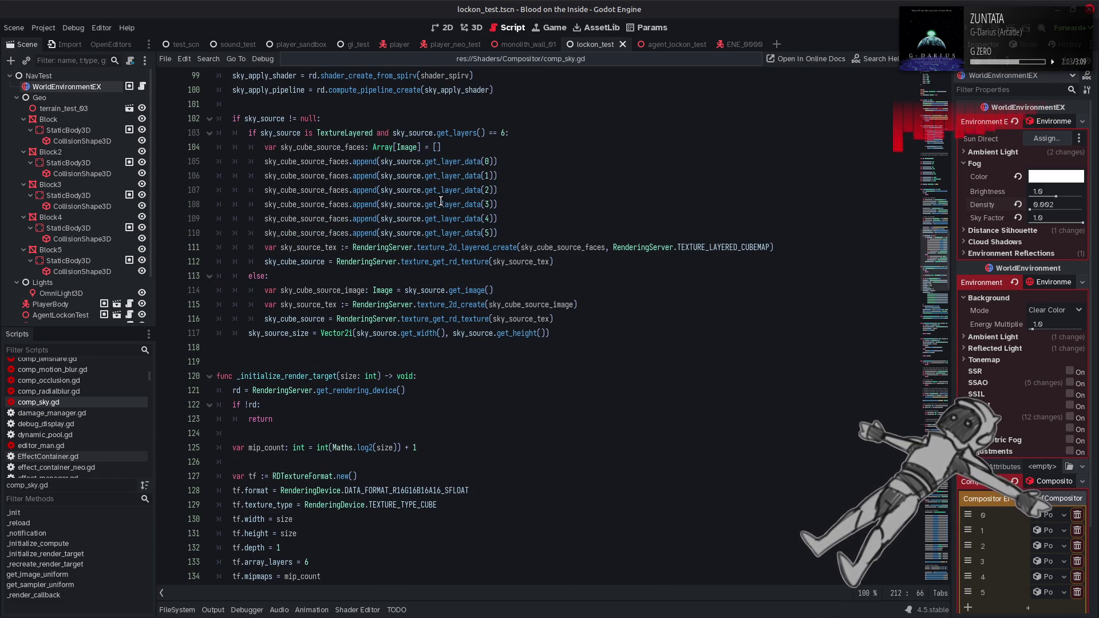
pyautogui.scroll(2, 440, 201)
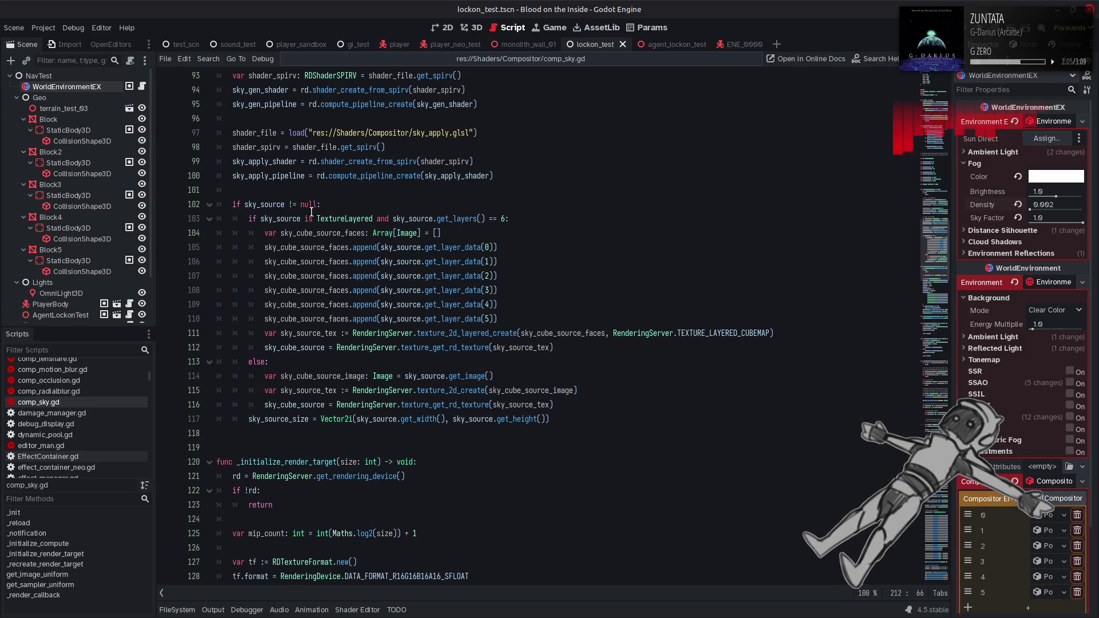
pyautogui.moveTo(291, 214)
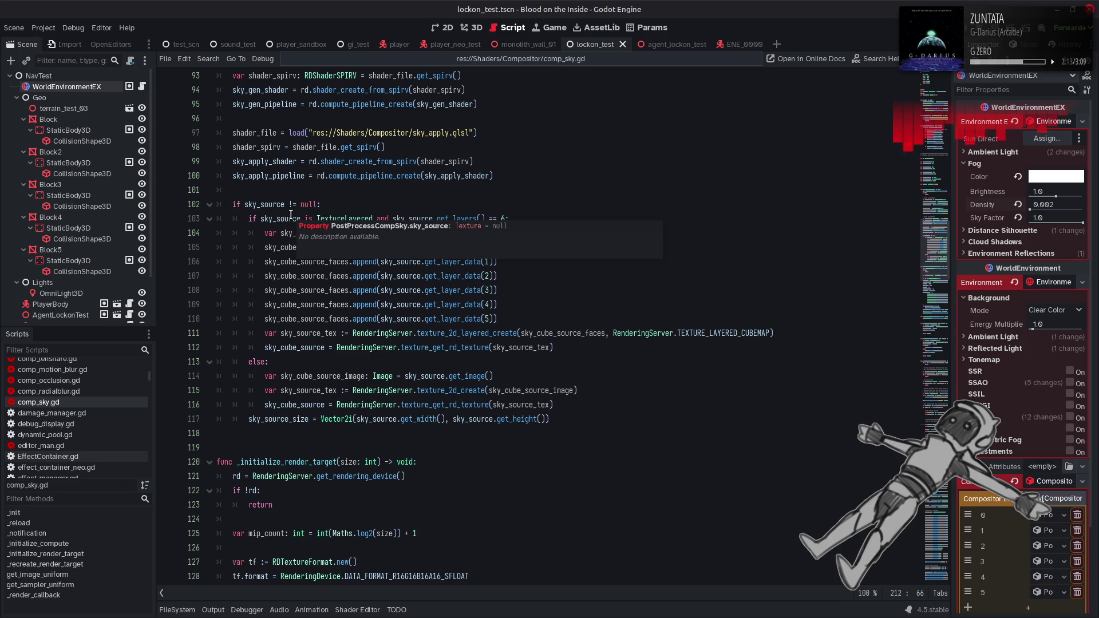
pyautogui.click(279, 347)
pyautogui.doubleClick(314, 391)
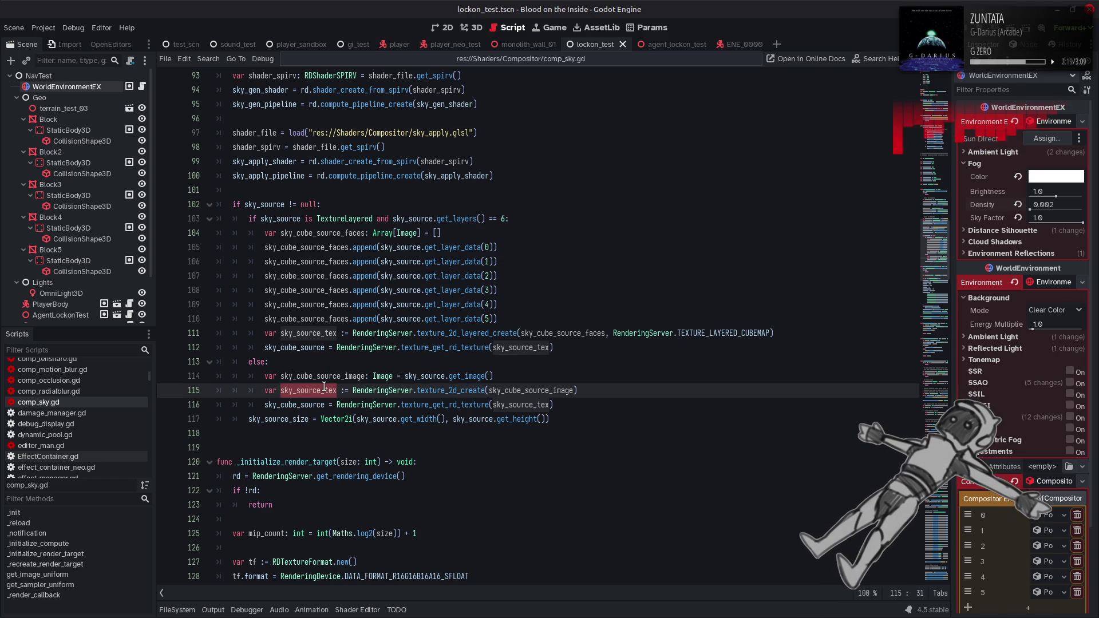
pyautogui.click(626, 374)
pyautogui.hotkey('ctrl', 's')
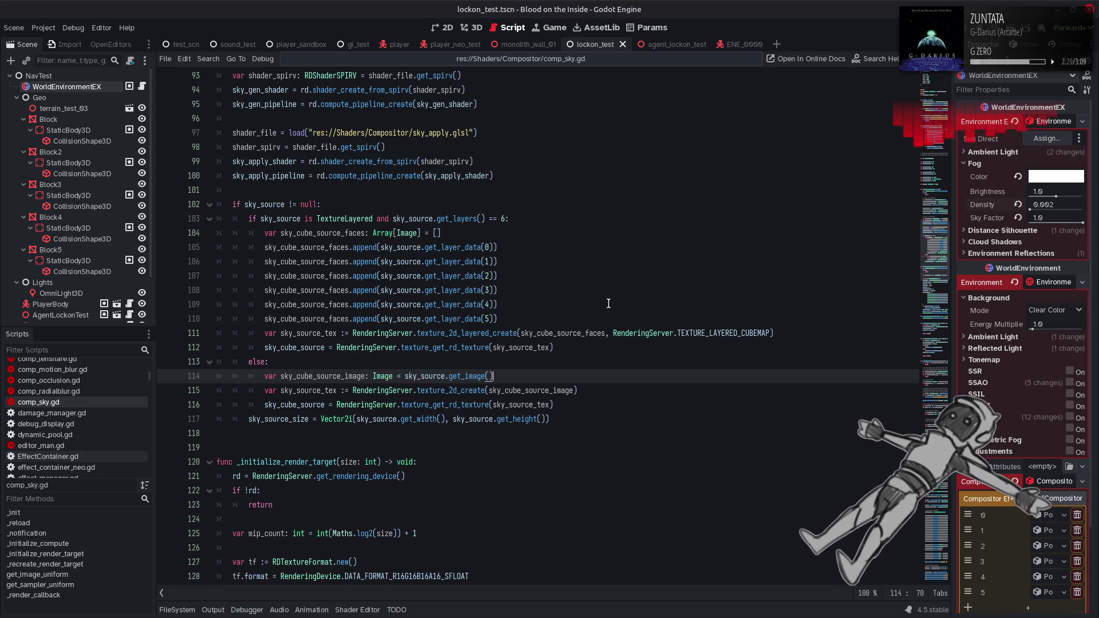
pyautogui.scroll(-10, 608, 304)
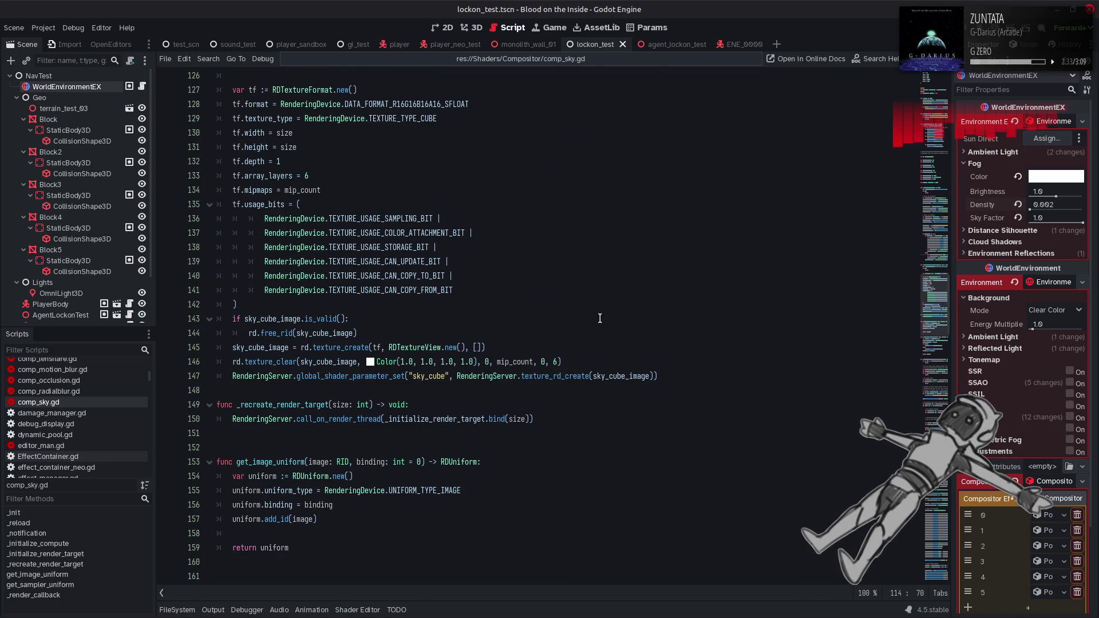
pyautogui.scroll(-7, 602, 312)
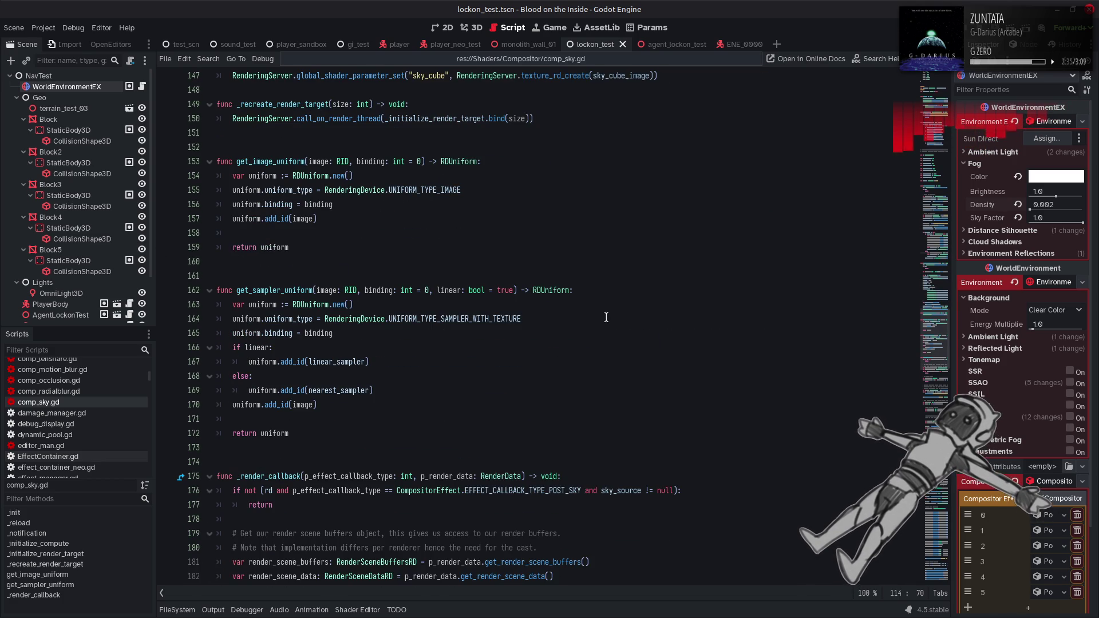
pyautogui.scroll(-5, 604, 320)
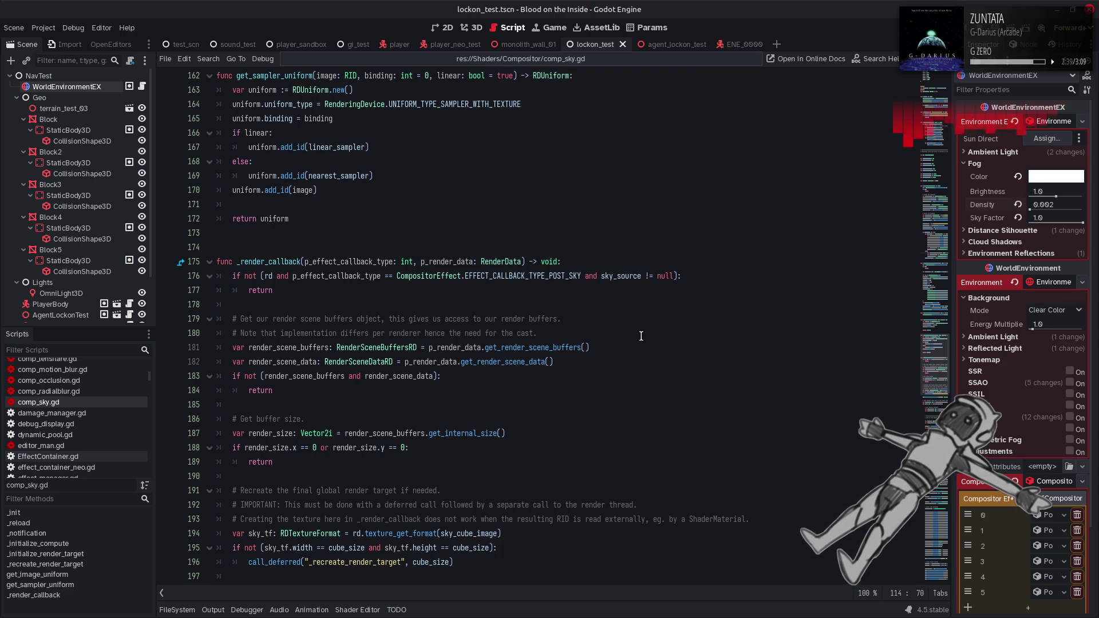
pyautogui.scroll(-7, 641, 337)
pyautogui.scroll(-6, 655, 338)
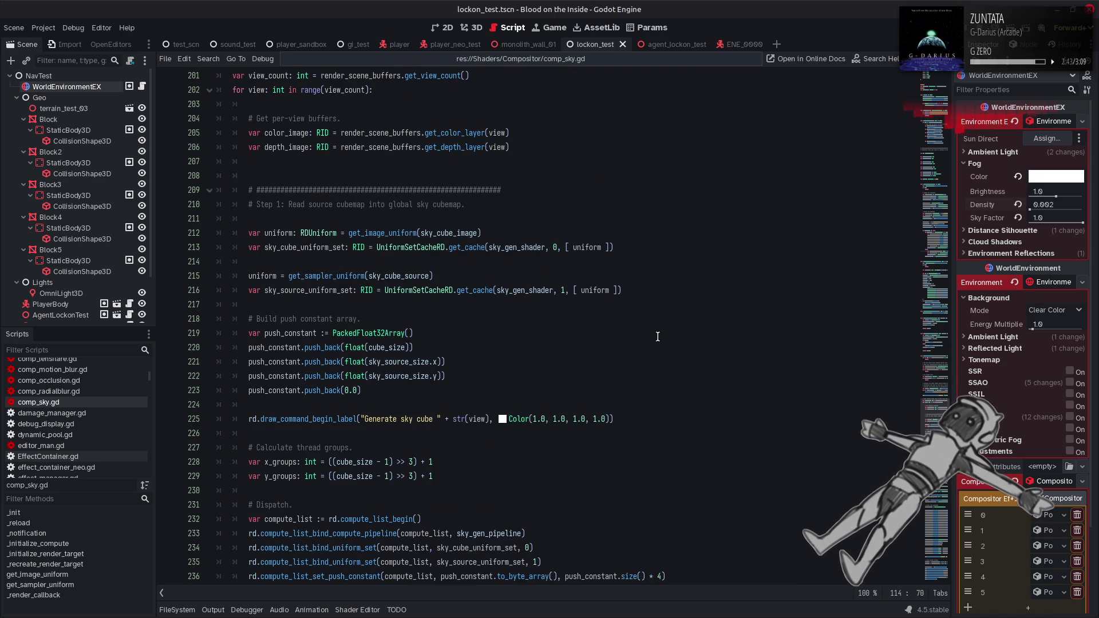
pyautogui.doubleClick(445, 231)
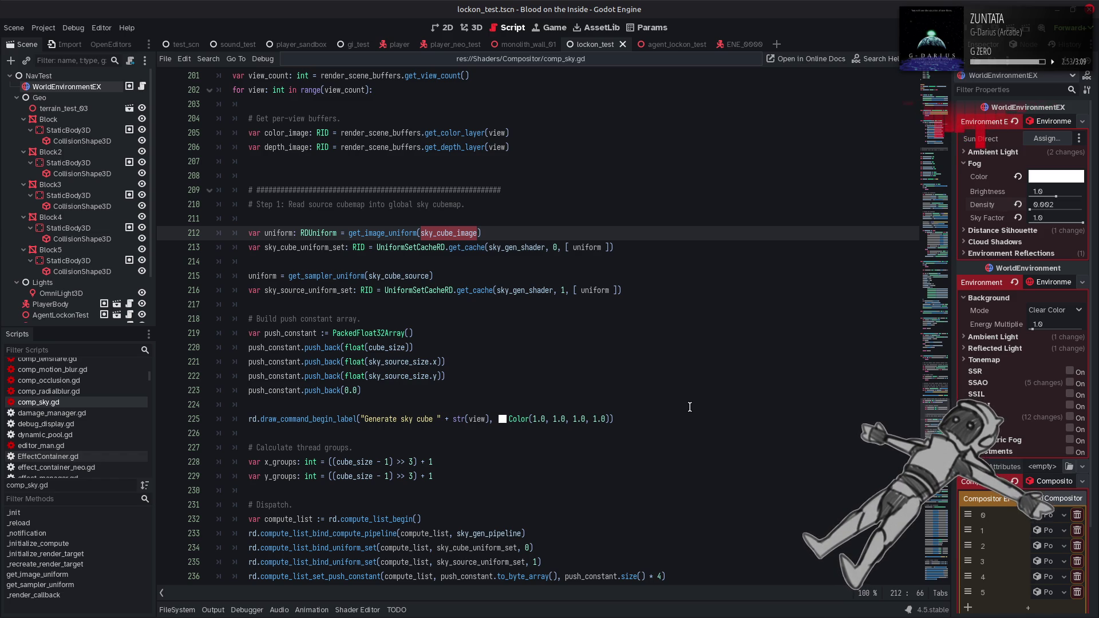
# - Search comp_sky.gd for sky_cube_image, then for sky_cube_source, stepping through the matches
pyautogui.hotkey('ctrl', 'f')
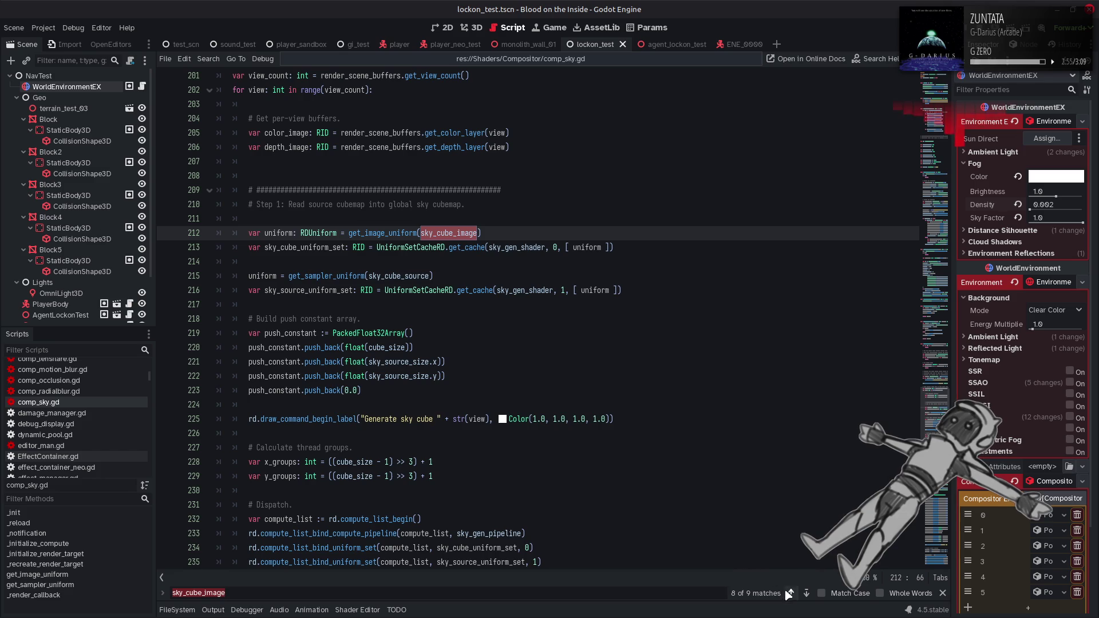
pyautogui.click(791, 593)
pyautogui.click(791, 594)
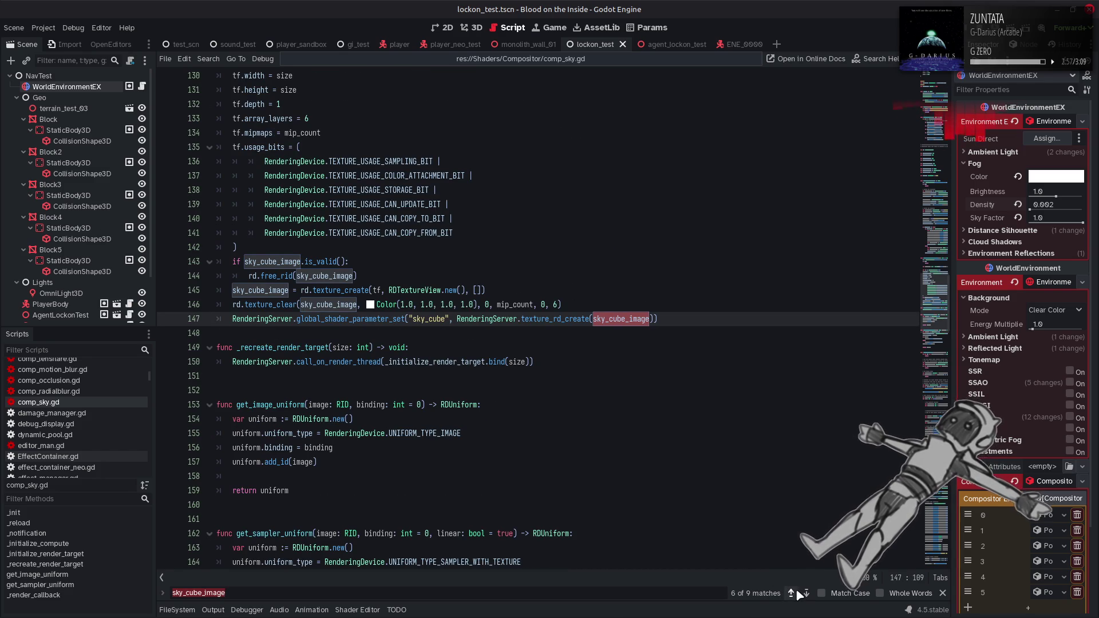
pyautogui.click(806, 593)
pyautogui.click(807, 593)
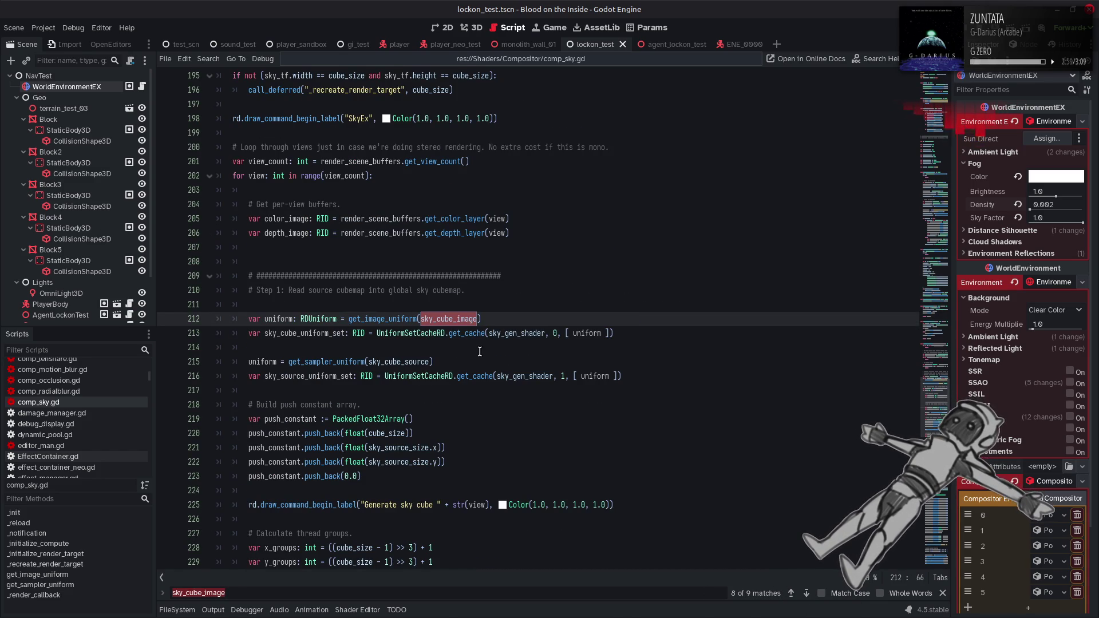
pyautogui.doubleClick(395, 362)
pyautogui.hotkey('ctrl', 'f')
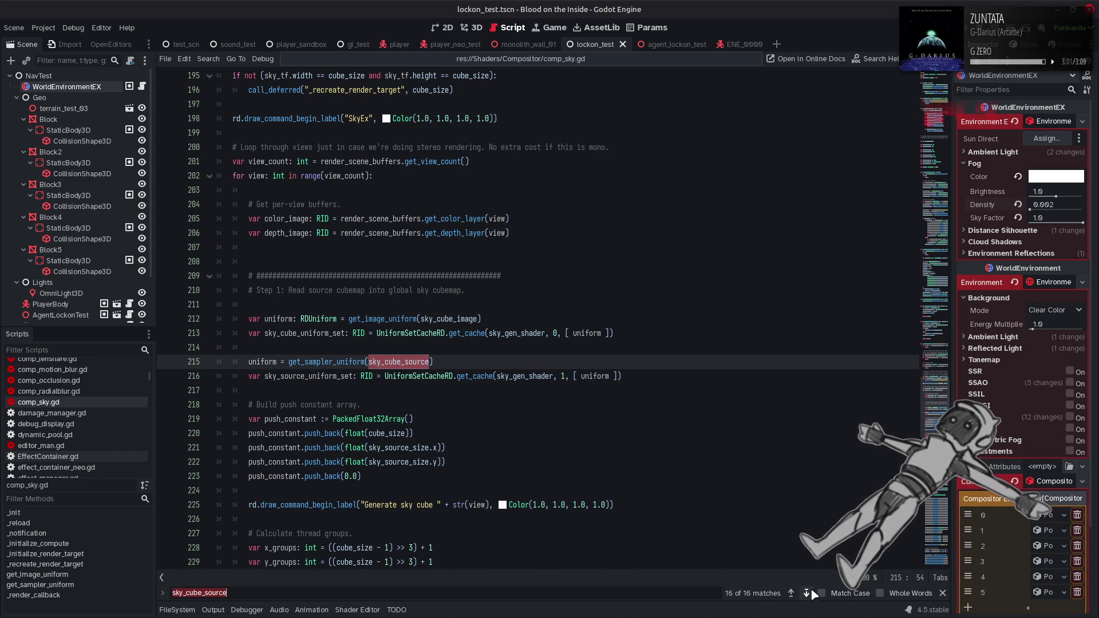
pyautogui.click(791, 596)
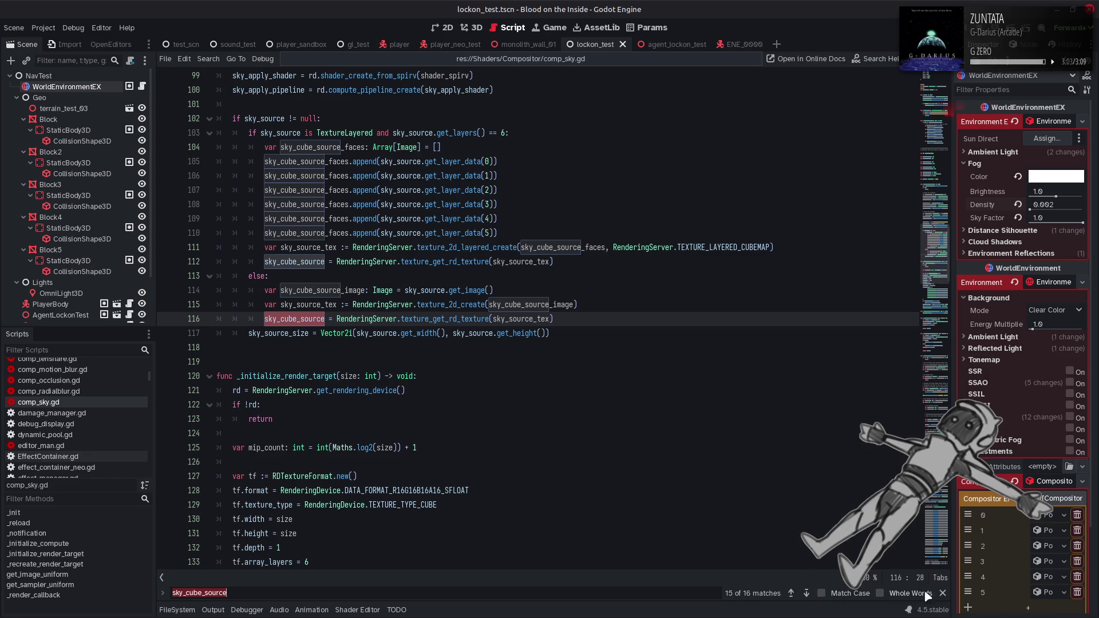
pyautogui.click(942, 593)
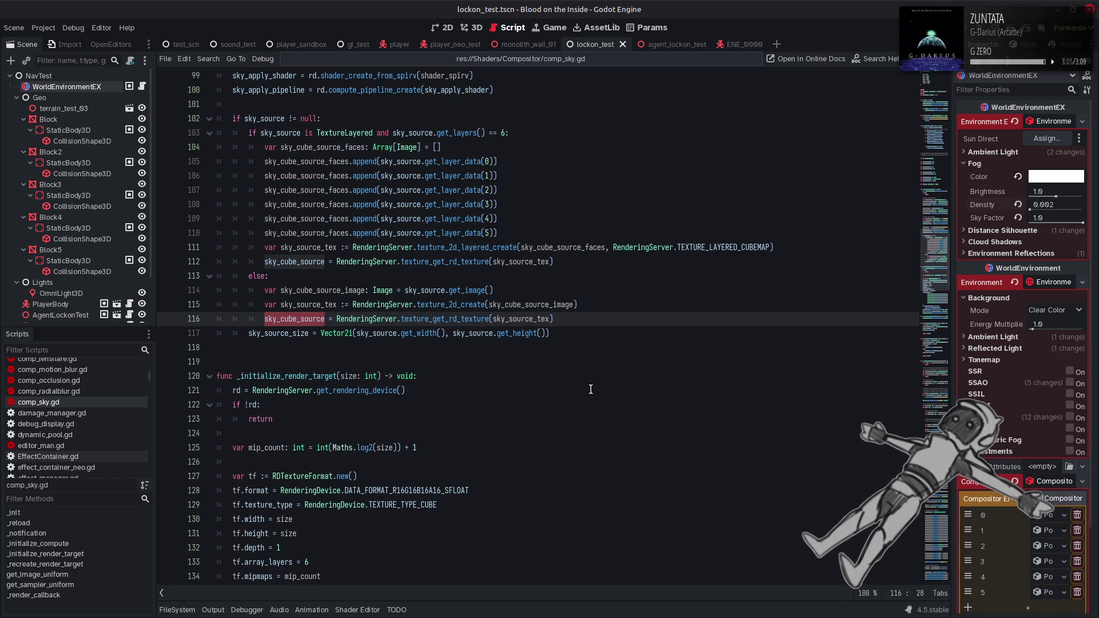
# - Enable Match Case and Whole Words, step to the sky_cube_source declaration on line 68, and select it
pyautogui.scroll(2, 594, 384)
pyautogui.hotkey('ctrl', 'f')
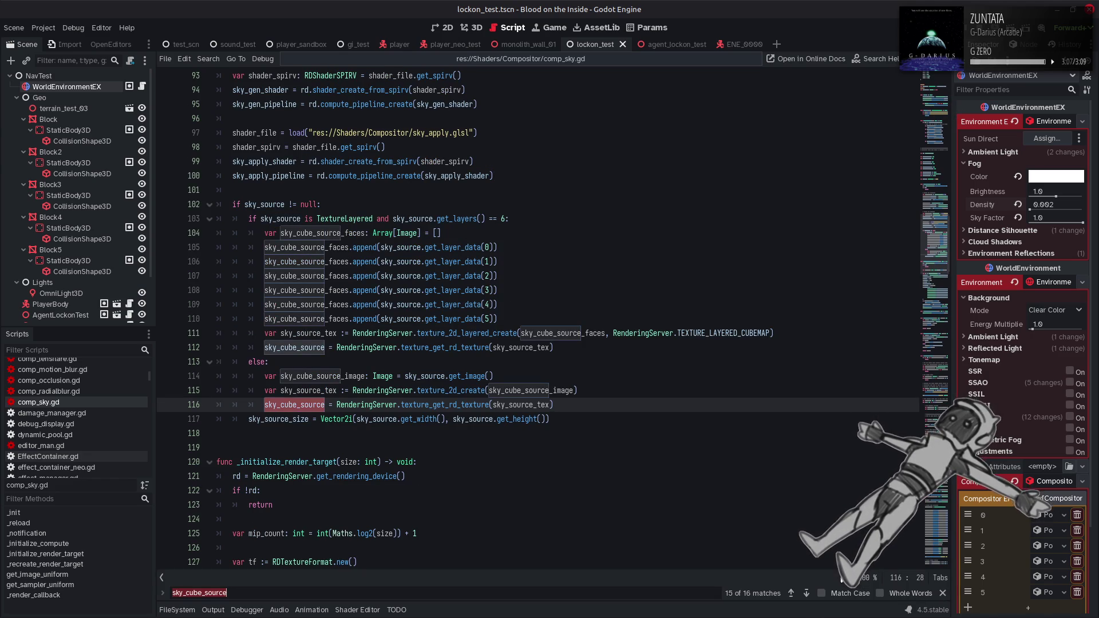
pyautogui.click(791, 594)
pyautogui.click(791, 593)
pyautogui.click(836, 593)
pyautogui.click(880, 594)
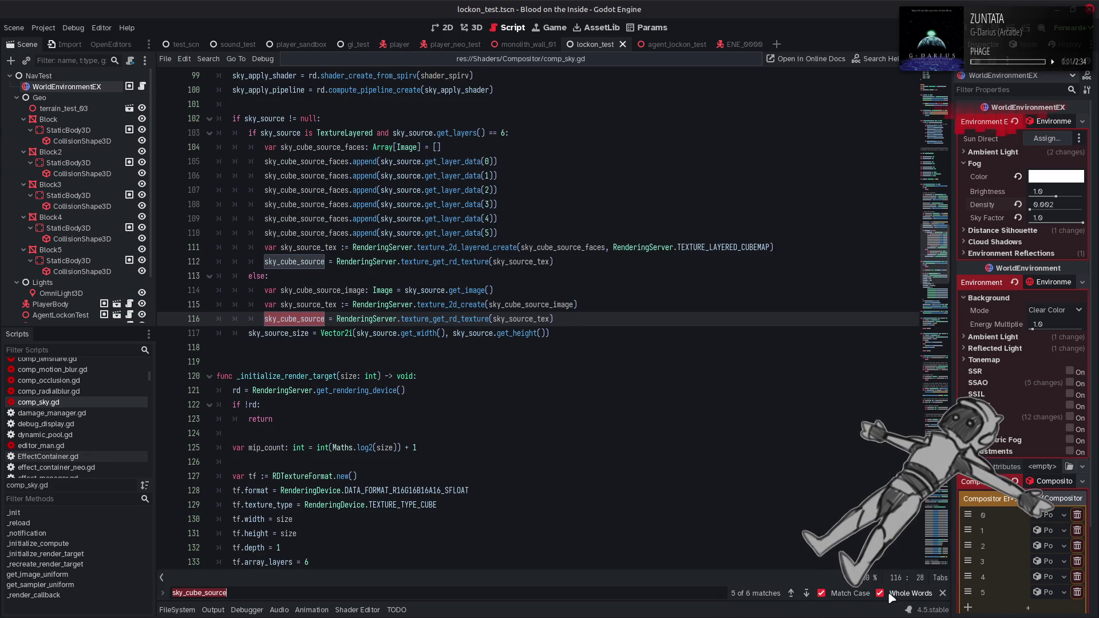
pyautogui.click(806, 594)
pyautogui.click(807, 593)
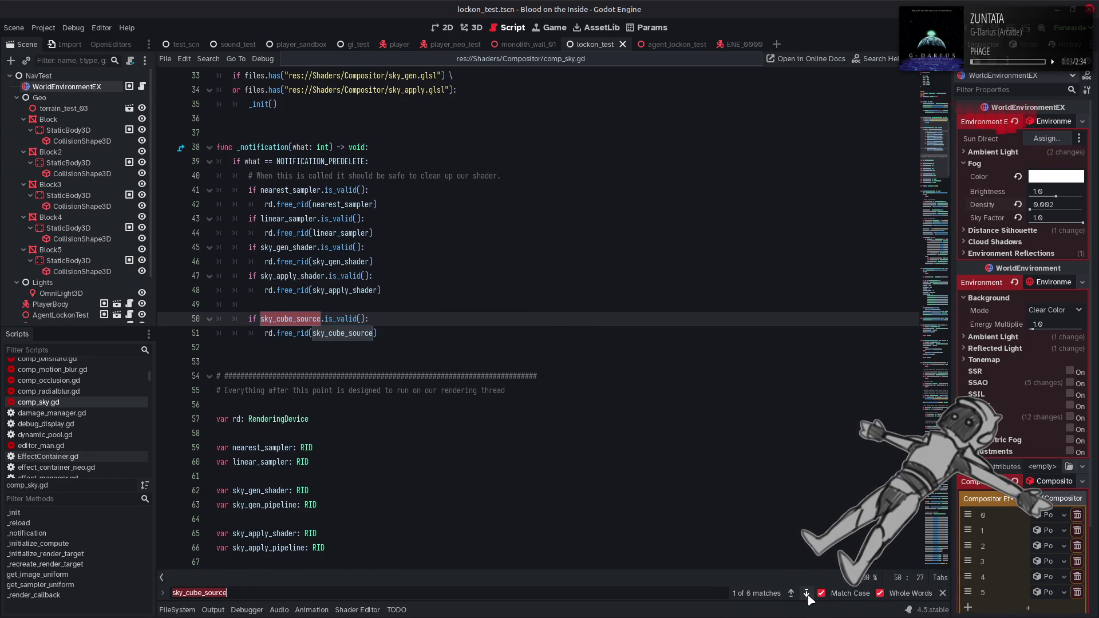
pyautogui.click(806, 593)
pyautogui.click(807, 594)
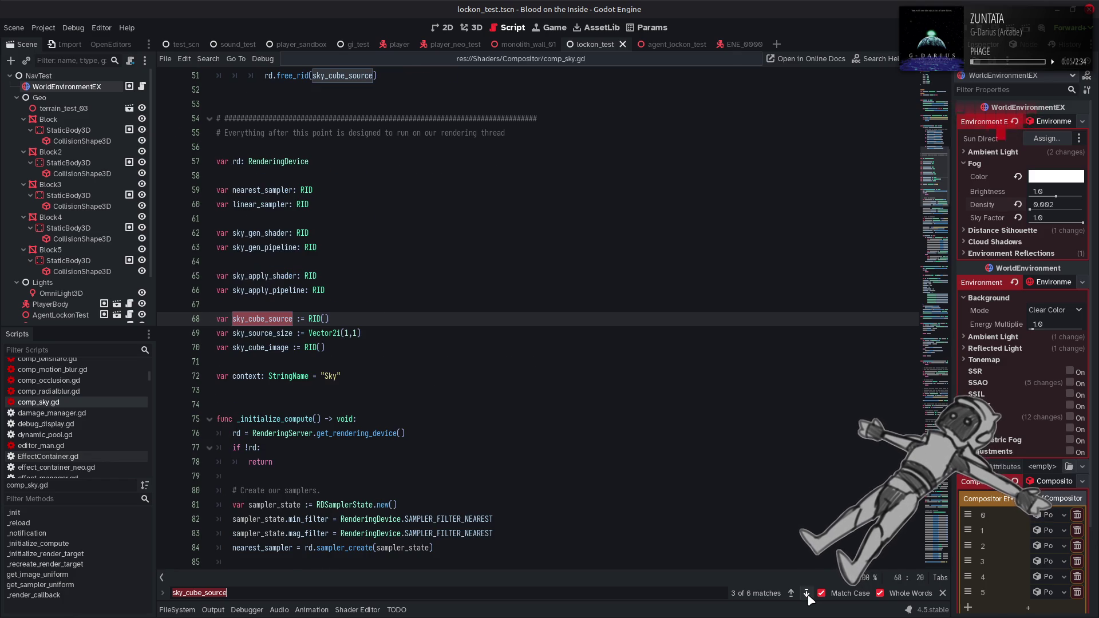
pyautogui.click(224, 323)
pyautogui.tripleClick(224, 323)
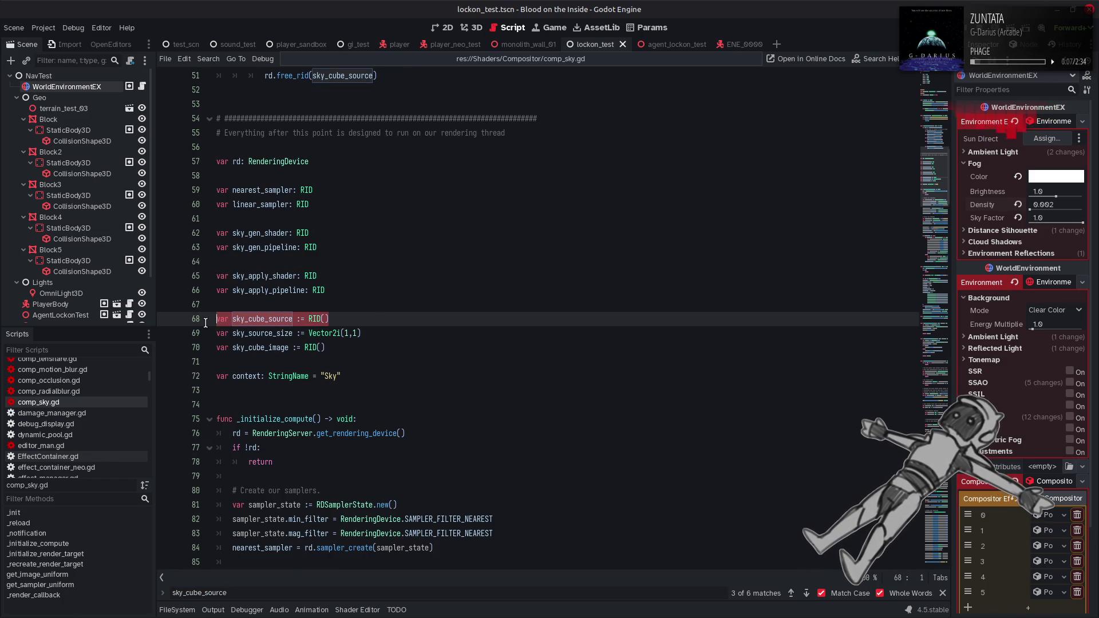
# - Duplicate the line 68 declaration as a new sky_panorama_source RID
pyautogui.hotkey('ctrl', 'c')
pyautogui.press('End')
pyautogui.press('Return')
pyautogui.hotkey('ctrl', 'v')
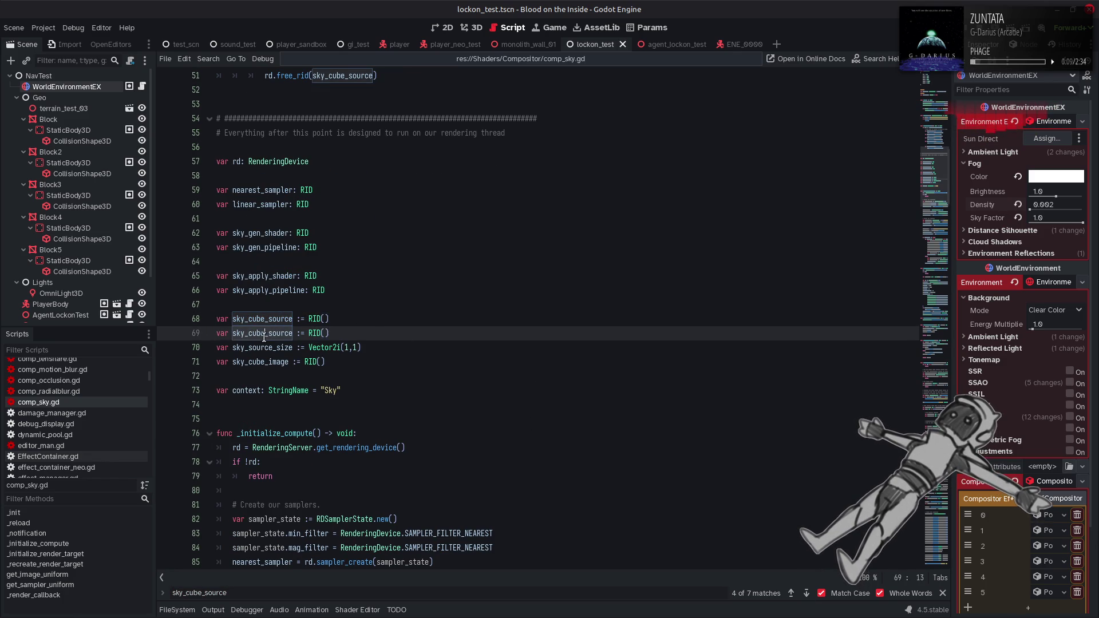
pyautogui.click(271, 333)
pyautogui.press('BackSpace')
pyautogui.press('BackSpace')
pyautogui.press('BackSpace')
pyautogui.write('panorama')
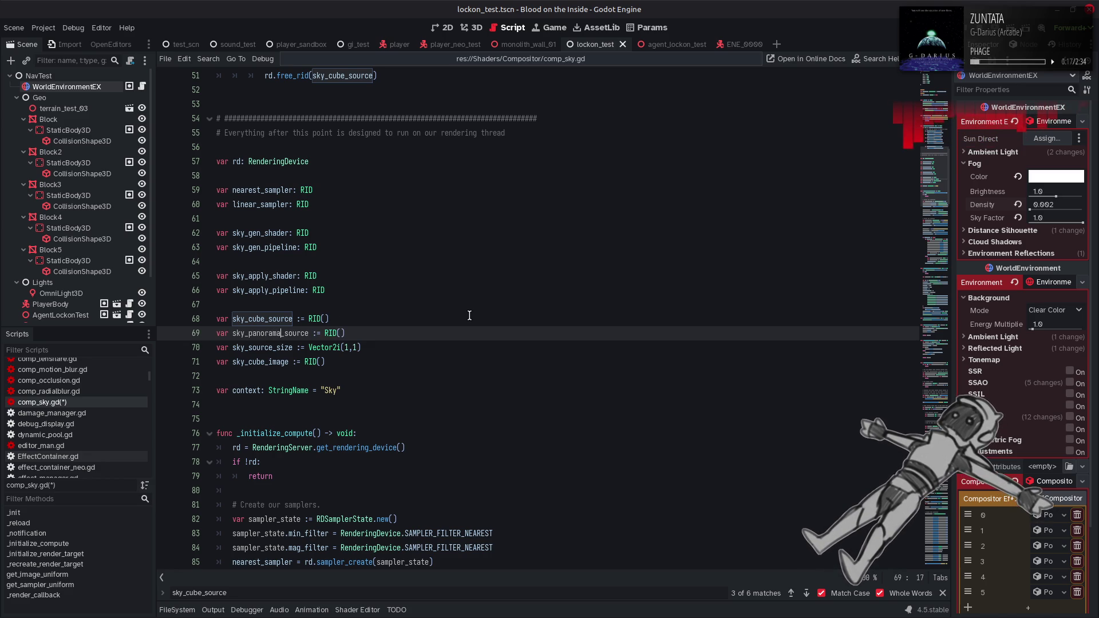
# - Paste a copy of the sky_cube_source free_rid cleanup block below the original
pyautogui.scroll(3, 470, 315)
pyautogui.moveTo(411, 204)
pyautogui.mouseDown()
pyautogui.moveTo(278, 204)
pyautogui.moveTo(251, 190)
pyautogui.mouseUp()
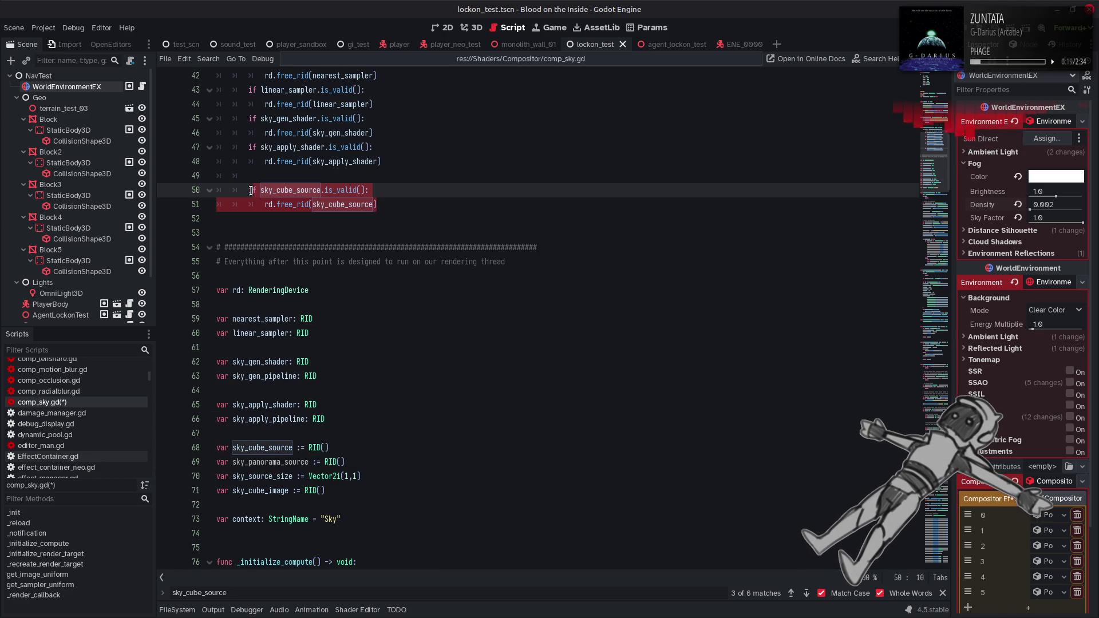
pyautogui.click(394, 203)
pyautogui.press('Return')
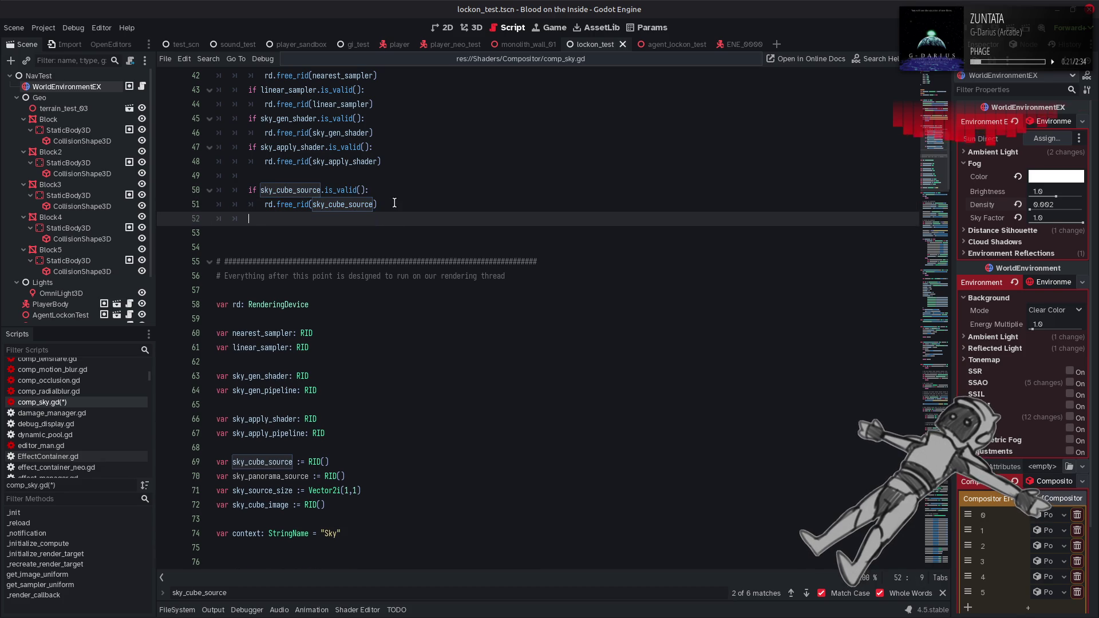
pyautogui.hotkey('ctrl', 'v')
# - Rename both variables in the pasted cleanup block to sky_panorama_source and save the script
pyautogui.doubleClick(301, 490)
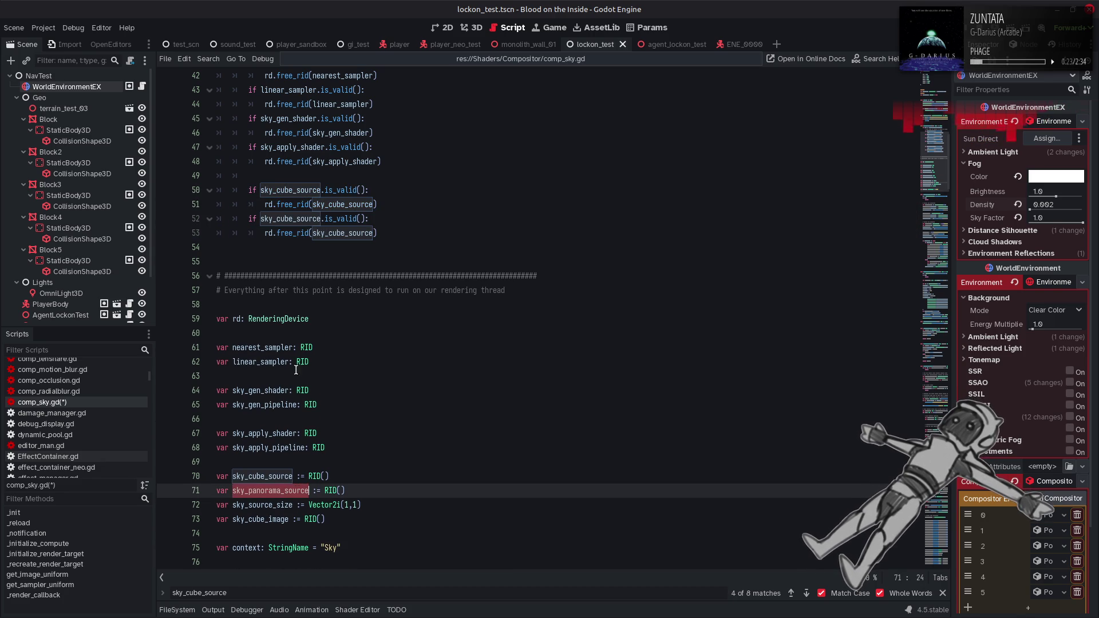
pyautogui.hotkey('ctrl', 'c')
pyautogui.doubleClick(304, 219)
pyautogui.hotkey('ctrl', 'v')
pyautogui.doubleClick(337, 233)
pyautogui.hotkey('ctrl', 'v')
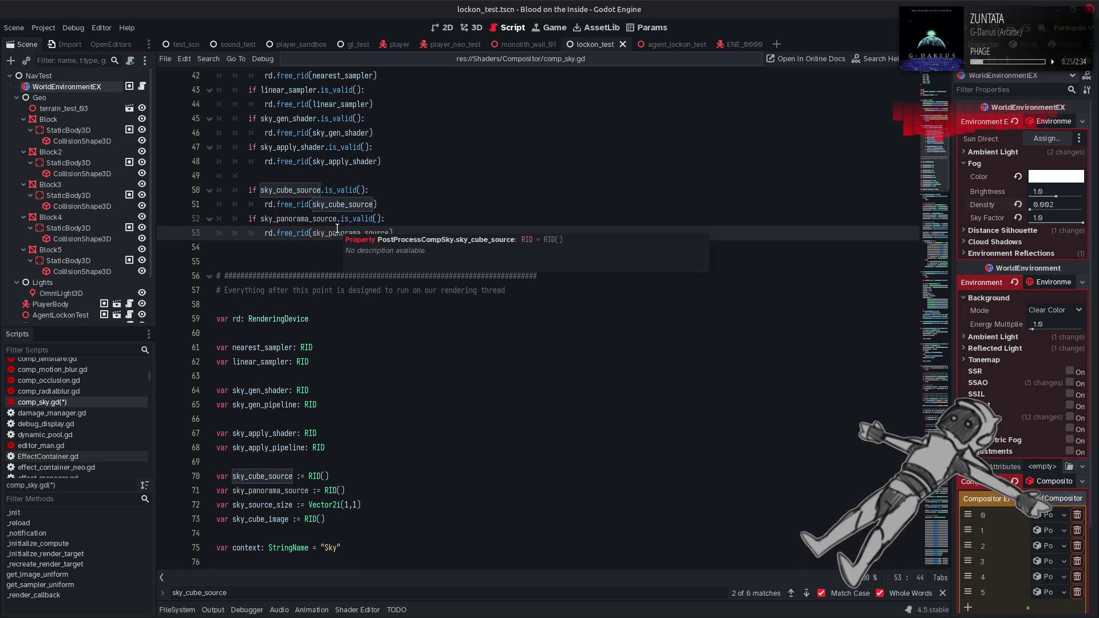
pyautogui.press('Up')
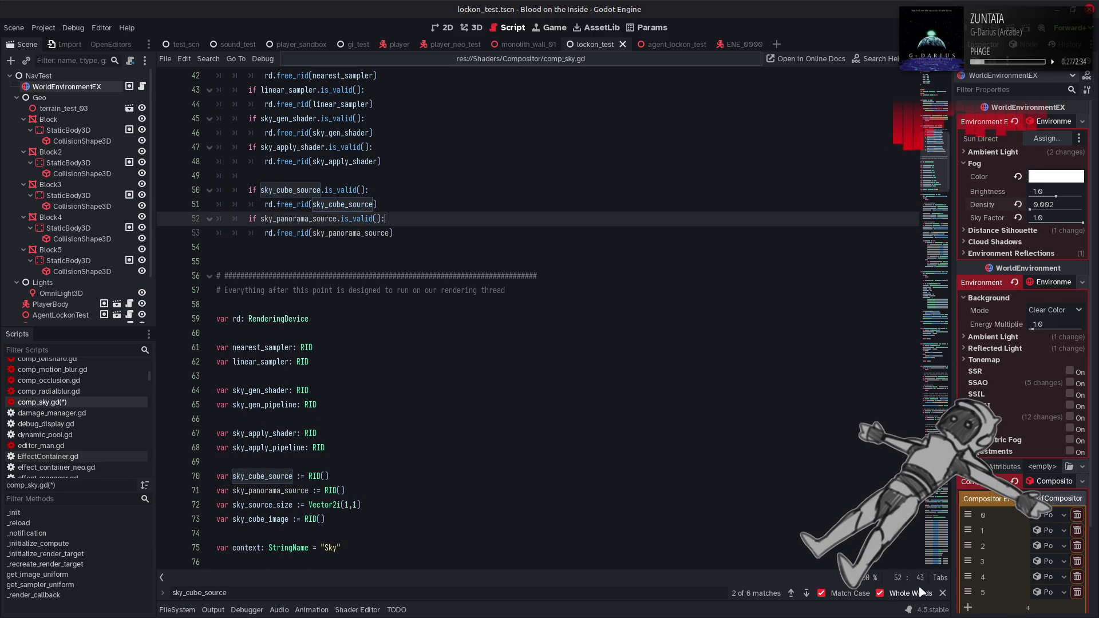
pyautogui.press('Escape')
pyautogui.click(483, 348)
pyautogui.hotkey('ctrl', 's')
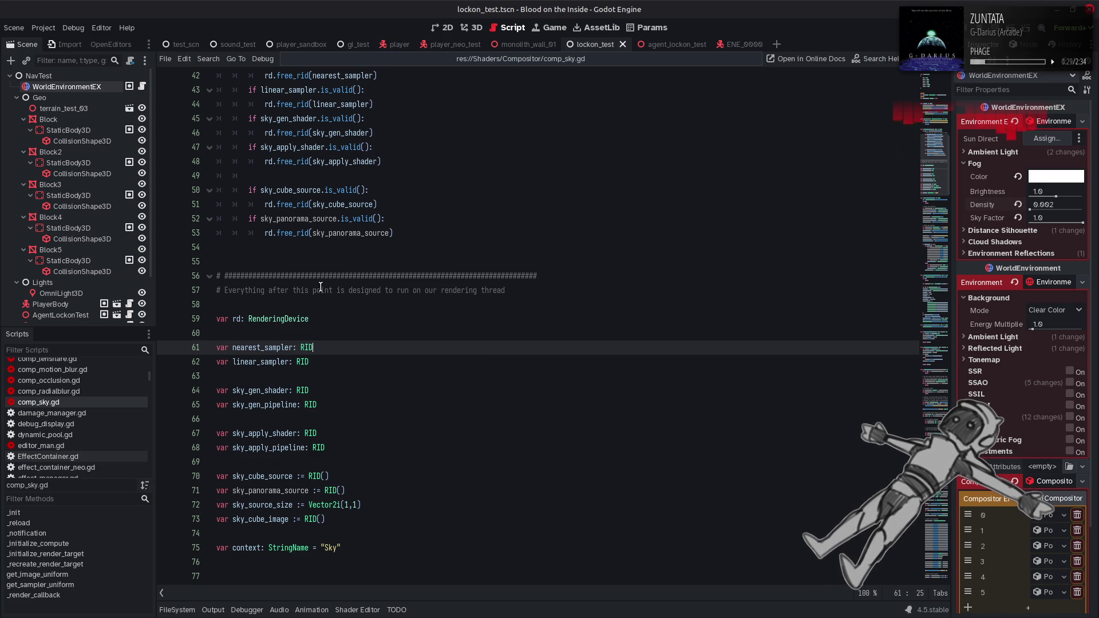
# - Replace sky_cube_source with sky_panorama_source on line 119 and save comp_sky.gd
pyautogui.doubleClick(344, 233)
pyautogui.doubleClick(343, 204)
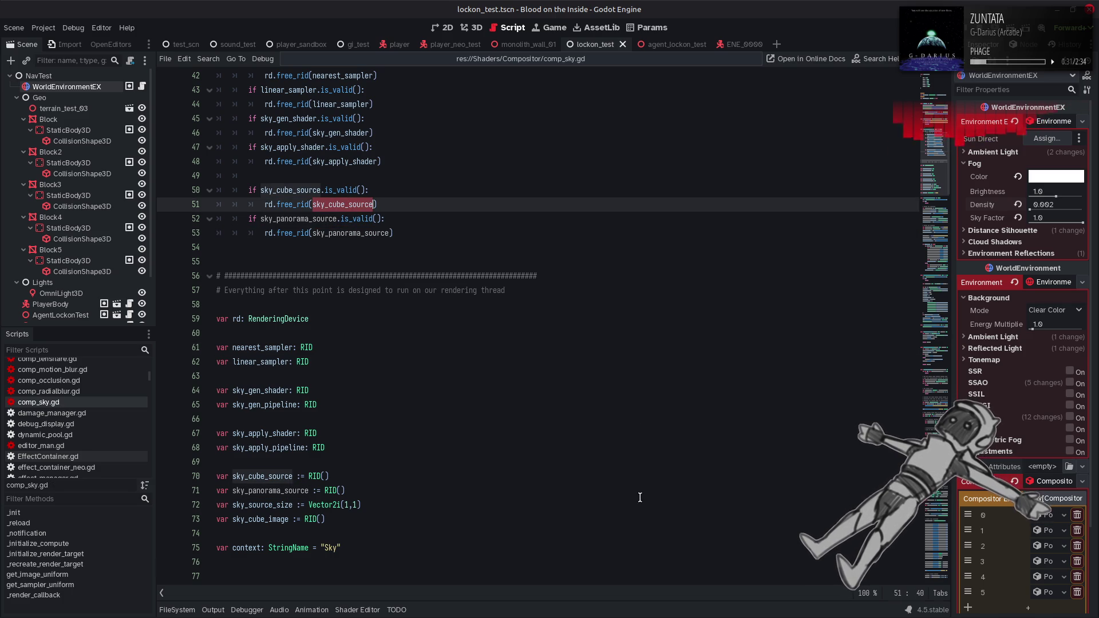
pyautogui.hotkey('ctrl', 'f')
pyautogui.click(808, 594)
pyautogui.click(807, 594)
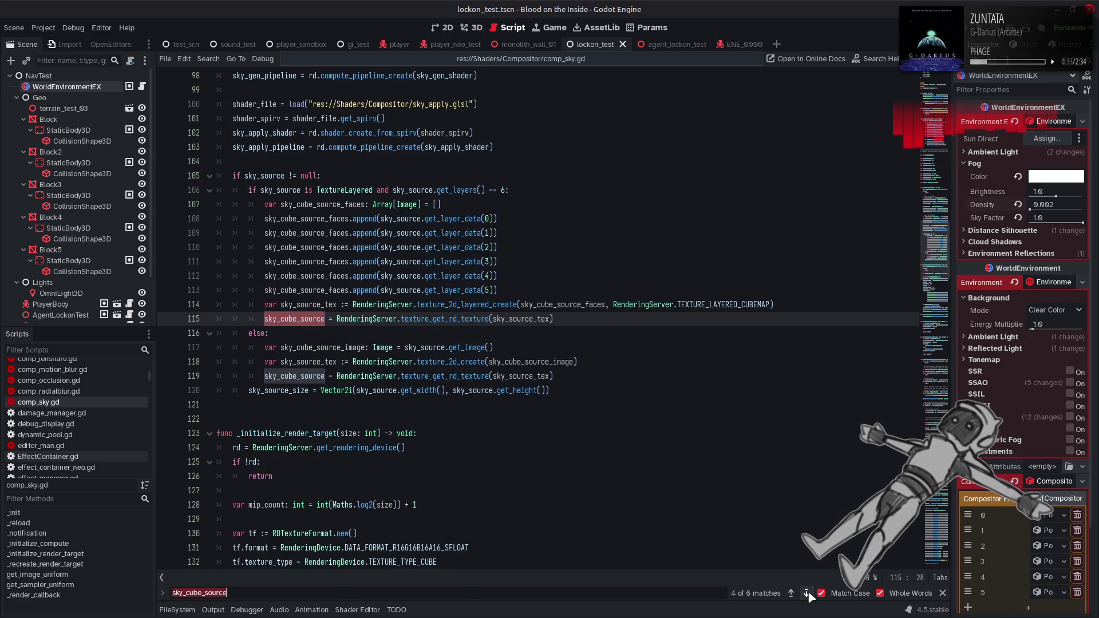
pyautogui.click(943, 594)
pyautogui.doubleClick(295, 376)
pyautogui.write('sky_panorama_source')
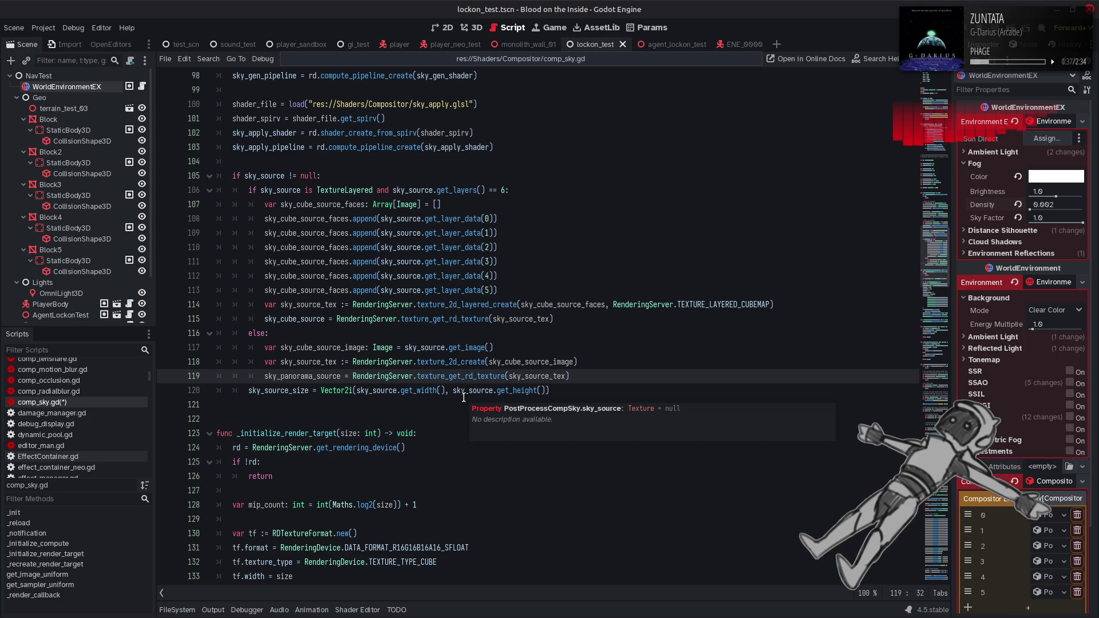
pyautogui.click(584, 373)
pyautogui.hotkey('ctrl', 's')
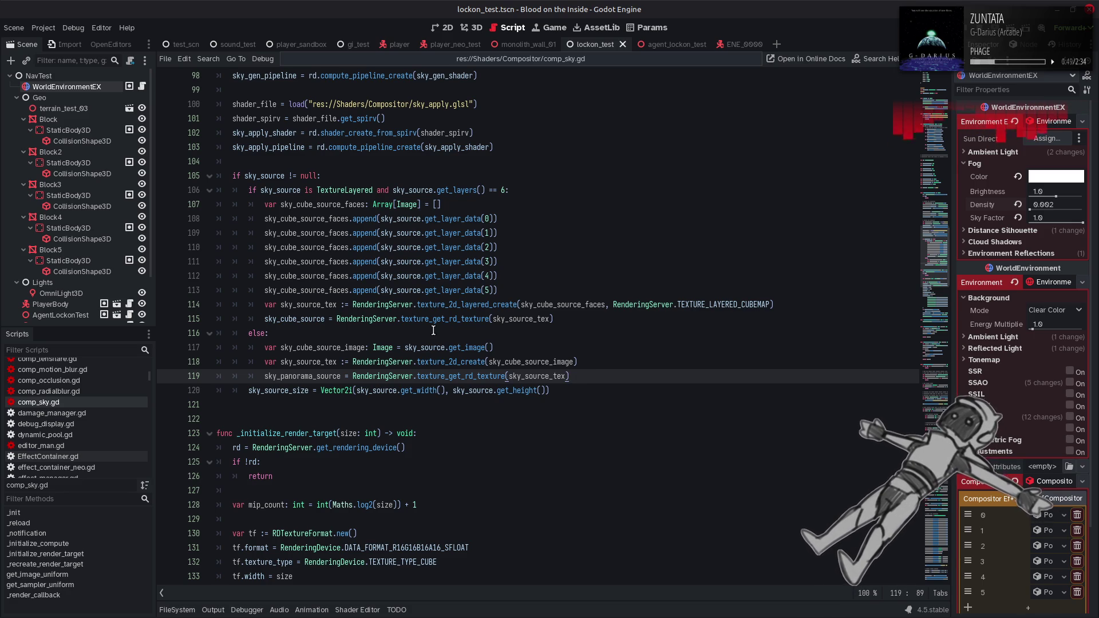
# - Open the help reference for texture_2d_create from its context menu
pyautogui.moveTo(418, 320)
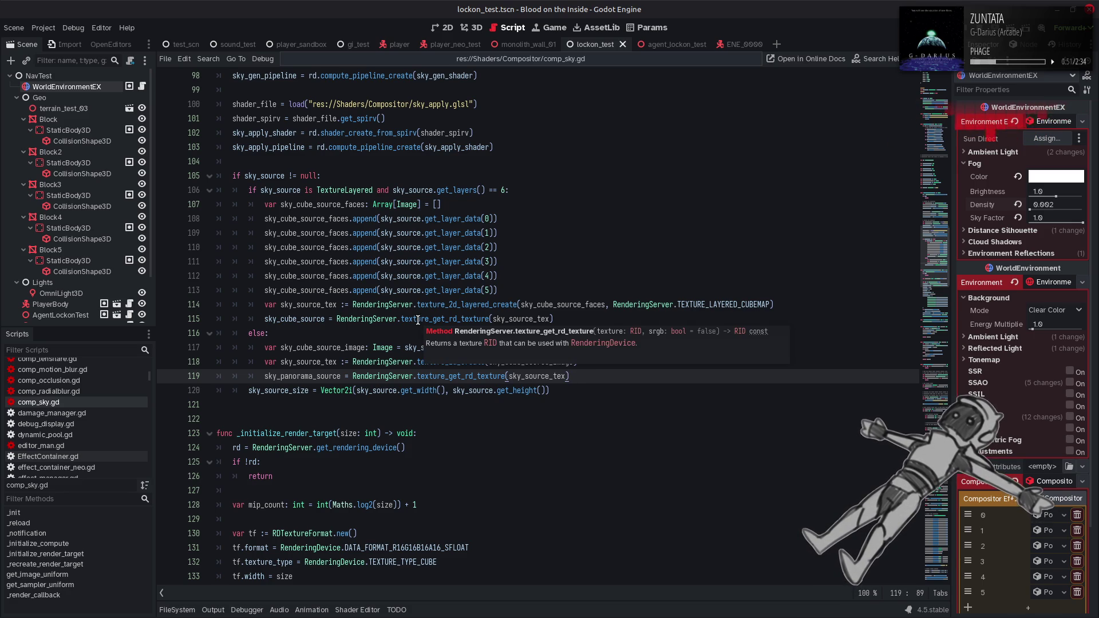
pyautogui.doubleClick(440, 363)
pyautogui.rightClick(441, 363)
pyautogui.click(481, 530)
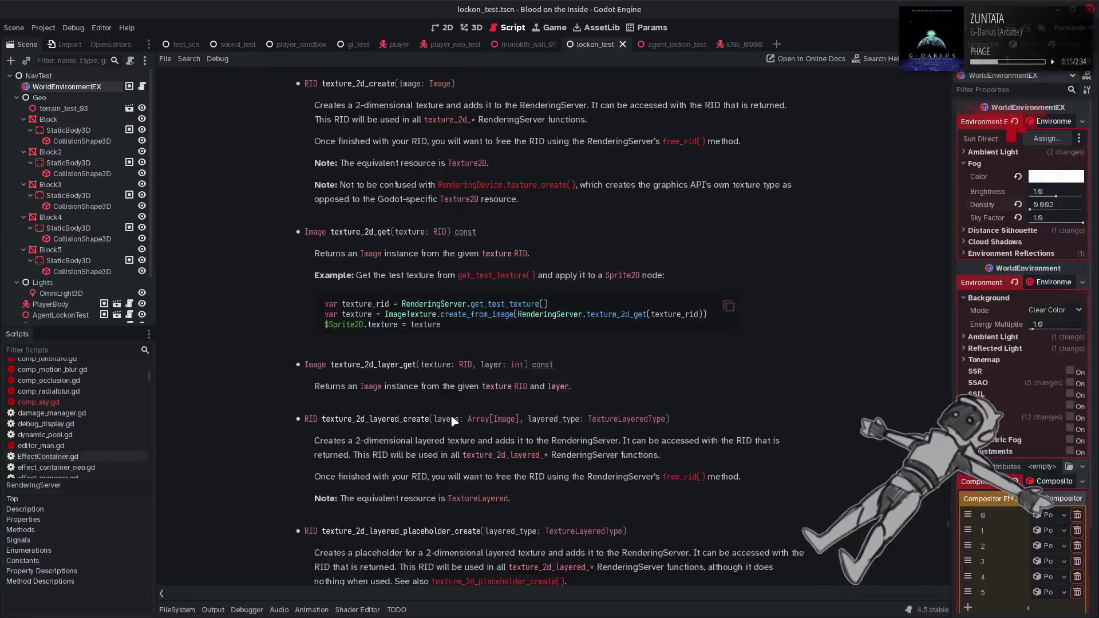
# - Copy texture_2d_placeholder_create from the docs and start a sky_cube_source line in the else branch
pyautogui.scroll(-3, 451, 417)
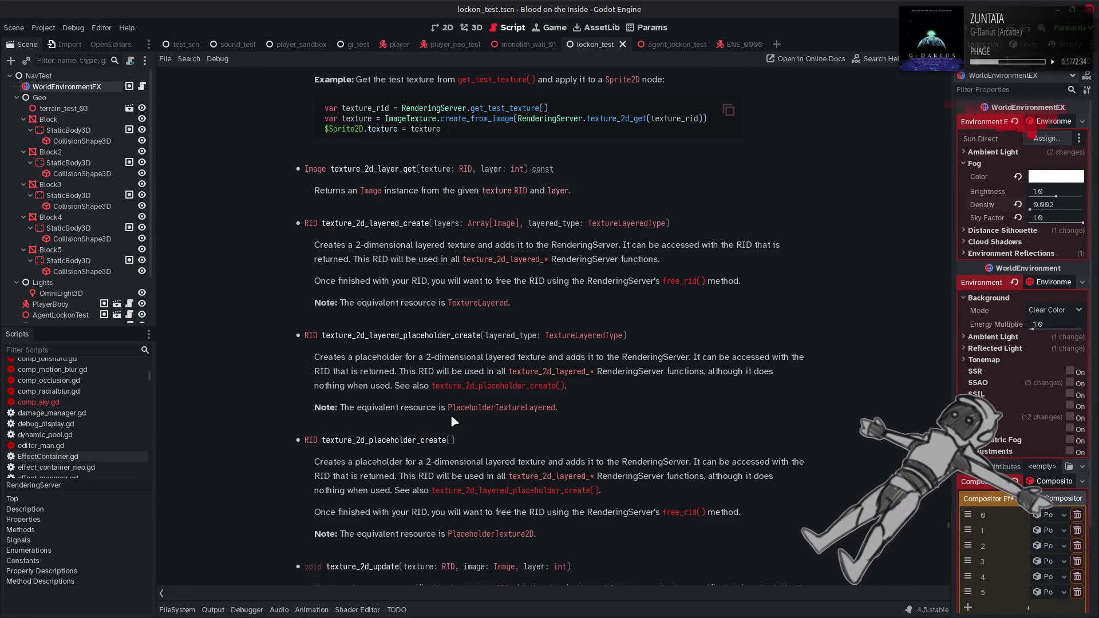
pyautogui.doubleClick(415, 439)
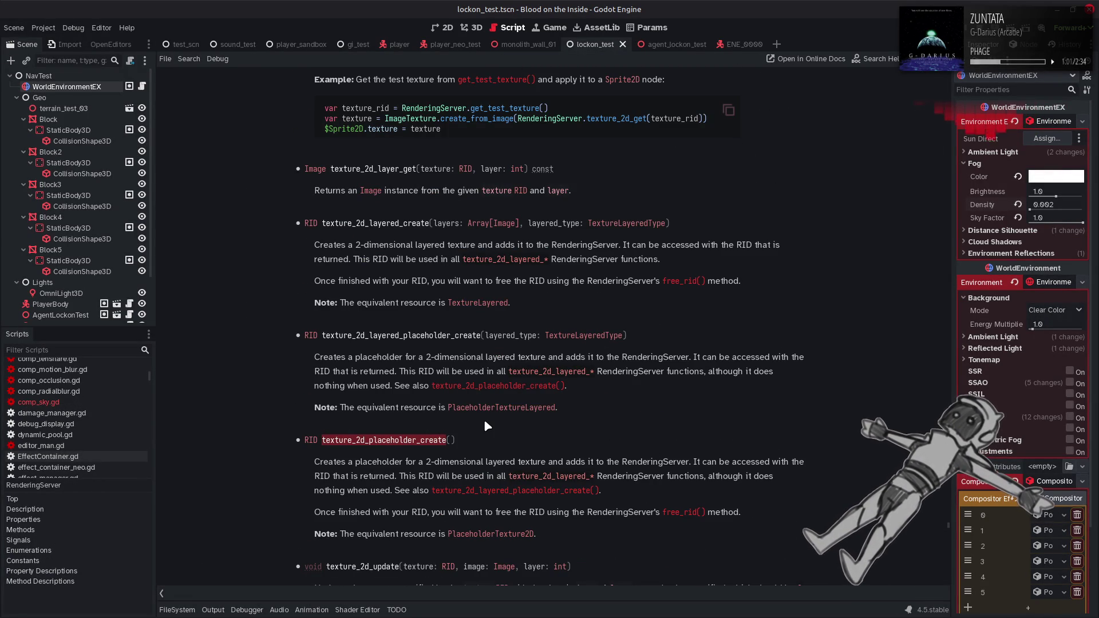
pyautogui.hotkey('alt', 'Left')
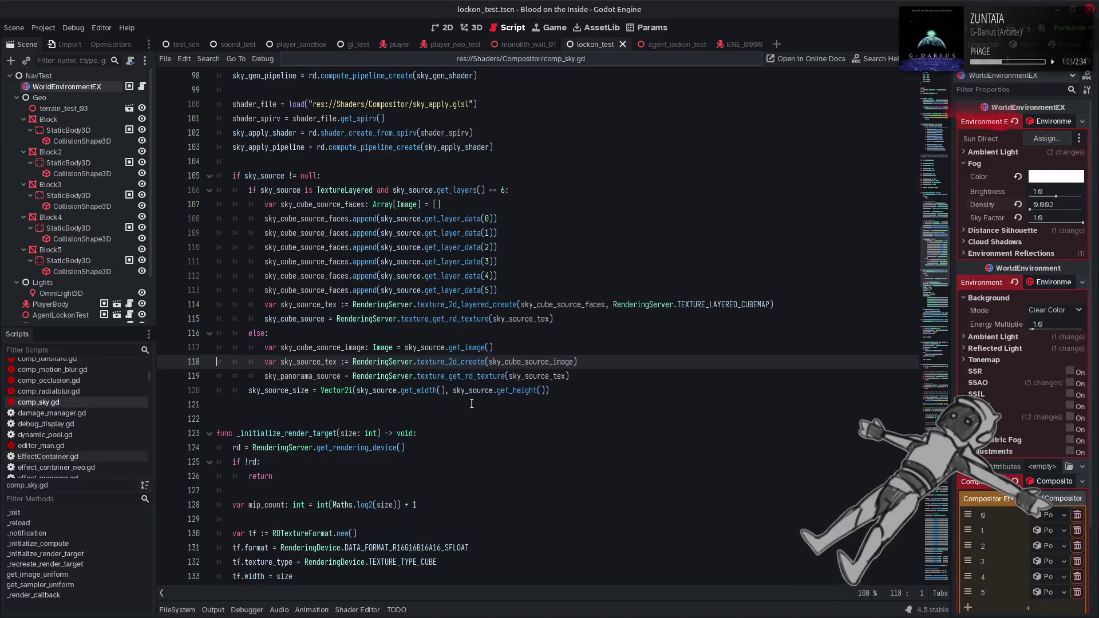
pyautogui.click(591, 378)
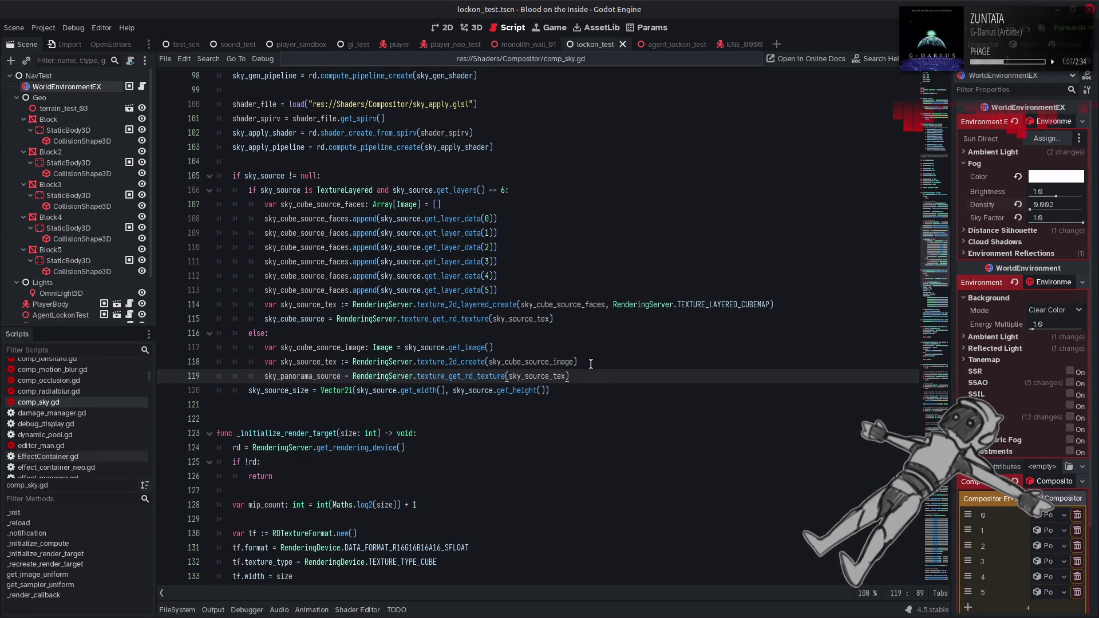
pyautogui.press('Return')
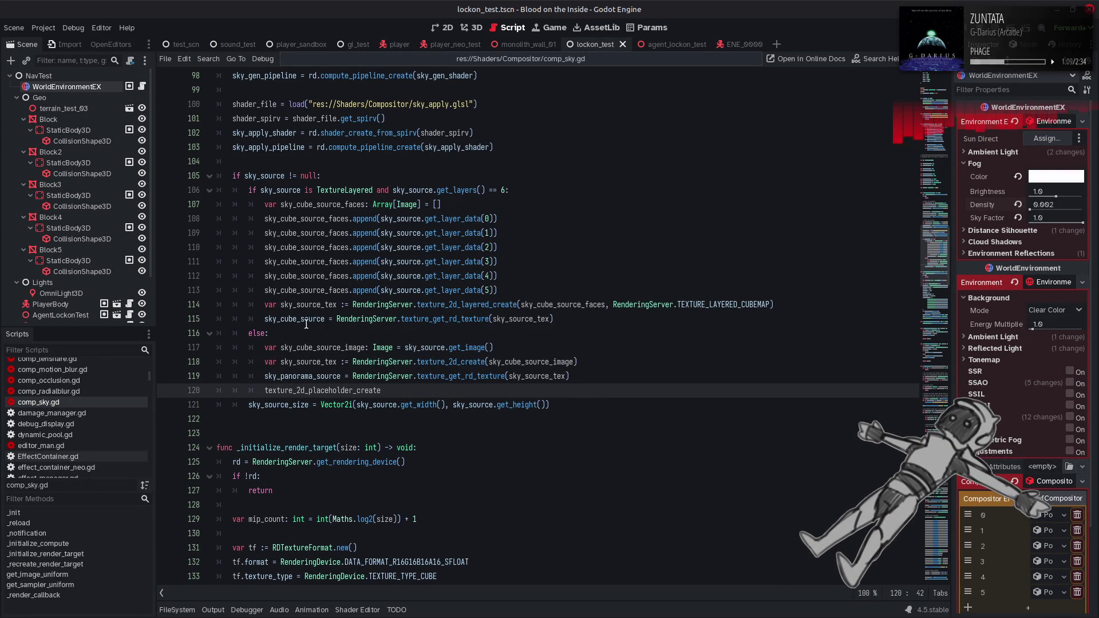
pyautogui.doubleClick(306, 322)
pyautogui.click(260, 387)
pyautogui.hotkey('ctrl', 'v')
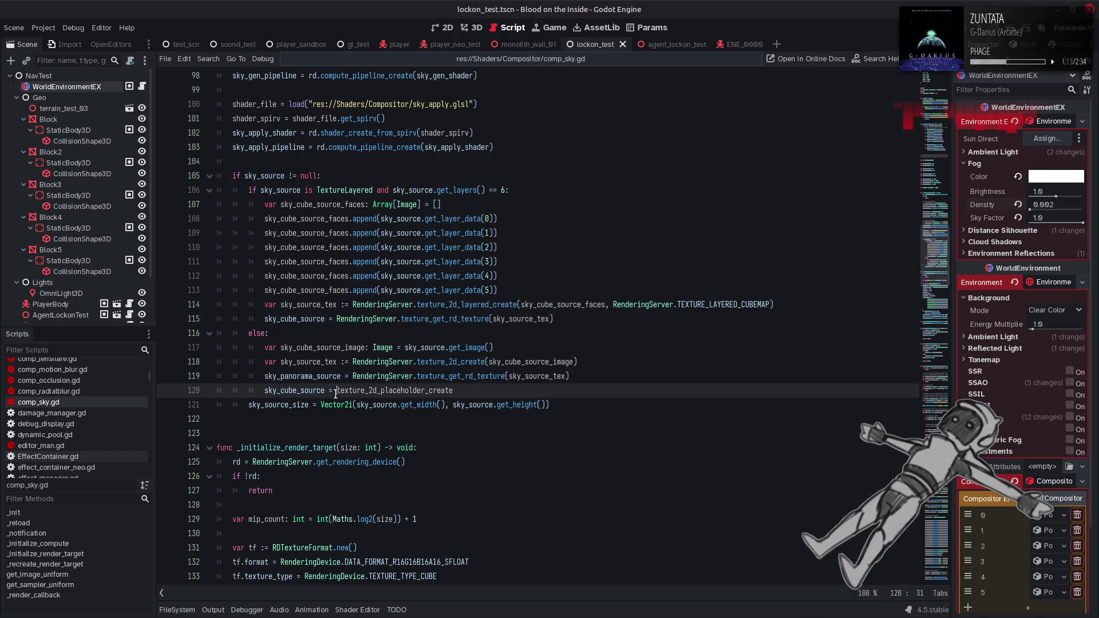
# - Complete line 120 as sky_cube_source = texture_2d_layered_placeholder_create(TEXTURE_LAYERED_CUBEMAP)
pyautogui.write('.')
pyautogui.click(552, 391)
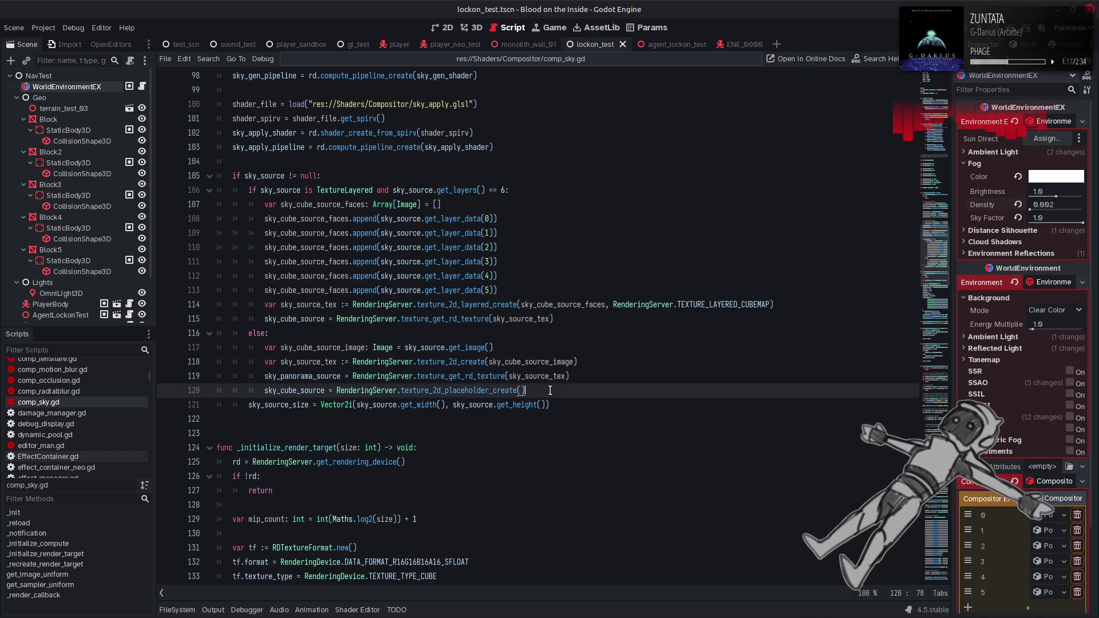
pyautogui.doubleClick(478, 391)
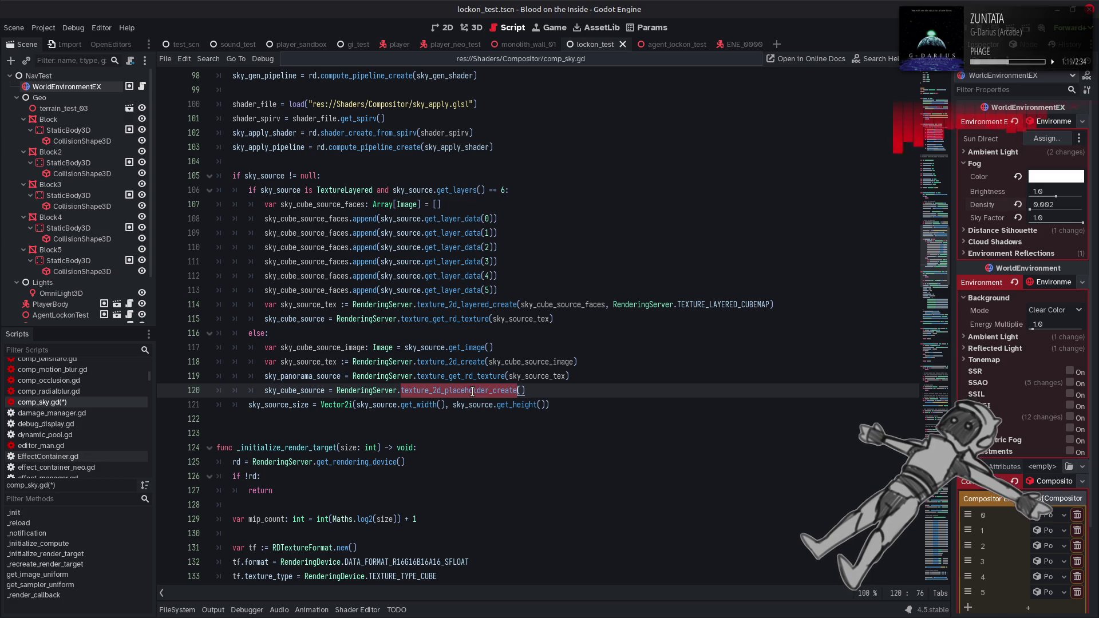
pyautogui.press('BackSpace')
pyautogui.write('te')
pyautogui.press('Down')
pyautogui.press('Down')
pyautogui.press('Down')
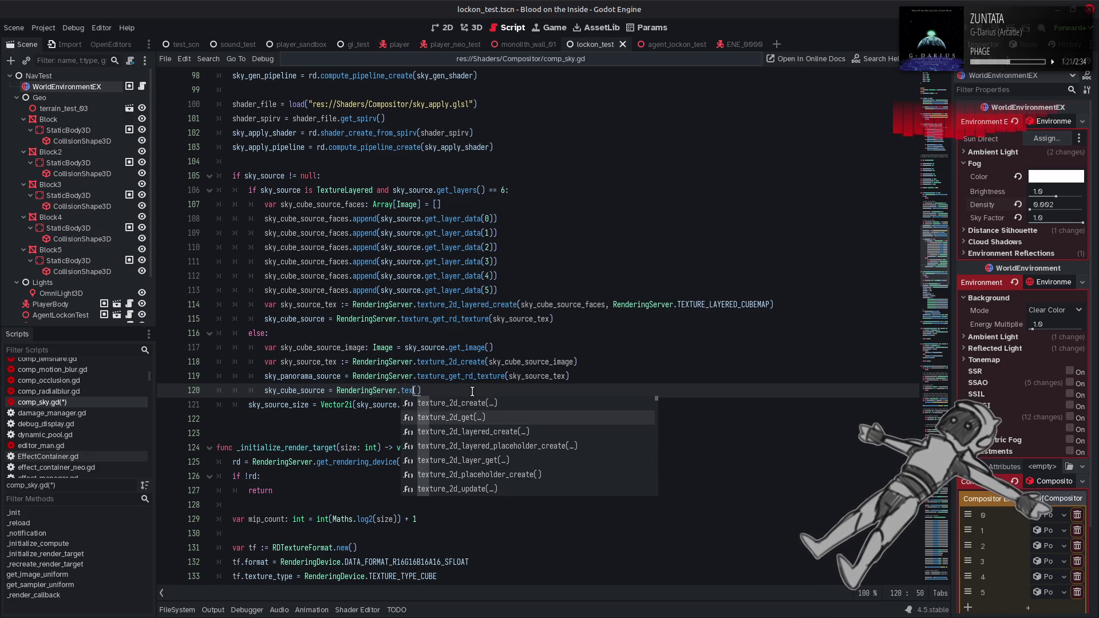
pyautogui.press('Return')
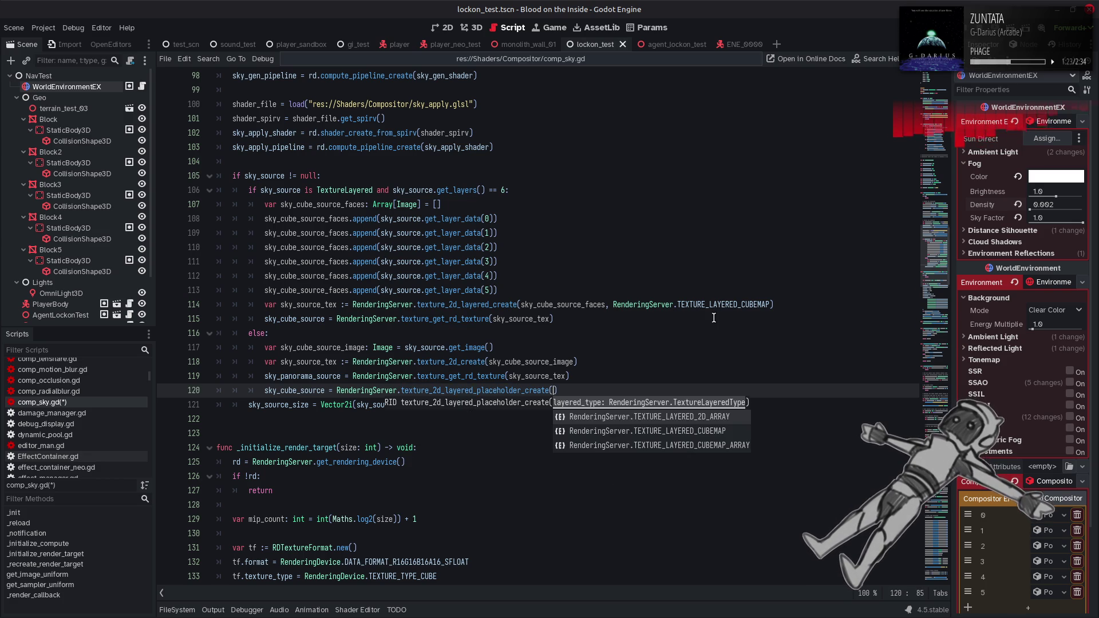
pyautogui.moveTo(610, 305); pyautogui.dragTo(769, 305)
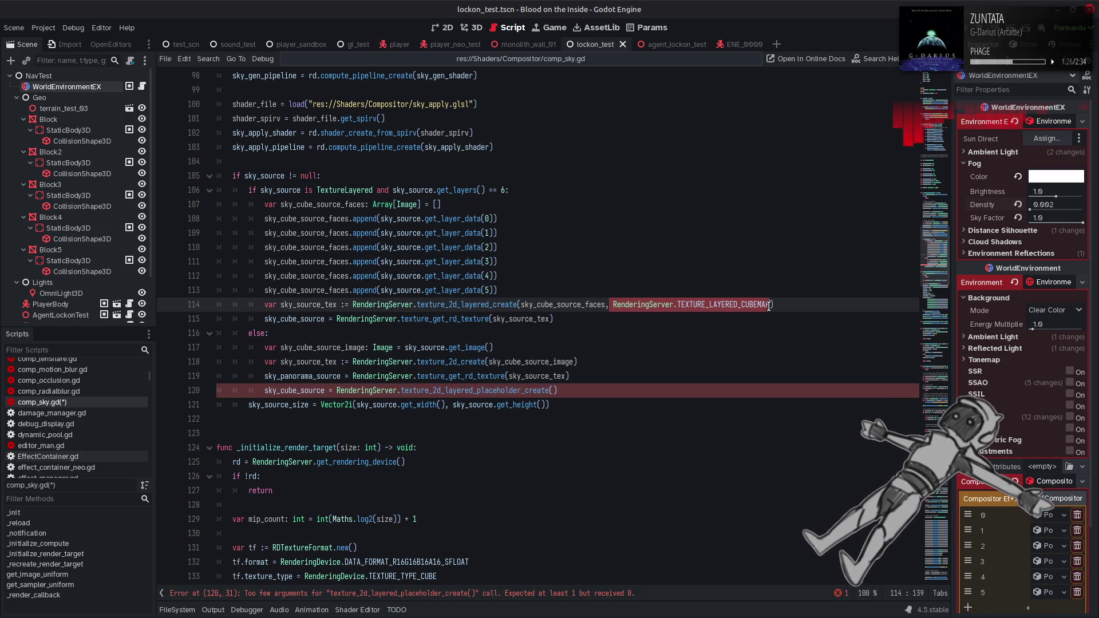
pyautogui.click(554, 391)
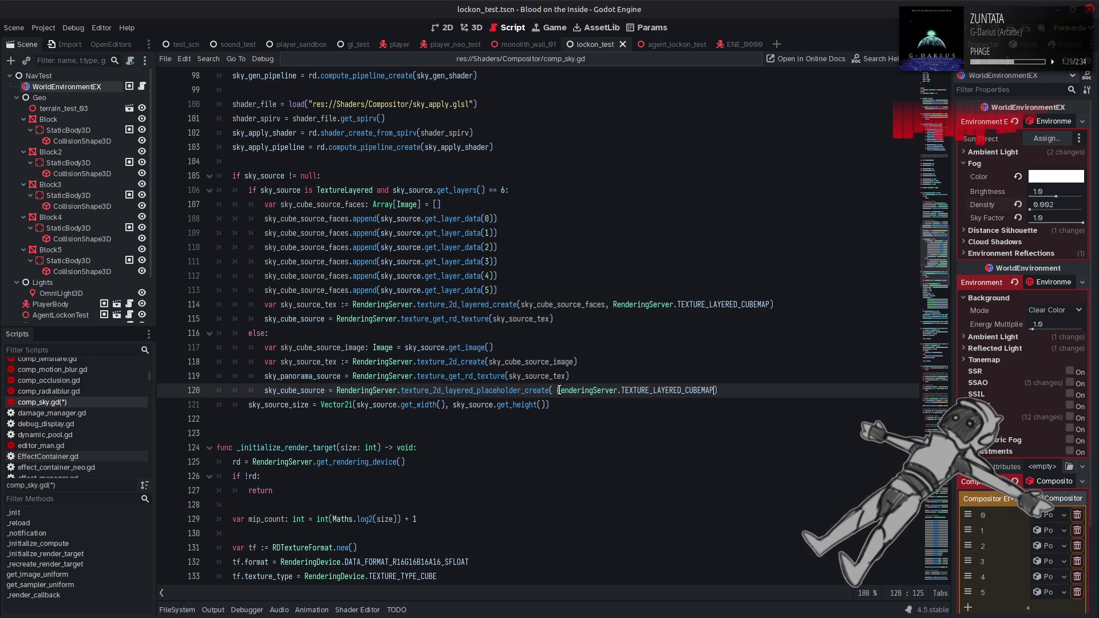
pyautogui.moveTo(721, 389); pyautogui.dragTo(262, 390)
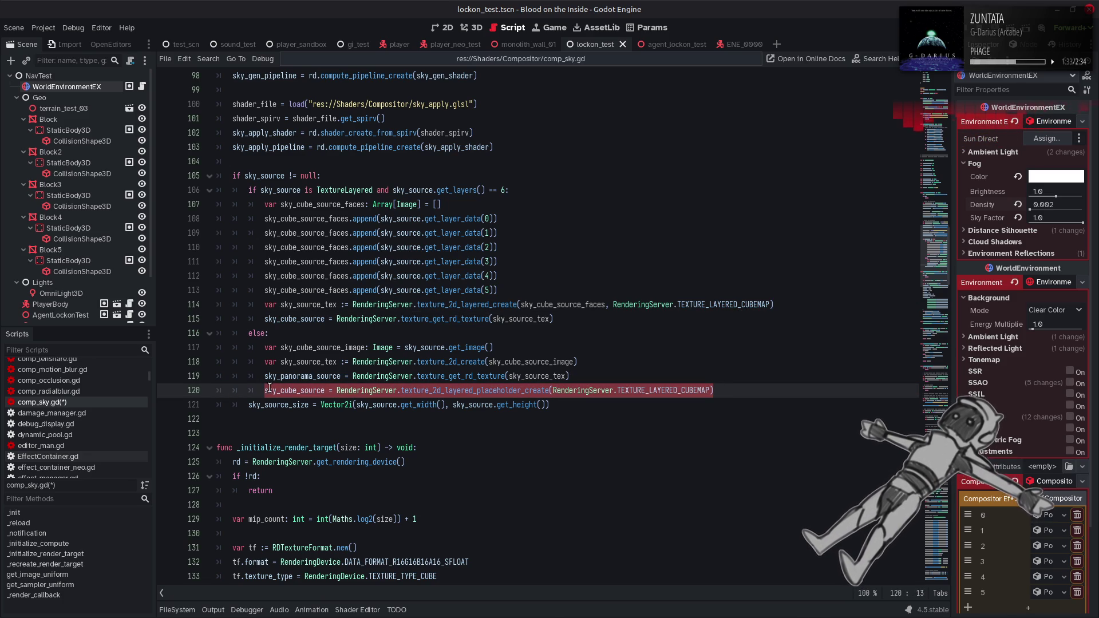
pyautogui.hotkey('ctrl', 'c')
# - Add sky_panorama_source = texture_2d_placeholder_create() to the cube branch and save
pyautogui.click(554, 319)
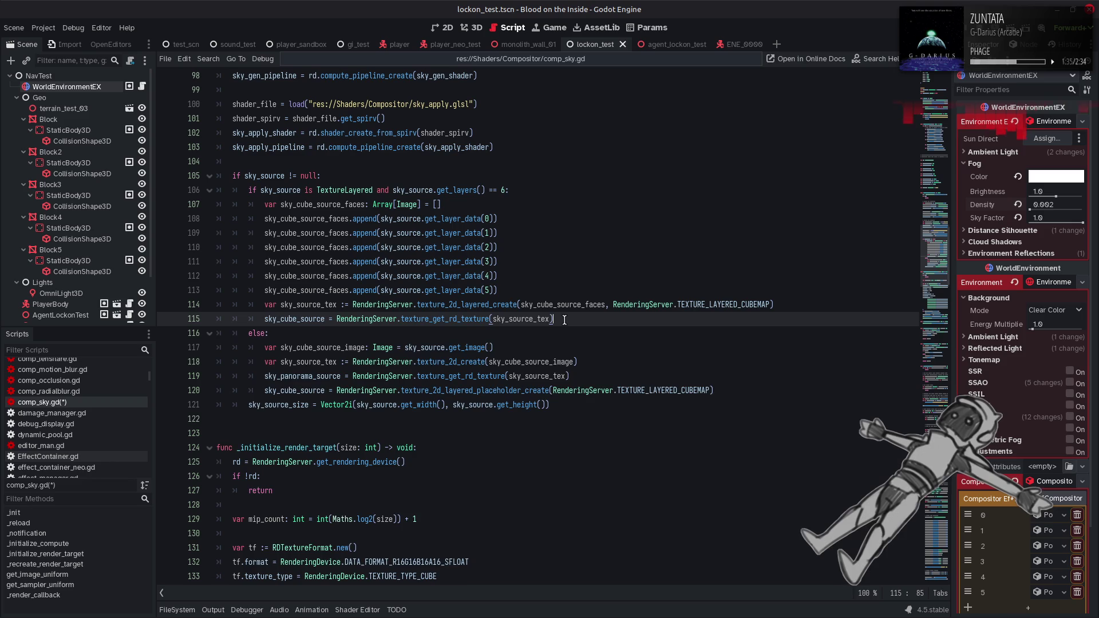
pyautogui.press('Return')
pyautogui.hotkey('ctrl', 'v')
pyautogui.click(300, 392)
pyautogui.doubleClick(300, 390)
pyautogui.hotkey('ctrl', 'c')
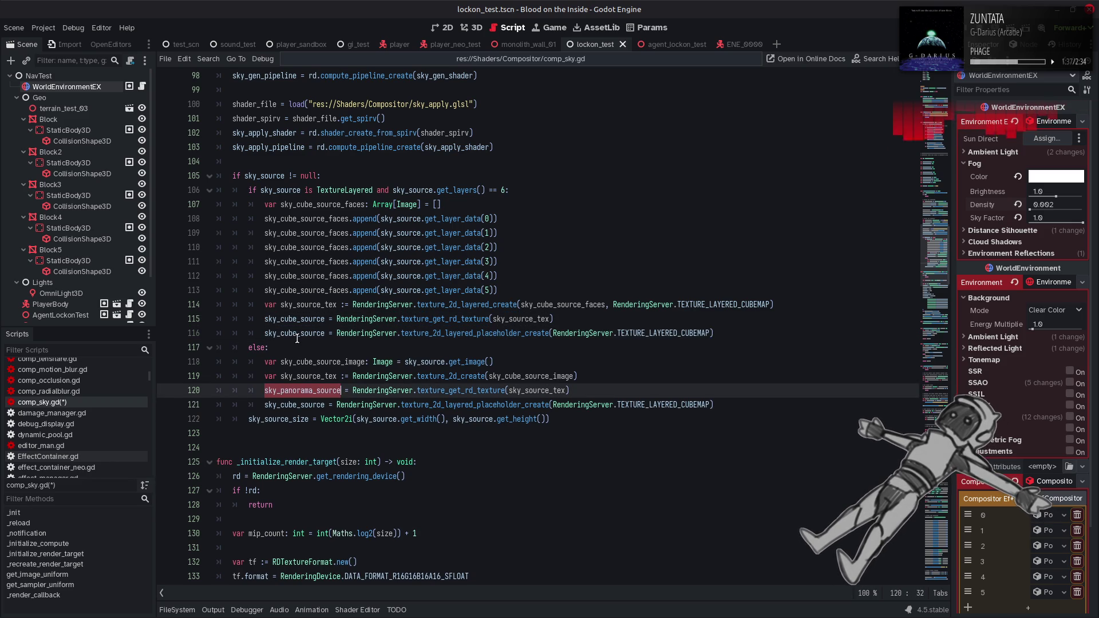
pyautogui.doubleClick(297, 333)
pyautogui.hotkey('ctrl', 'v')
pyautogui.press('BackSpace')
pyautogui.press('BackSpace')
pyautogui.press('BackSpace')
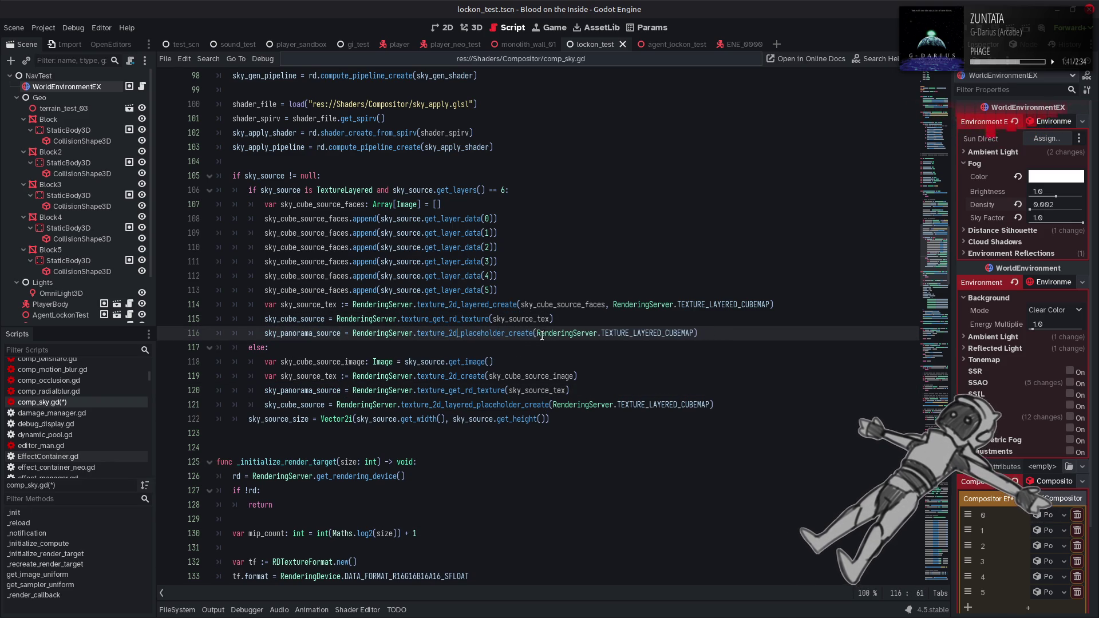
pyautogui.moveTo(540, 333); pyautogui.dragTo(699, 334)
pyautogui.press('BackSpace')
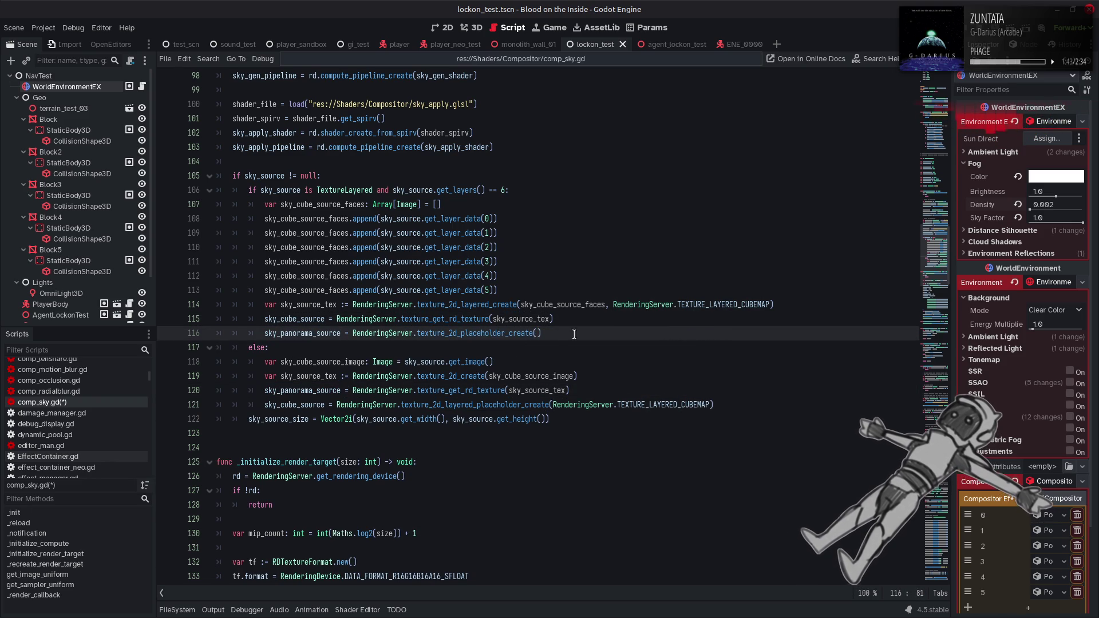
pyautogui.moveTo(521, 332)
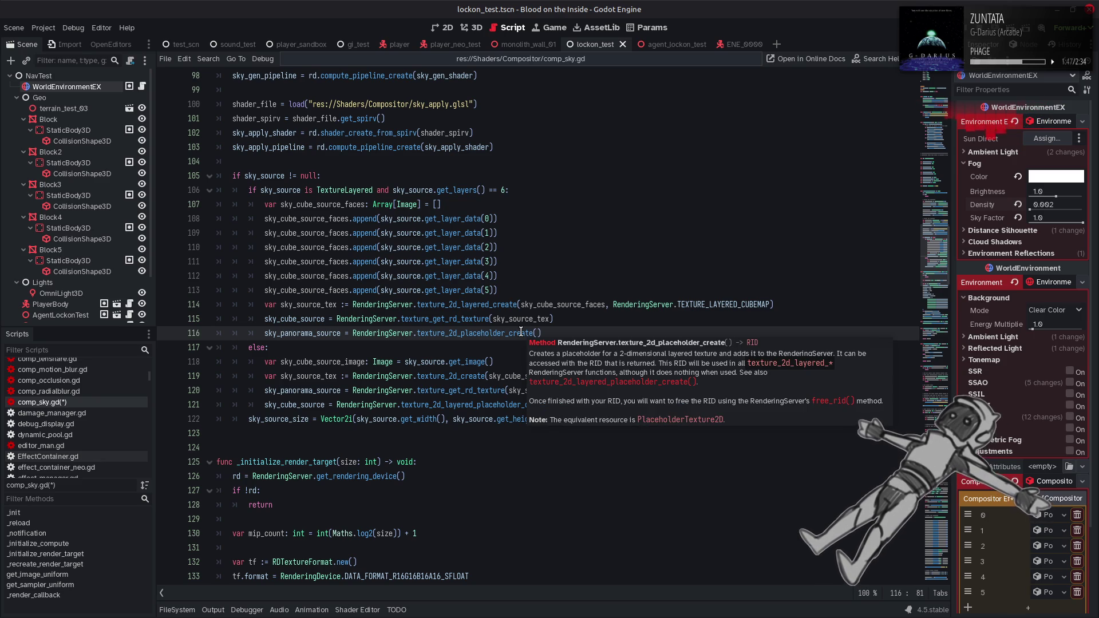
pyautogui.click(519, 348)
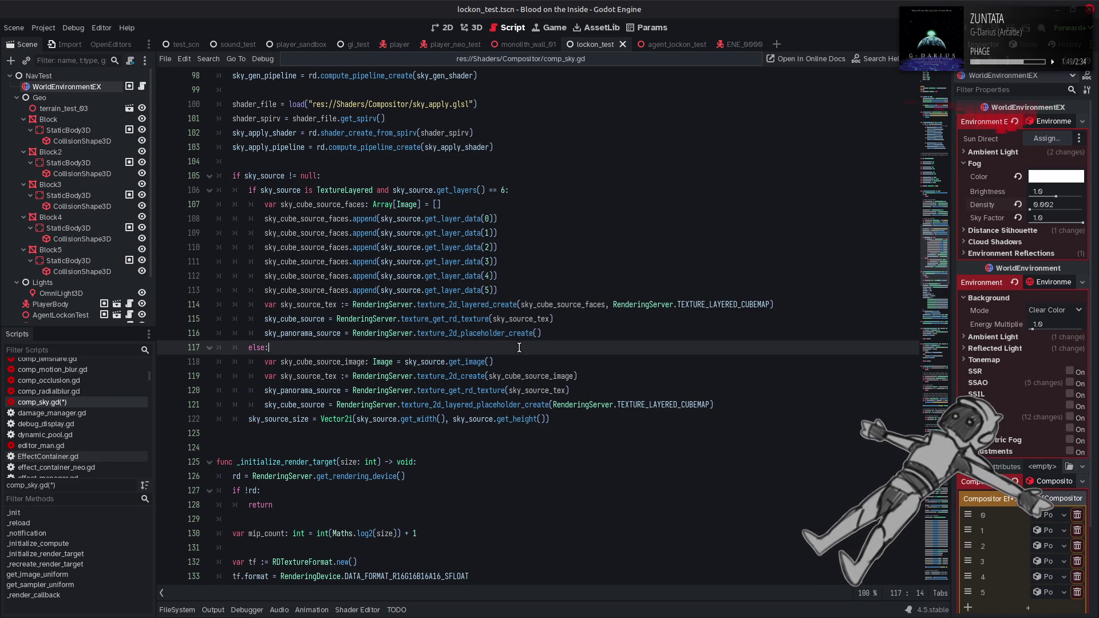
pyautogui.hotkey('ctrl', 's')
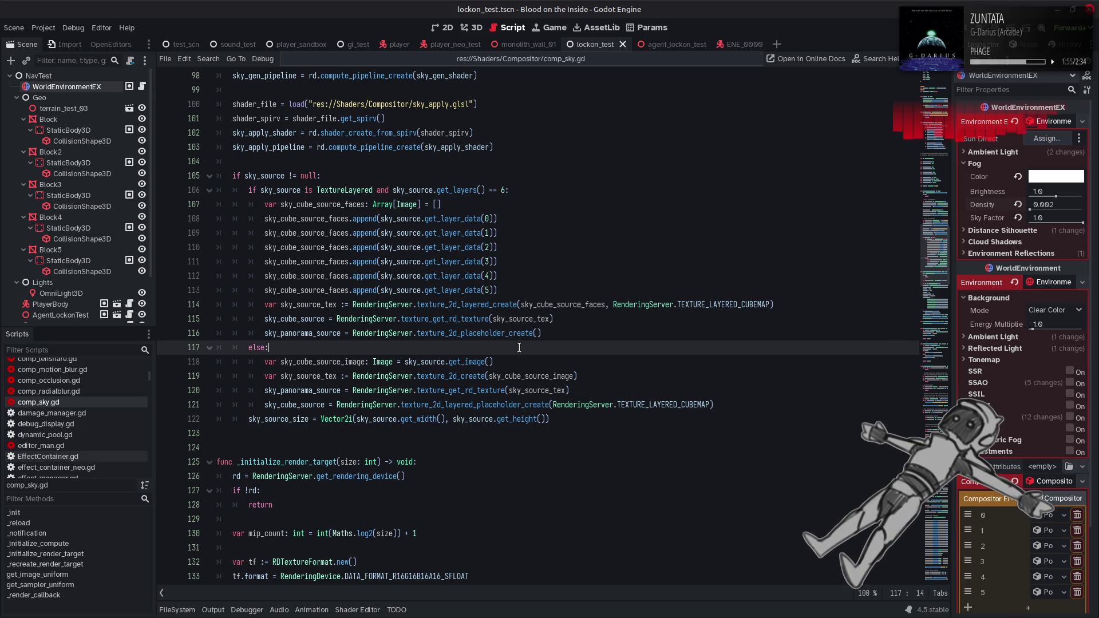
# - Search for the remaining sky_cube_source use at line 220
pyautogui.doubleClick(305, 333)
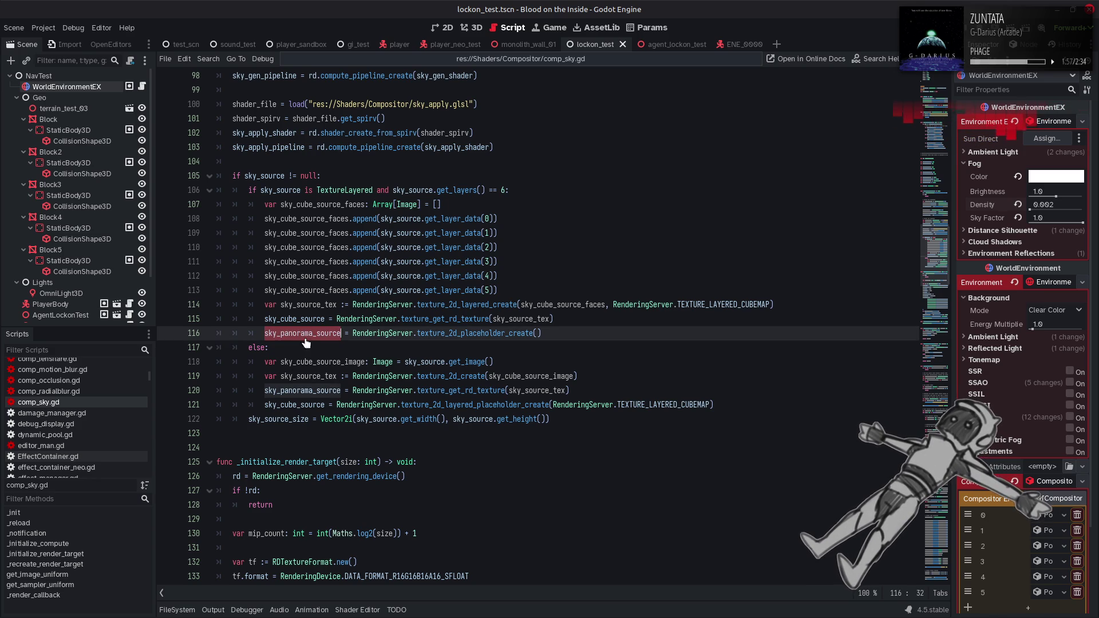
pyautogui.doubleClick(294, 405)
pyautogui.hotkey('ctrl', 'f')
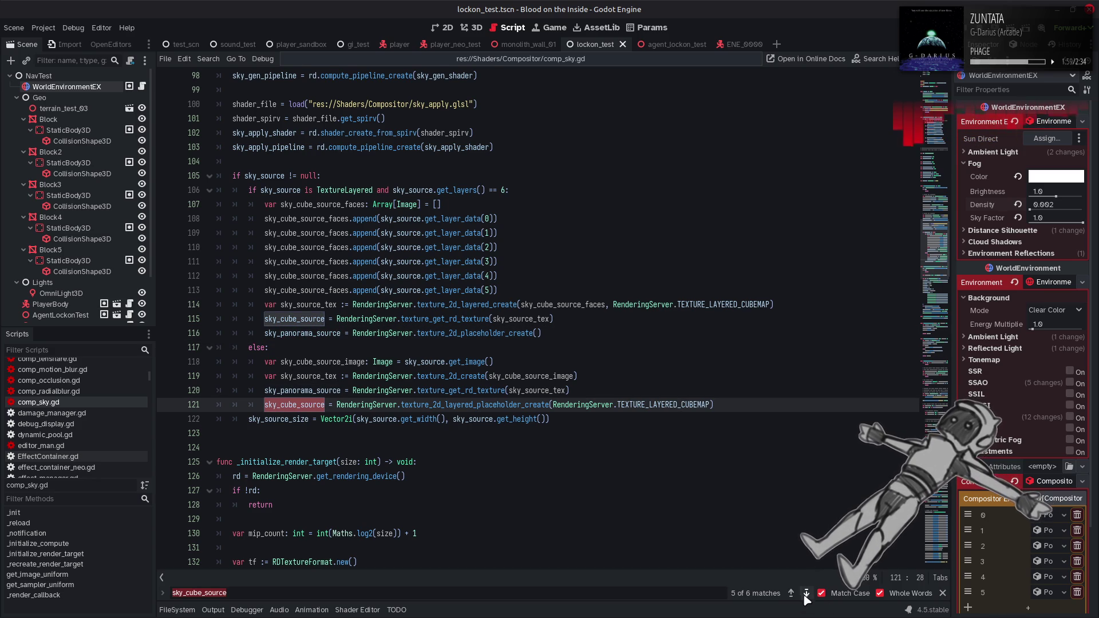
pyautogui.press('Return')
pyautogui.click(942, 594)
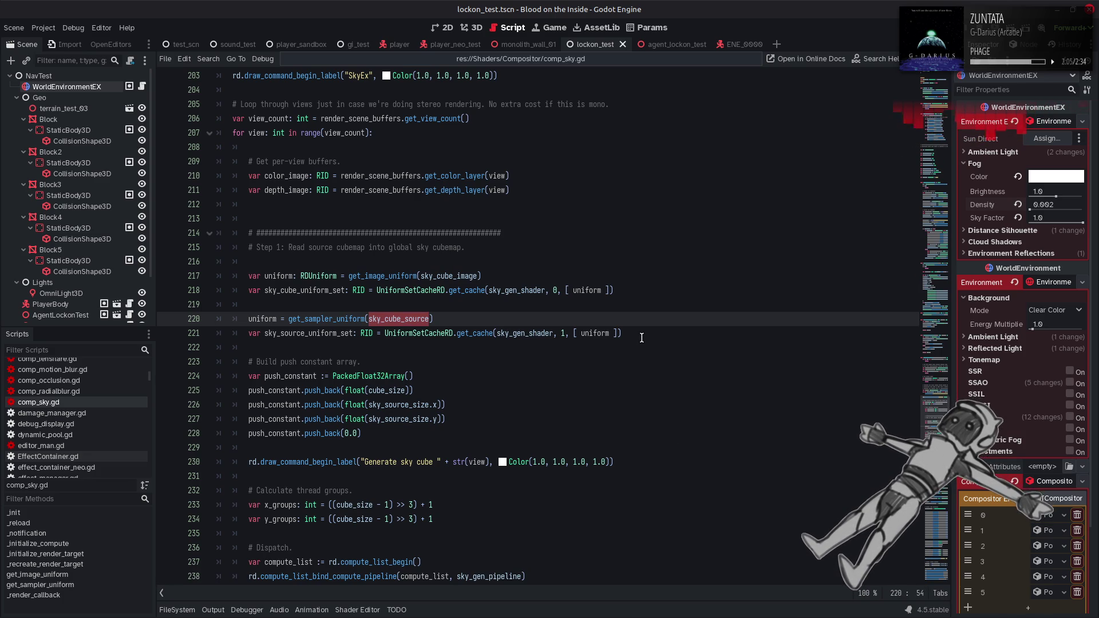
# - Duplicate the sampler uniform lines below line 221, switching the copy's source to sky_panorama_source
pyautogui.doubleClick(318, 333)
pyautogui.scroll(-3, 478, 331)
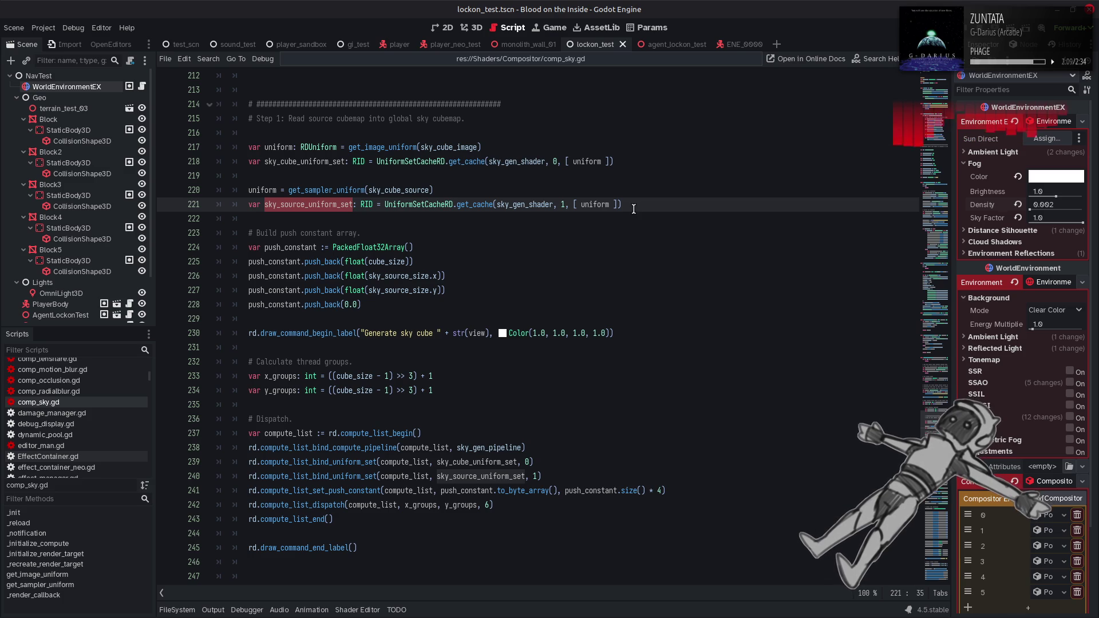
pyautogui.click(634, 209)
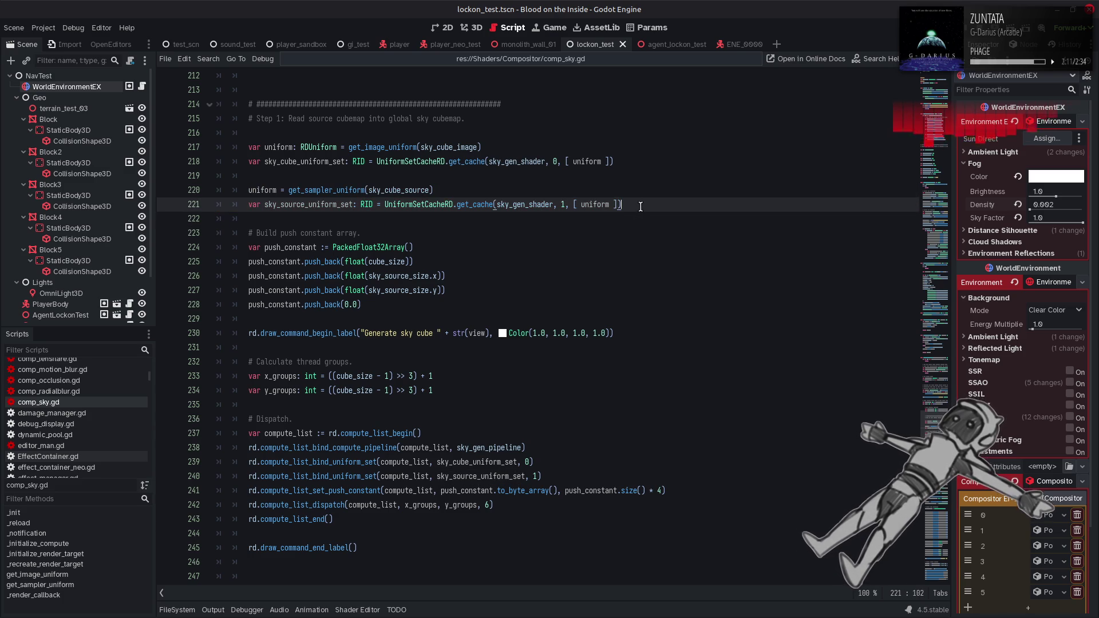
pyautogui.press('Return')
pyautogui.hotkey('ctrl', 'v')
pyautogui.click(384, 233)
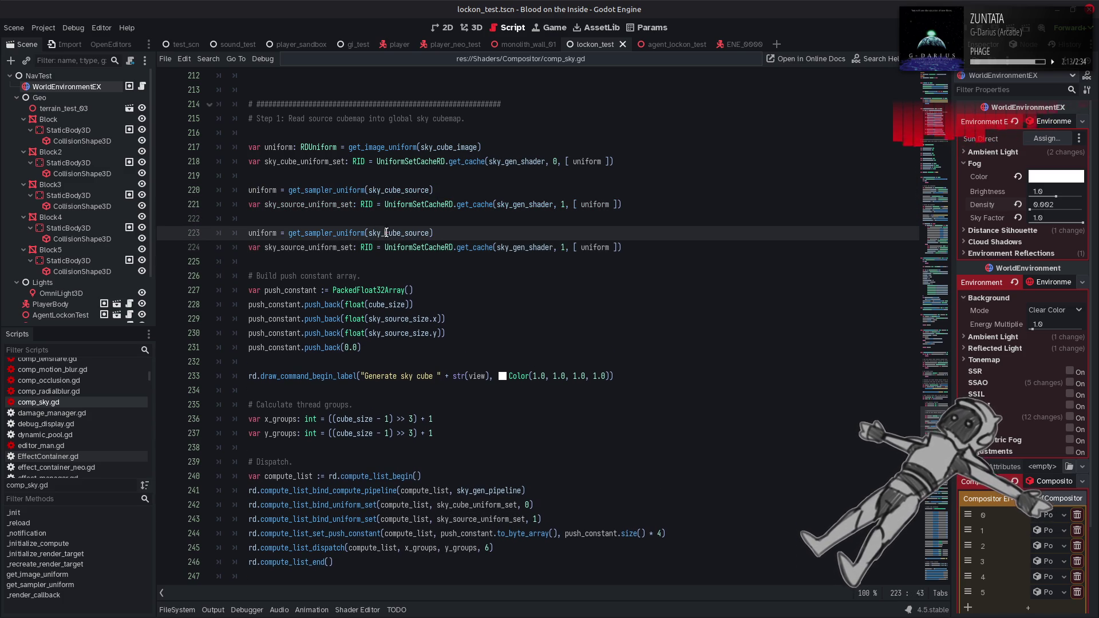
pyautogui.press('Delete')
pyautogui.press('Delete')
pyautogui.press('Delete')
pyautogui.write('pan')
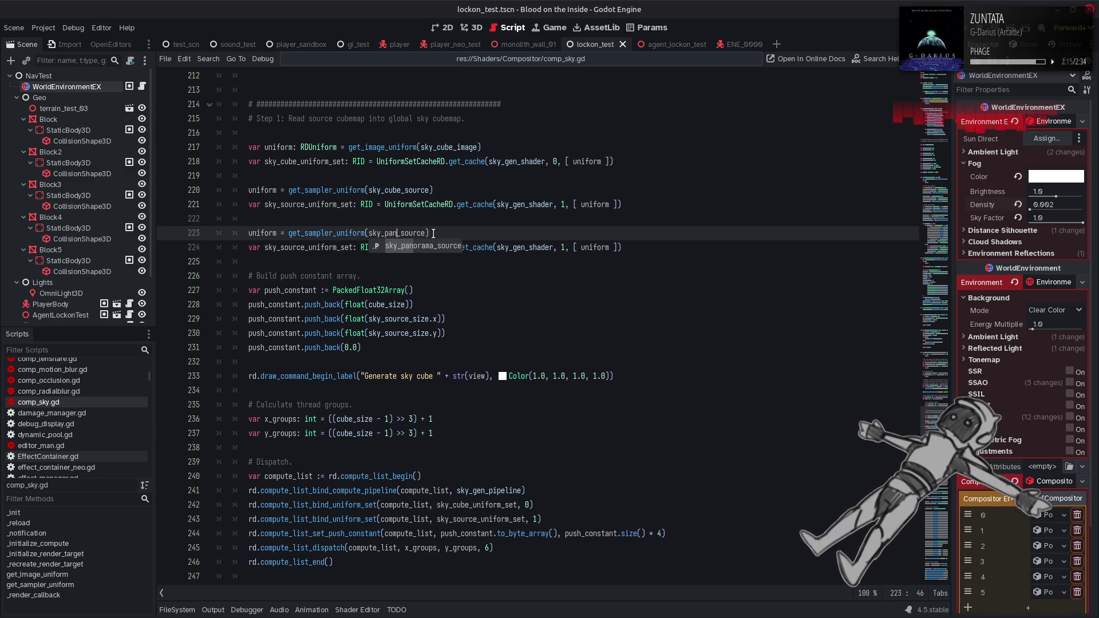
pyautogui.press('Tab')
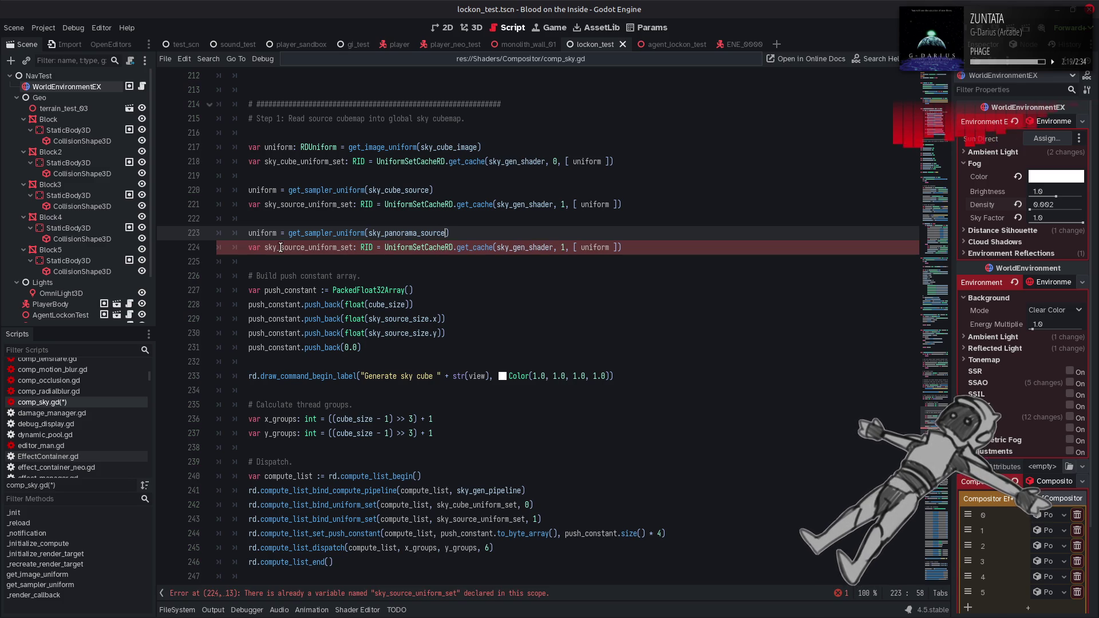
# - Rename the line 221 uniform set to sky_source_cube_uniform_set after locating its other occurrences
pyautogui.doubleClick(317, 205)
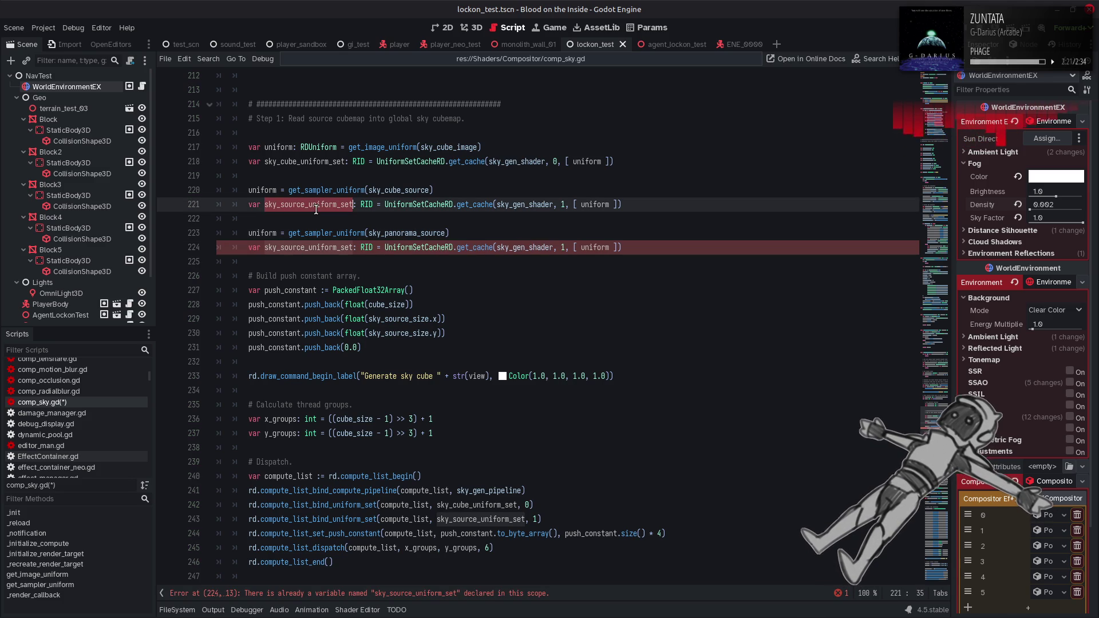
pyautogui.hotkey('ctrl', 'f')
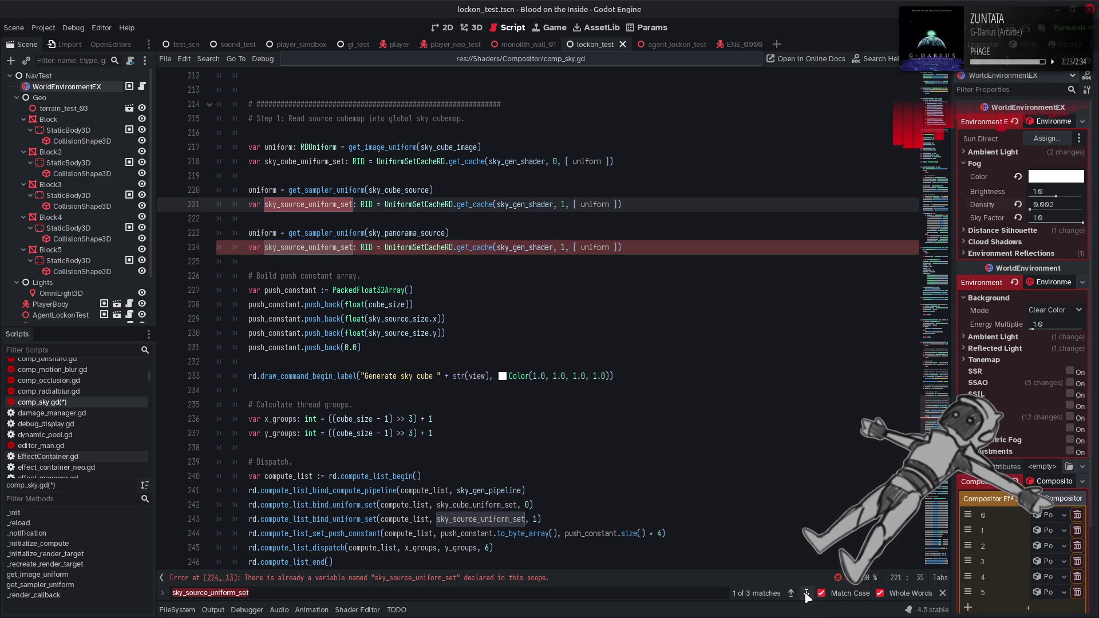
pyautogui.click(791, 593)
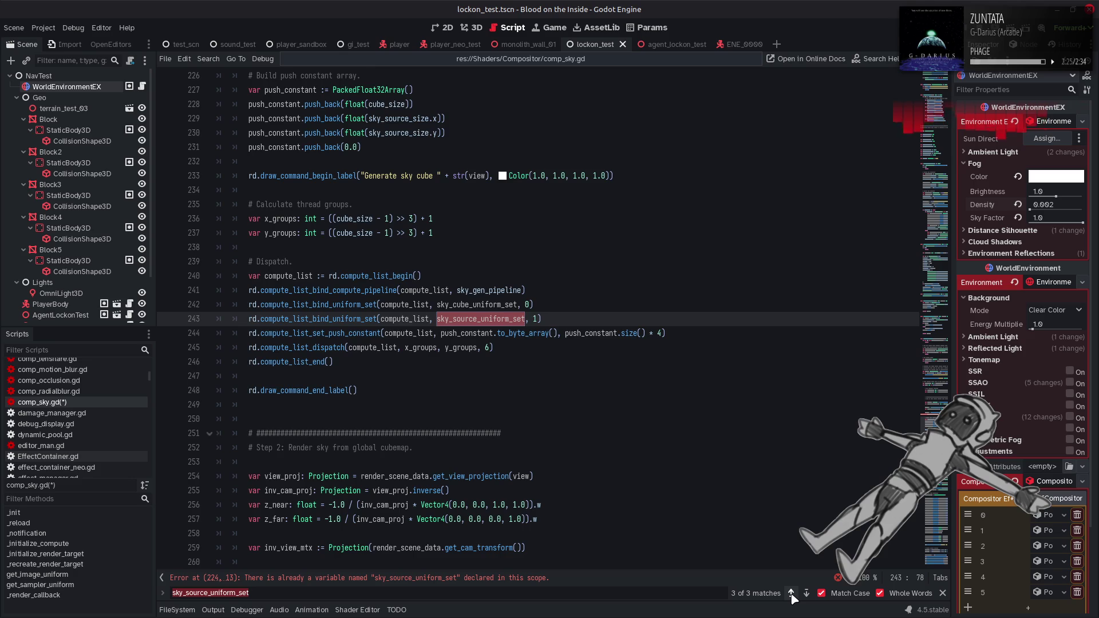
pyautogui.click(791, 593)
pyautogui.click(943, 593)
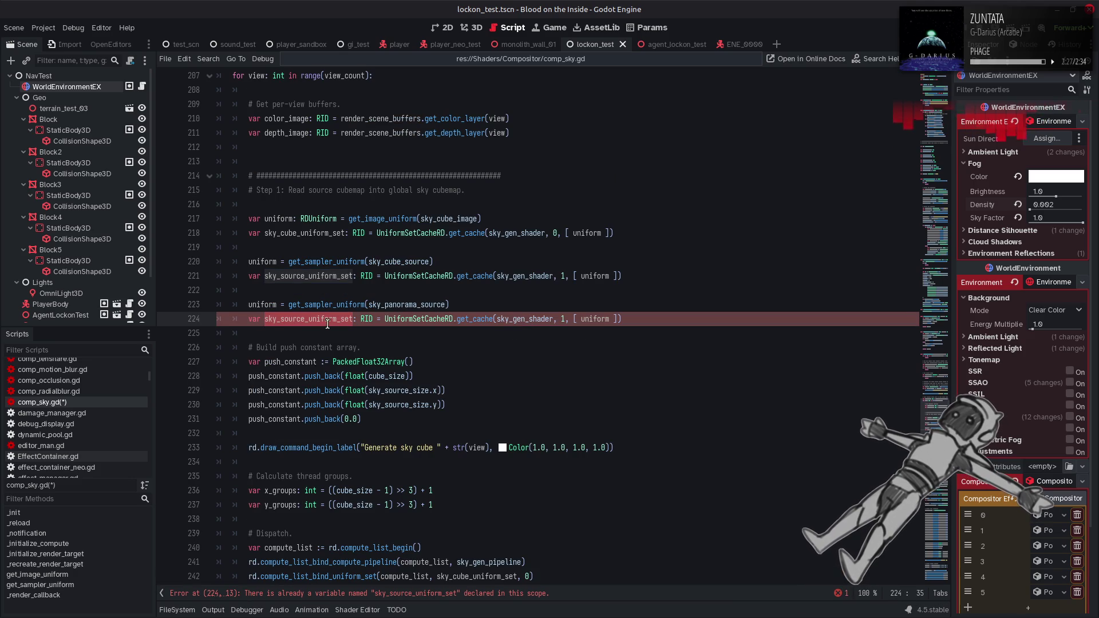
pyautogui.click(308, 278)
pyautogui.hotkey('ctrl', 's')
pyautogui.write('_cube')
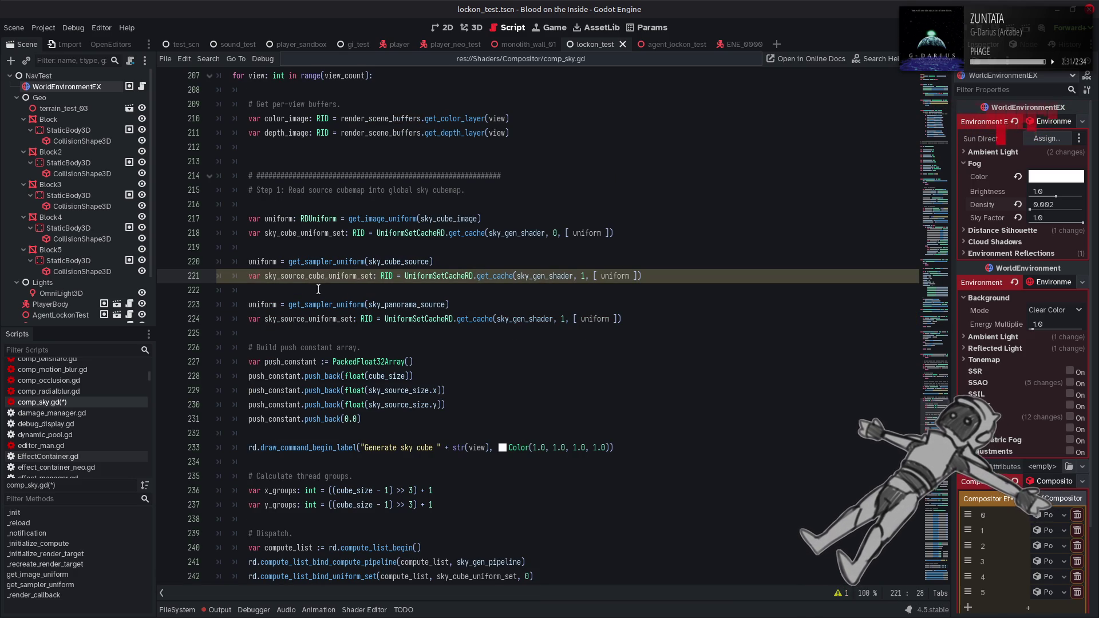
# - Use sky_source_cube_uniform_set on line 243 and make line 224 sky_source_panorama_uniform_set at set 2
pyautogui.doubleClick(322, 279)
pyautogui.hotkey('ctrl', 'c')
pyautogui.scroll(-3, 401, 366)
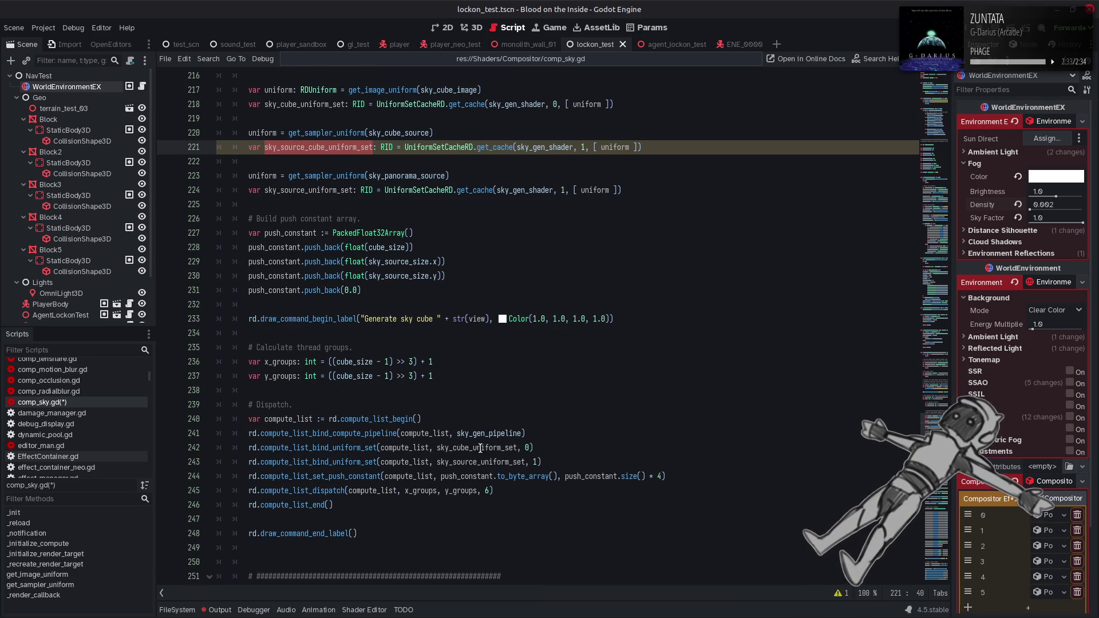
pyautogui.doubleClick(481, 462)
pyautogui.hotkey('ctrl', 'v')
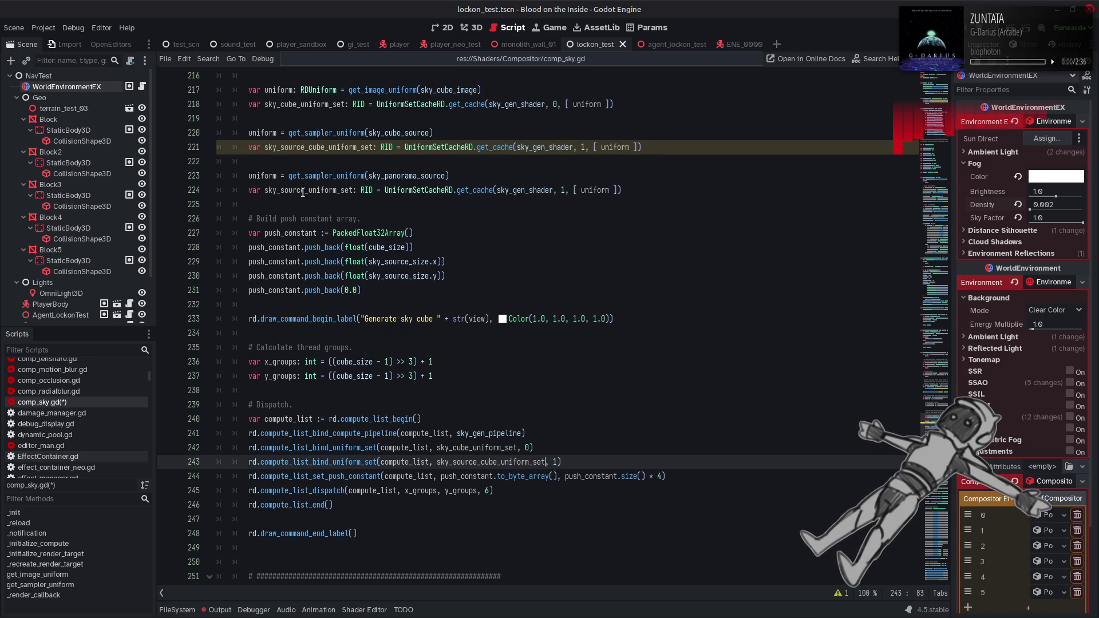
pyautogui.click(302, 192)
pyautogui.write('_panorama')
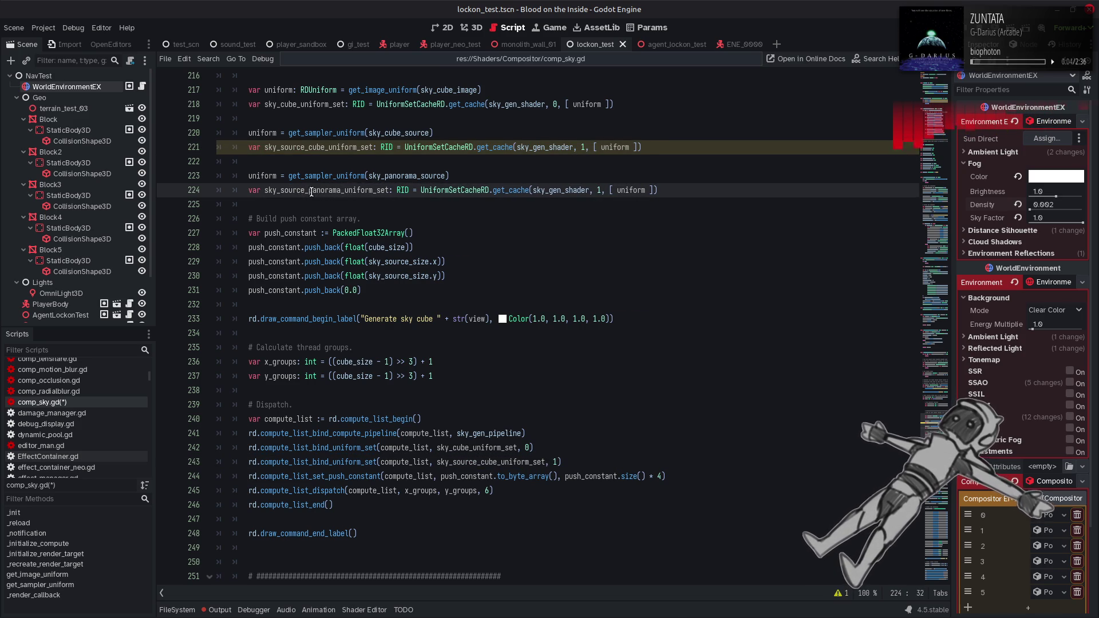
pyautogui.doubleClick(599, 190)
pyautogui.write('2')
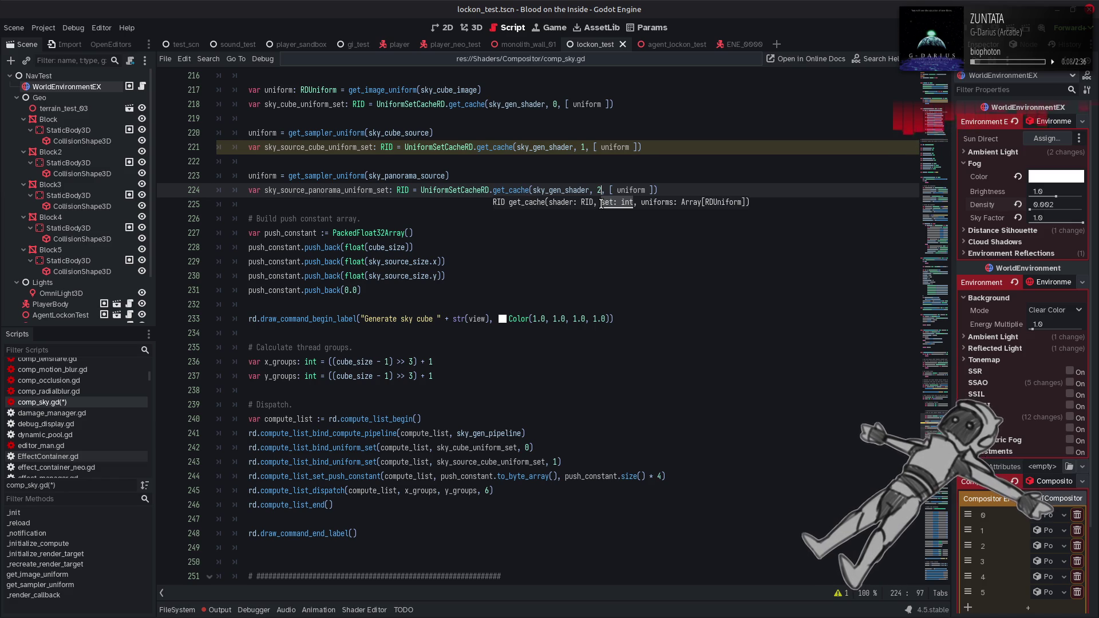
pyautogui.click(581, 305)
# - Duplicate the line 243 bind call to bind sky_source_panorama_uniform_set at index 2
pyautogui.moveTo(563, 462); pyautogui.dragTo(248, 462)
pyautogui.hotkey('ctrl', 'alt', 'Down')
pyautogui.doubleClick(555, 477)
pyautogui.write('2')
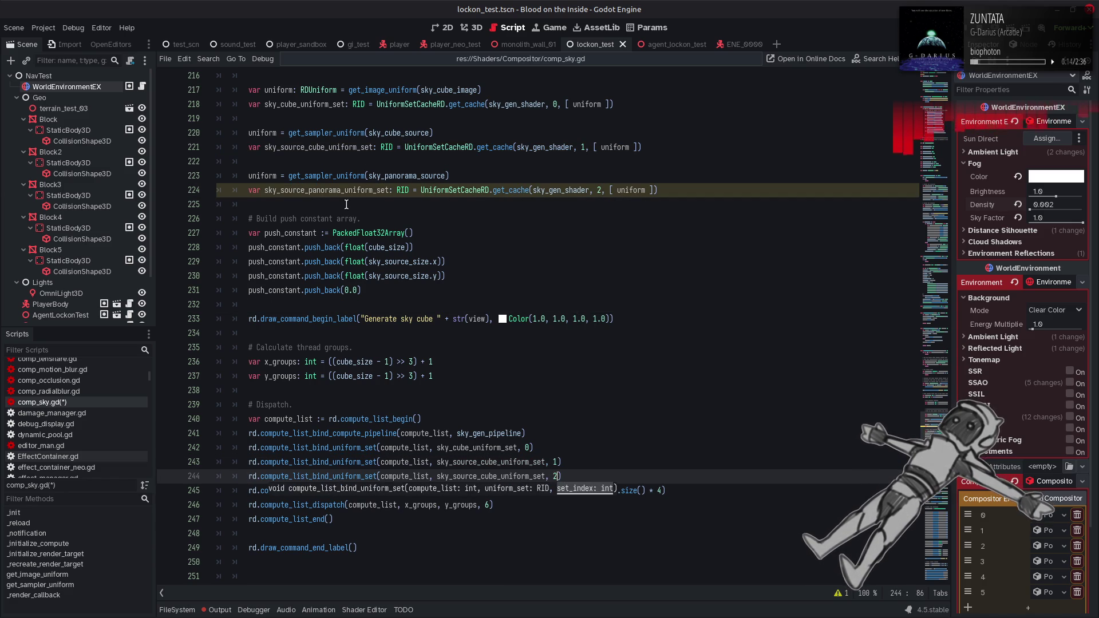
pyautogui.hotkey('alt', 'Left')
pyautogui.hotkey('ctrl', 'c')
pyautogui.doubleClick(516, 476)
pyautogui.hotkey('ctrl', 'v')
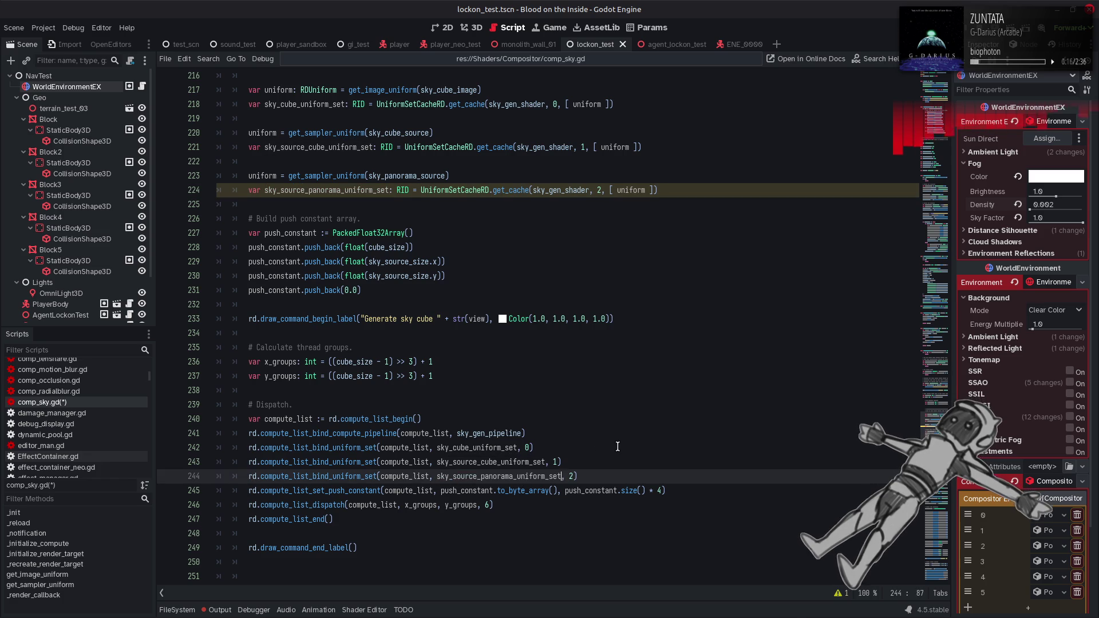
# - Save comp_sky.gd, then clear and collapse the output panel
pyautogui.click(618, 447)
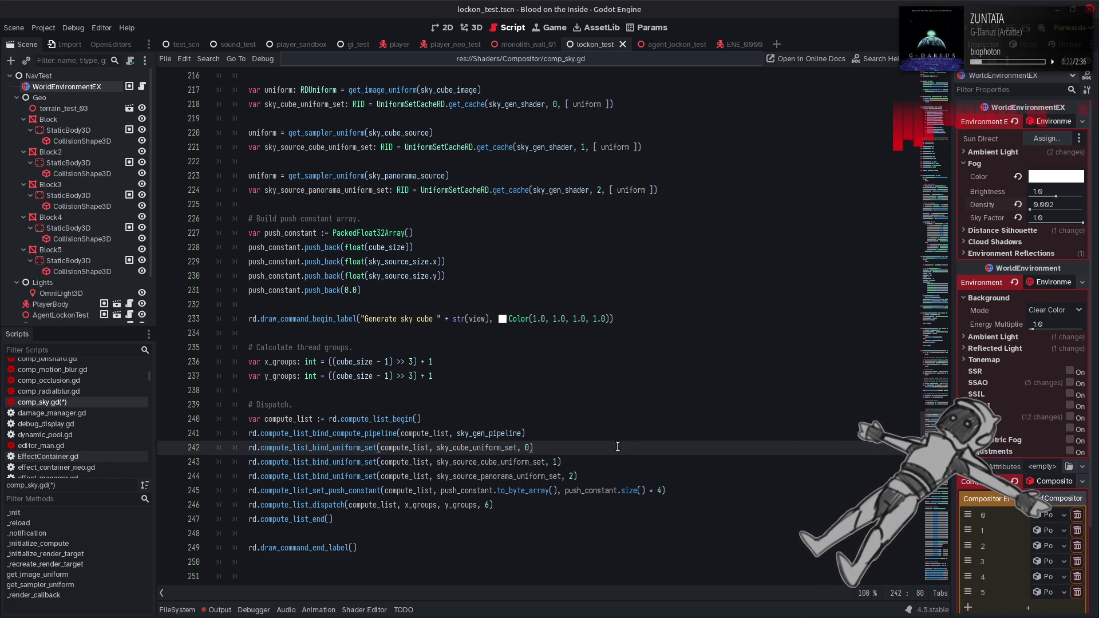
pyautogui.hotkey('ctrl', 's')
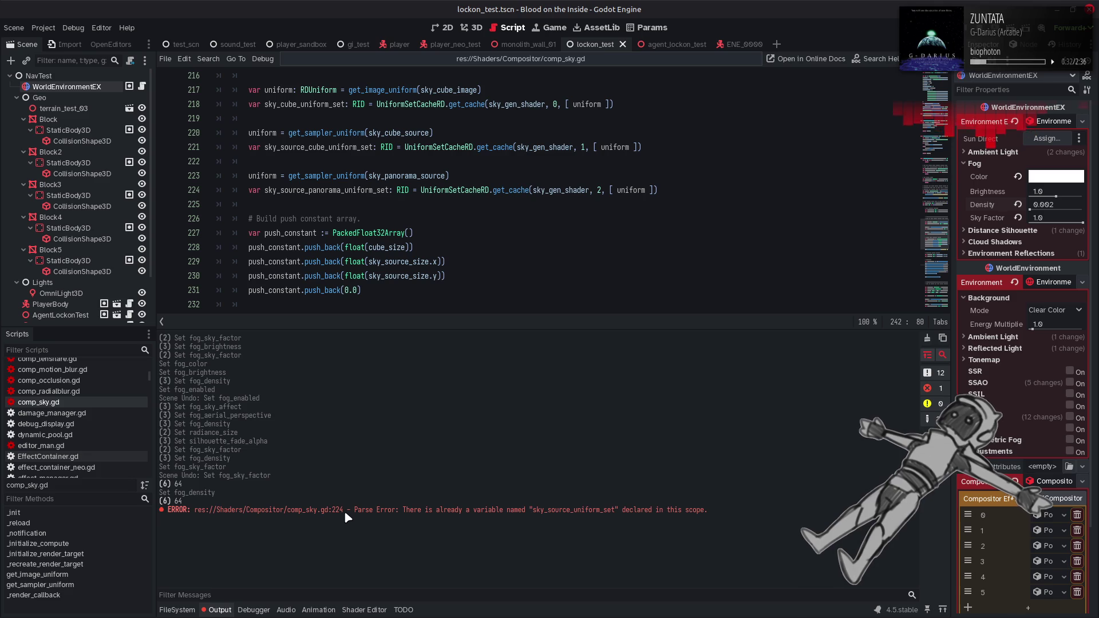
pyautogui.click(927, 338)
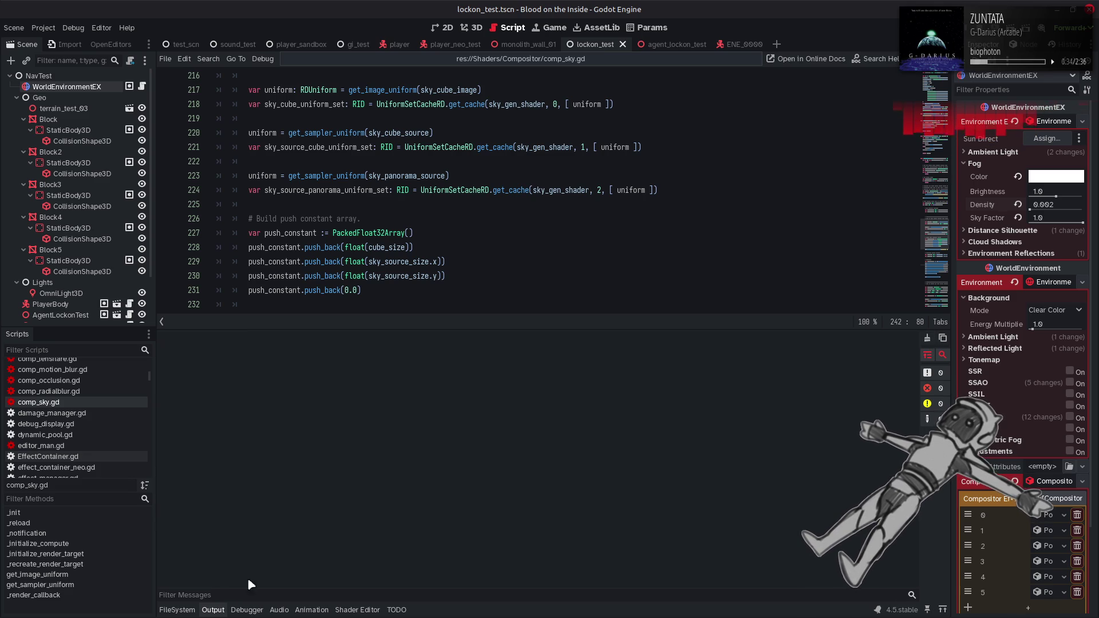
pyautogui.click(223, 610)
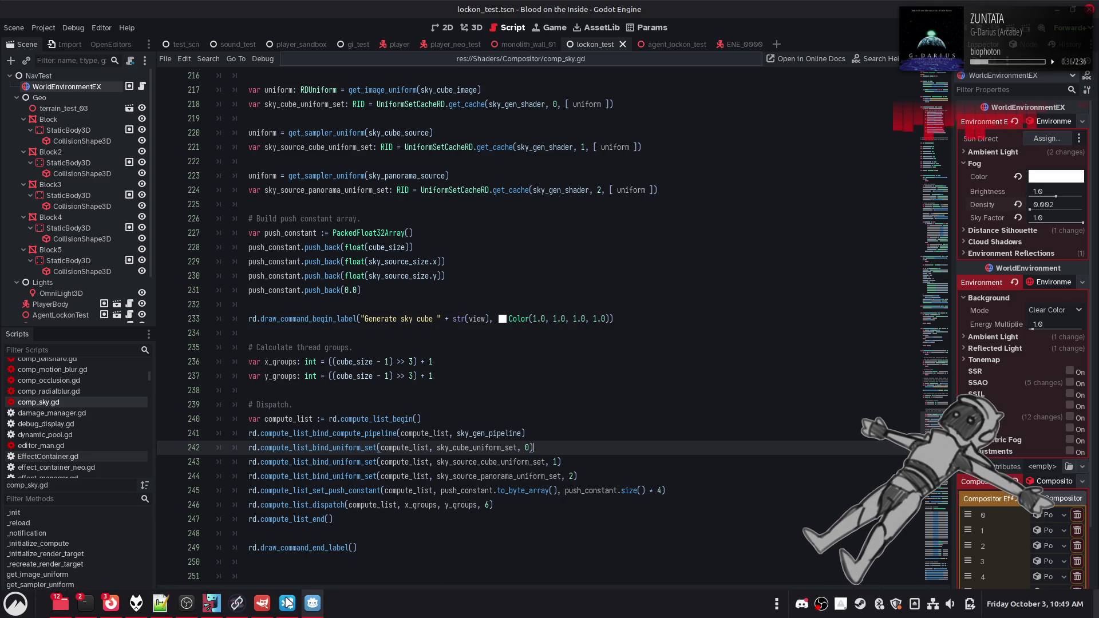
# - Replace all sky_src_image occurrences with sky_src_cube_image in sky_gen.glsl, then copy the line 11 declaration
pyautogui.click(161, 611)
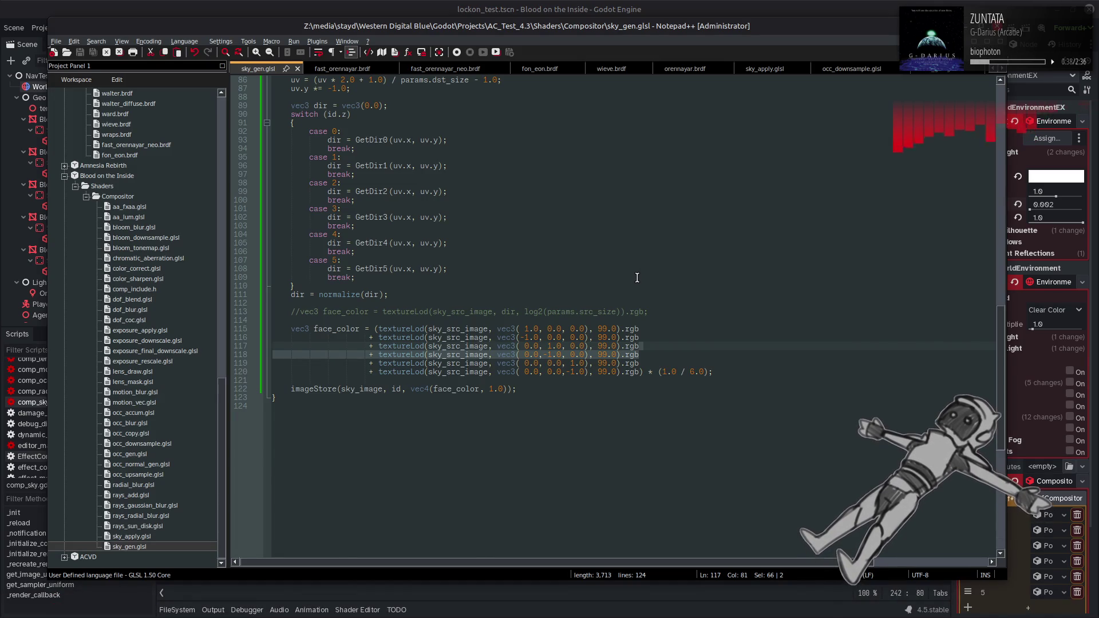
pyautogui.scroll(20, 636, 278)
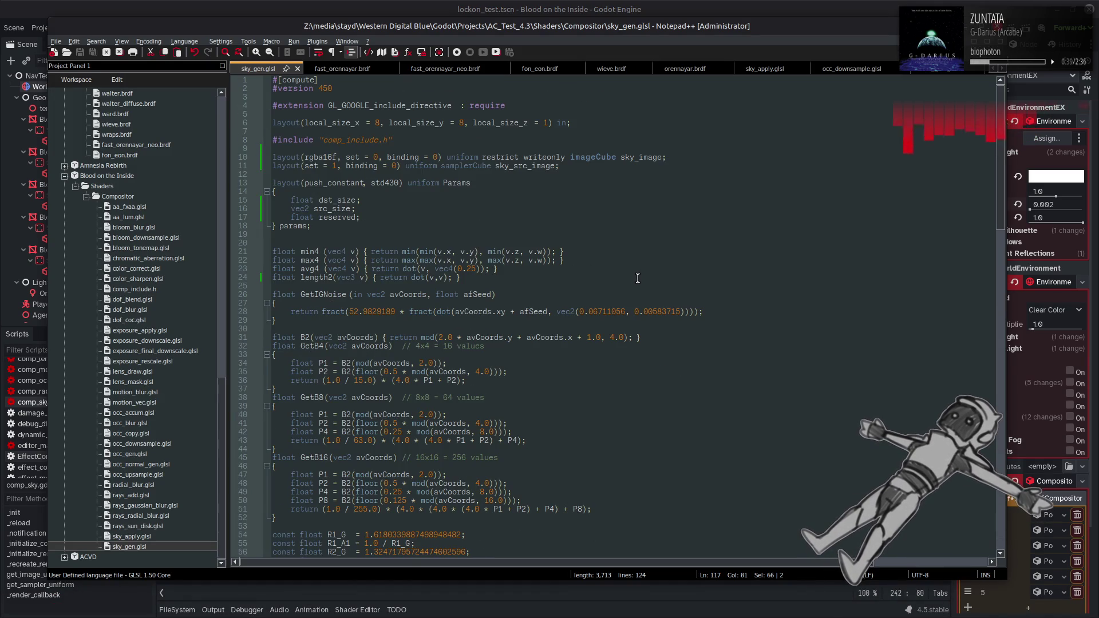
pyautogui.doubleClick(540, 167)
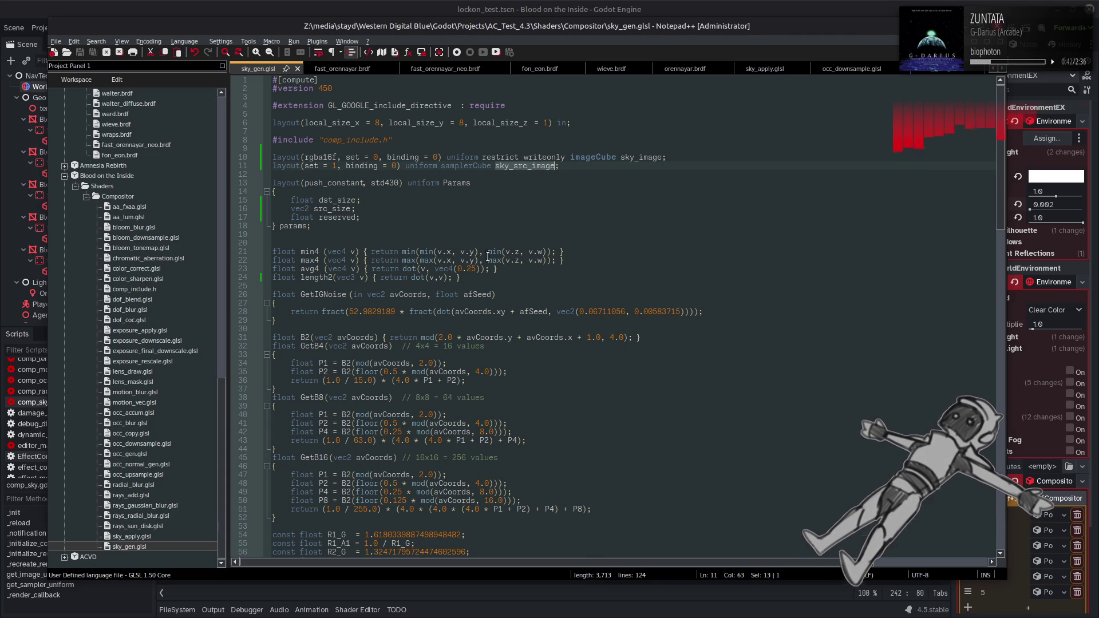
pyautogui.hotkey('ctrl', 'f')
pyautogui.click(633, 435)
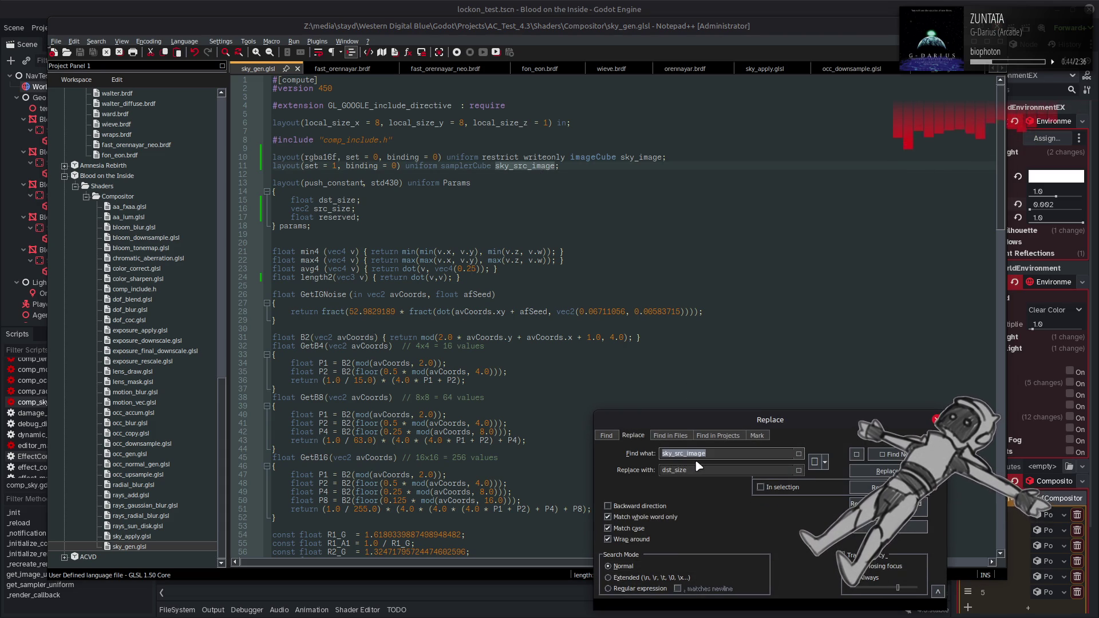
pyautogui.moveTo(691, 468); pyautogui.dragTo(641, 482)
pyautogui.hotkey('ctrl', 'v')
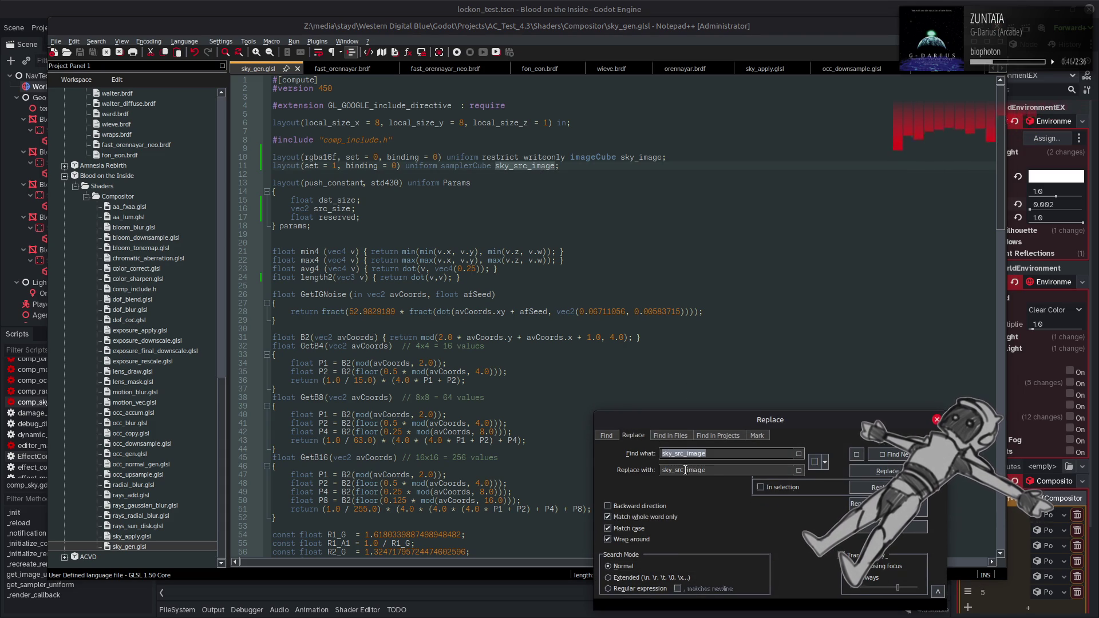
pyautogui.write('_cube')
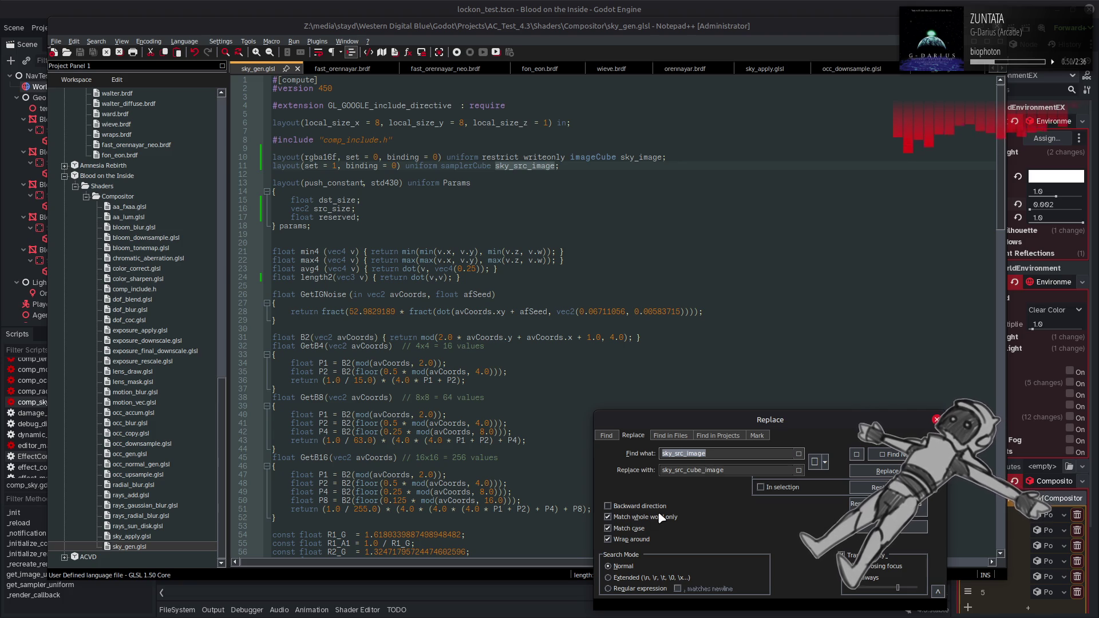
pyautogui.click(888, 488)
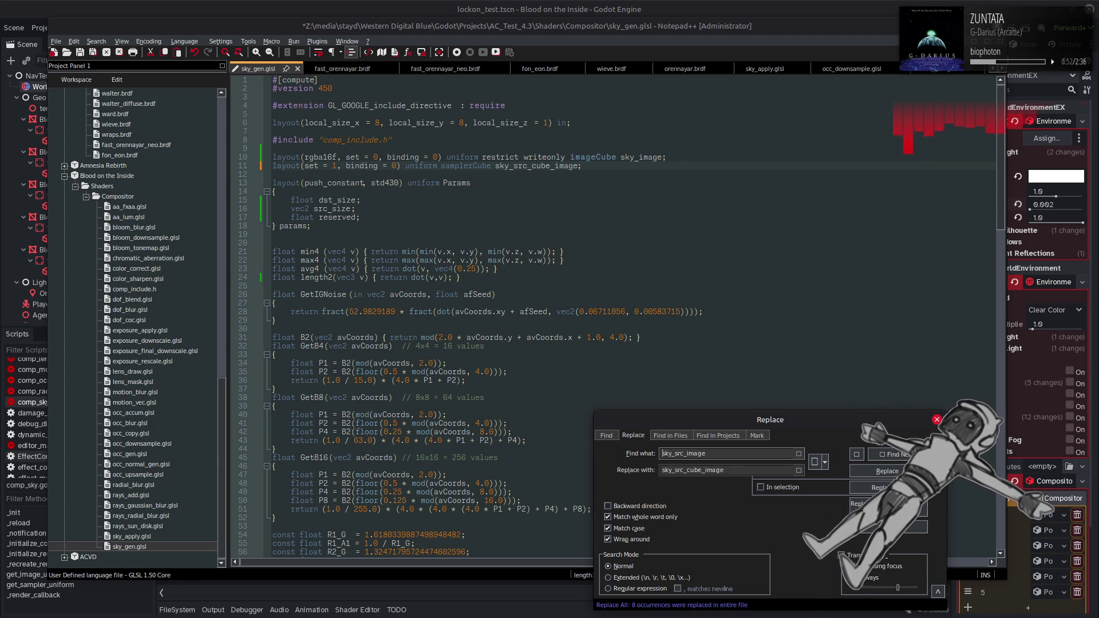
pyautogui.click(936, 420)
pyautogui.moveTo(582, 166); pyautogui.dragTo(263, 165)
pyautogui.hotkey('ctrl', 'c')
# - Duplicate the cube sampler declaration onto line 12, using set 2
pyautogui.press('End')
pyautogui.press('Return')
pyautogui.hotkey('ctrl', 'v')
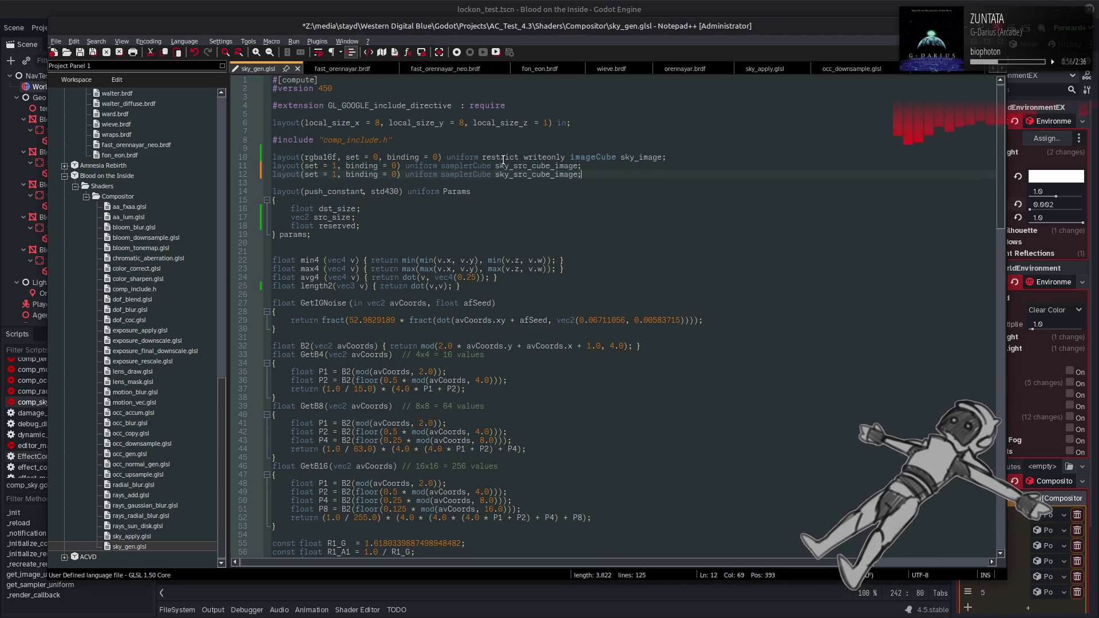
pyautogui.doubleClick(332, 174)
pyautogui.write('2')
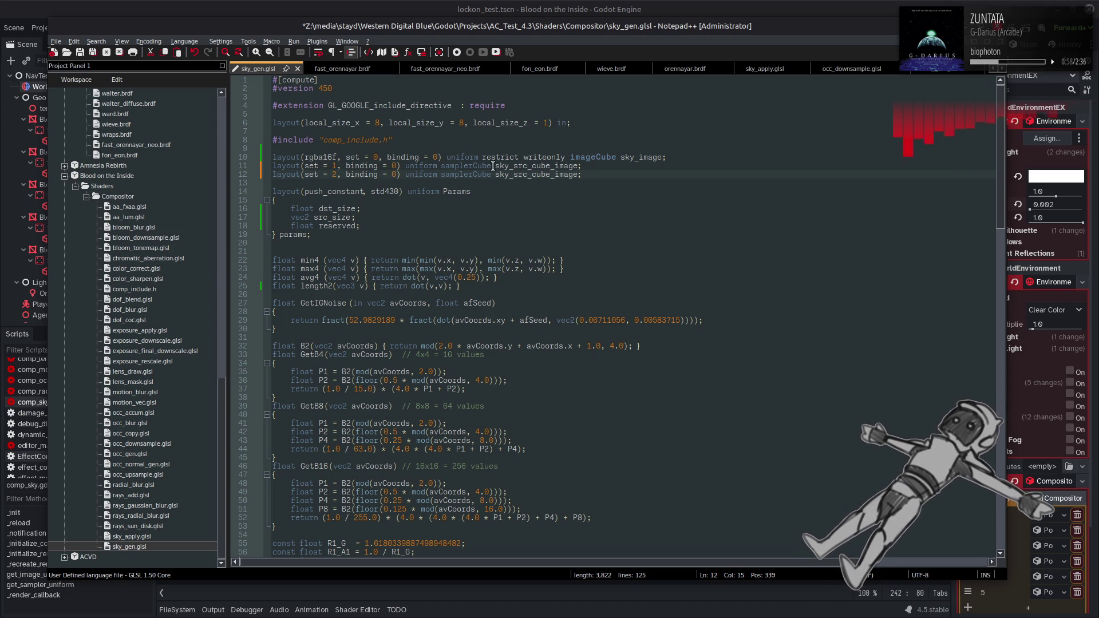
# - Turn the line 12 declaration into a sampler2D named sky_src_panorama_image and save
pyautogui.click(550, 174)
pyautogui.press('BackSpace')
pyautogui.press('BackSpace')
pyautogui.press('BackSpace')
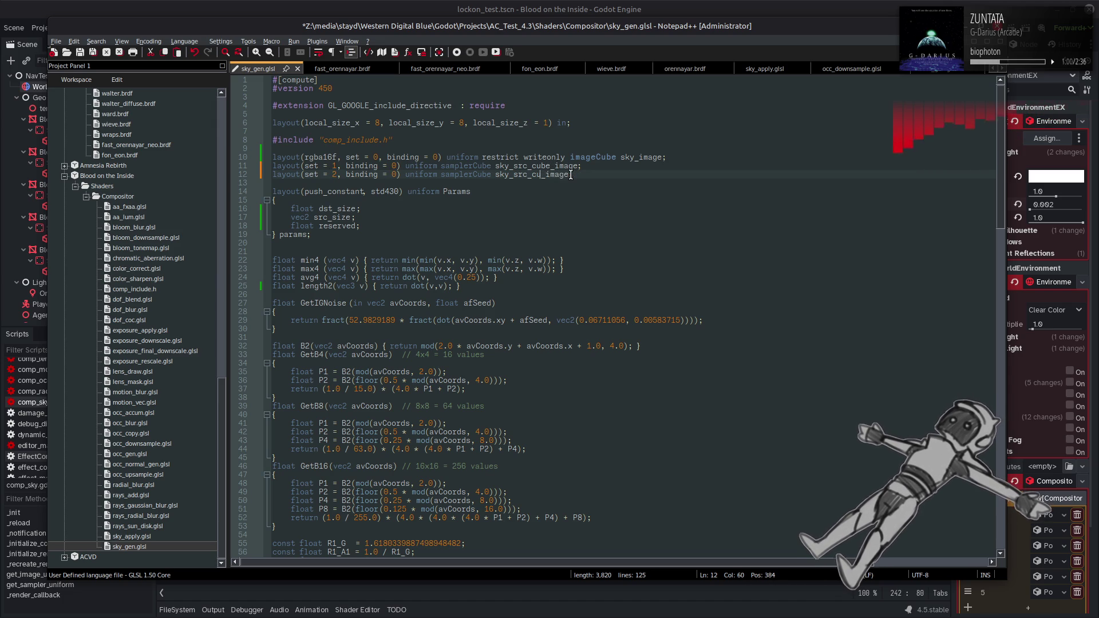
pyautogui.write('panorama')
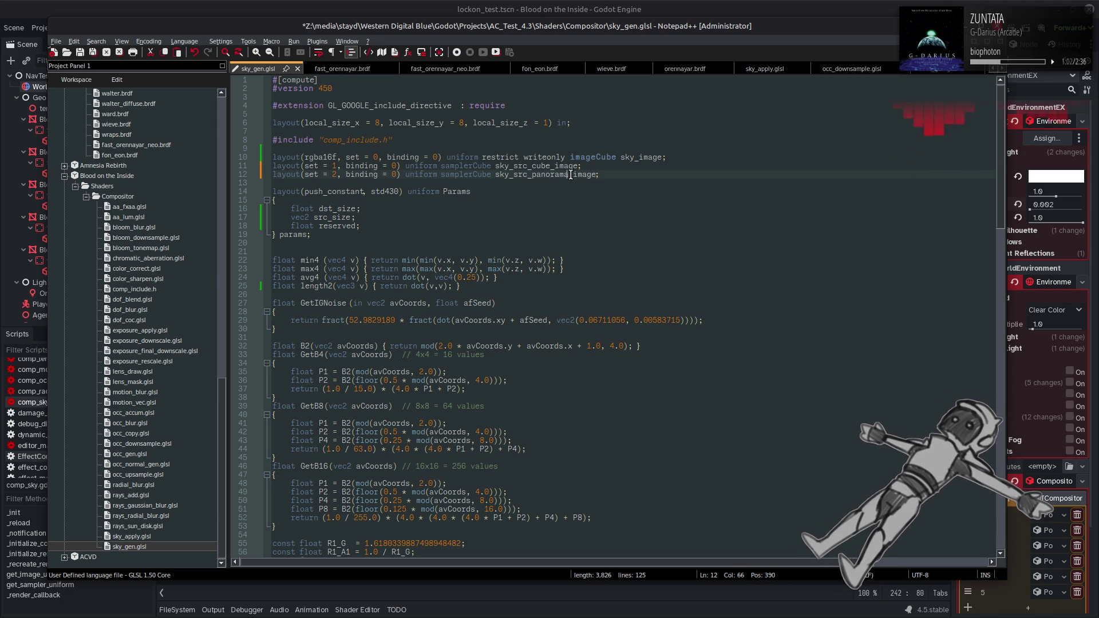
pyautogui.press('BackSpace')
pyautogui.press('BackSpace')
pyautogui.press('BackSpace')
pyautogui.write('2d')
pyautogui.hotkey('ctrl', 'space')
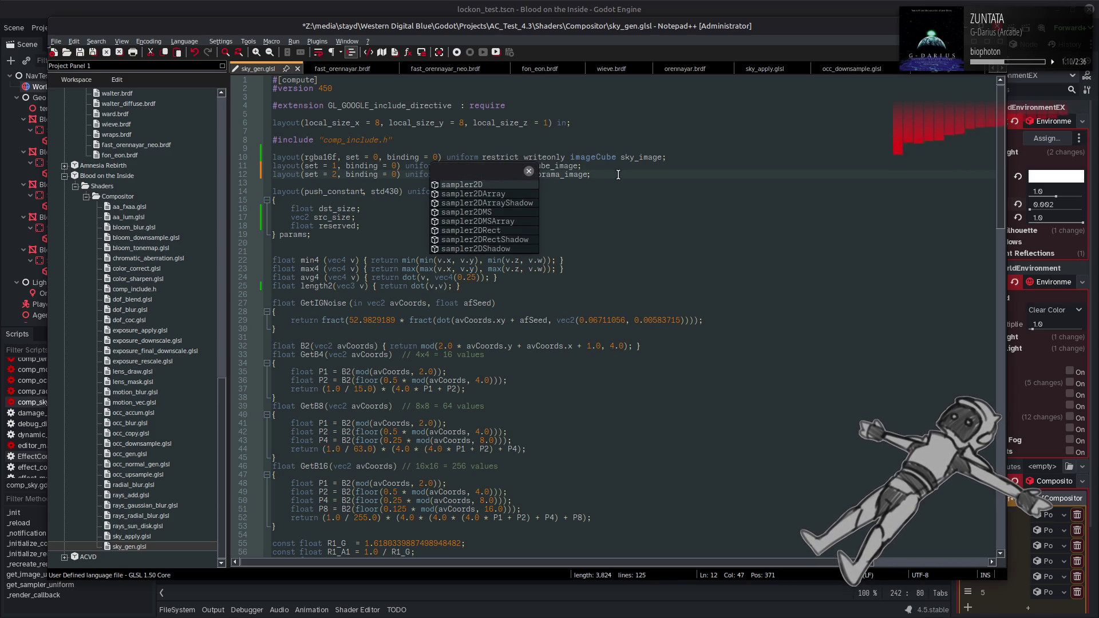
pyautogui.press('Return')
pyautogui.press('End')
pyautogui.hotkey('ctrl', 's')
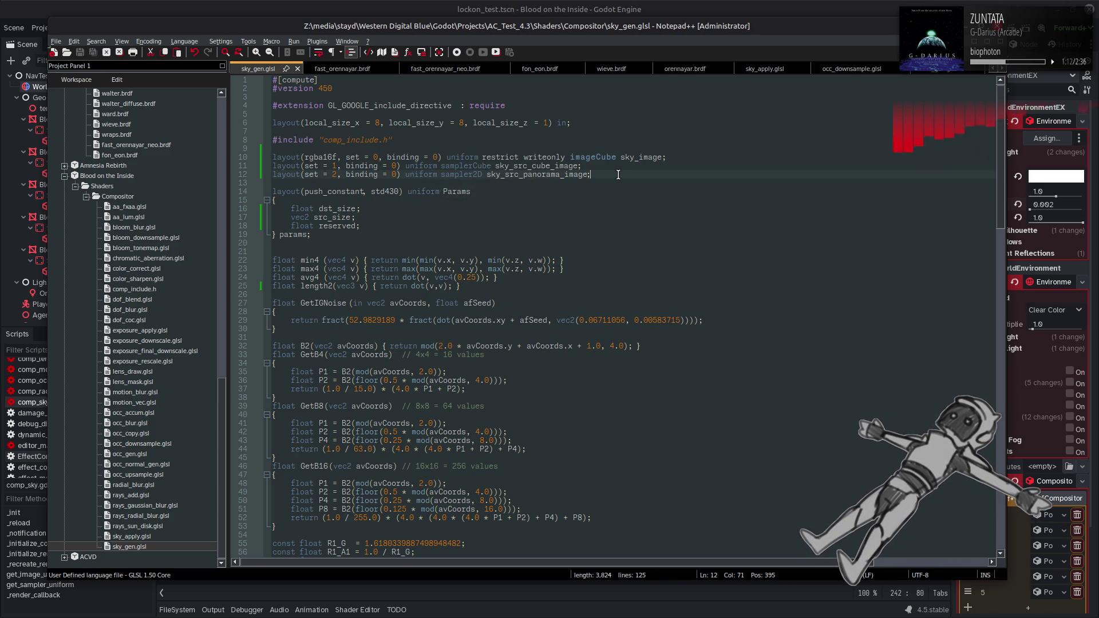
# - Rename the reserved float in Params to is_cube, save, and return to Godot
pyautogui.doubleClick(328, 225)
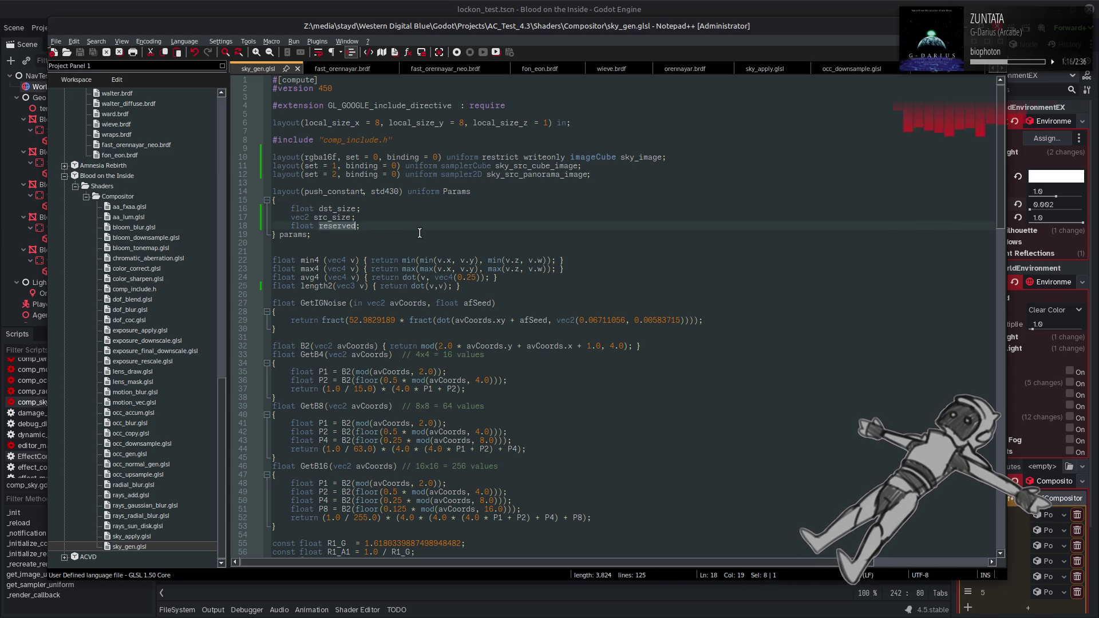
pyautogui.write('in')
pyautogui.press('BackSpace')
pyautogui.write('s_cube')
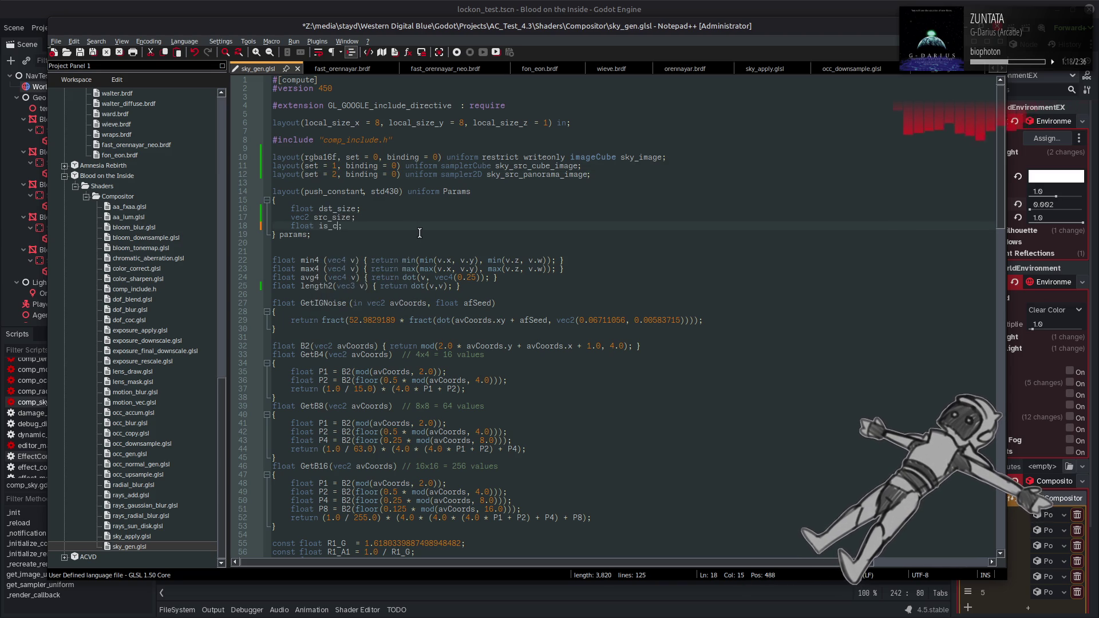
pyautogui.hotkey('ctrl', 's')
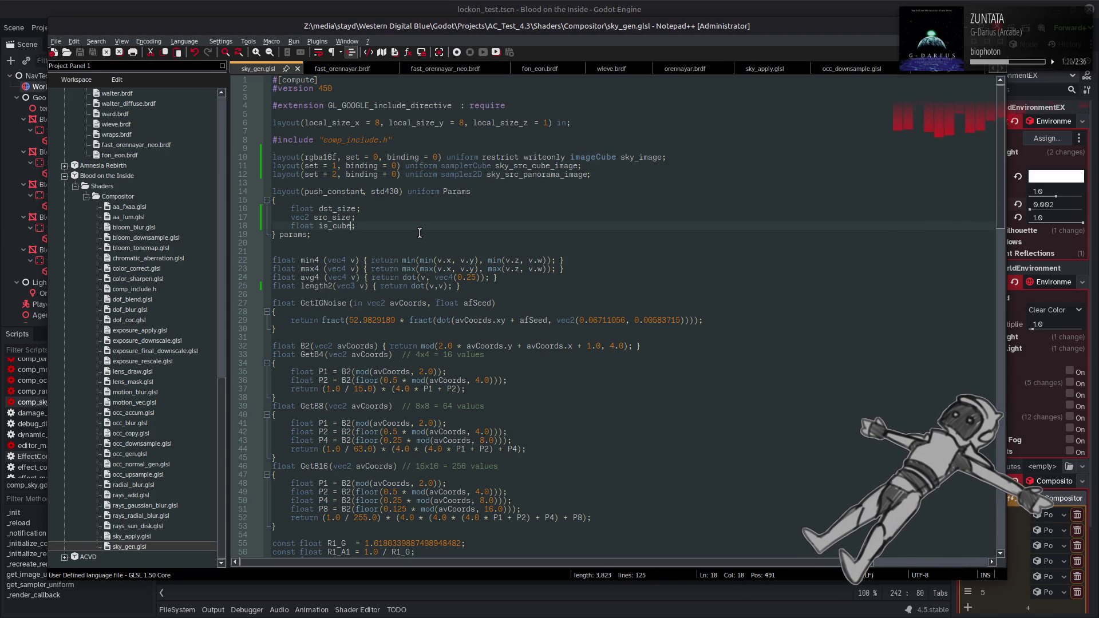
pyautogui.hotkey('alt', 'Tab')
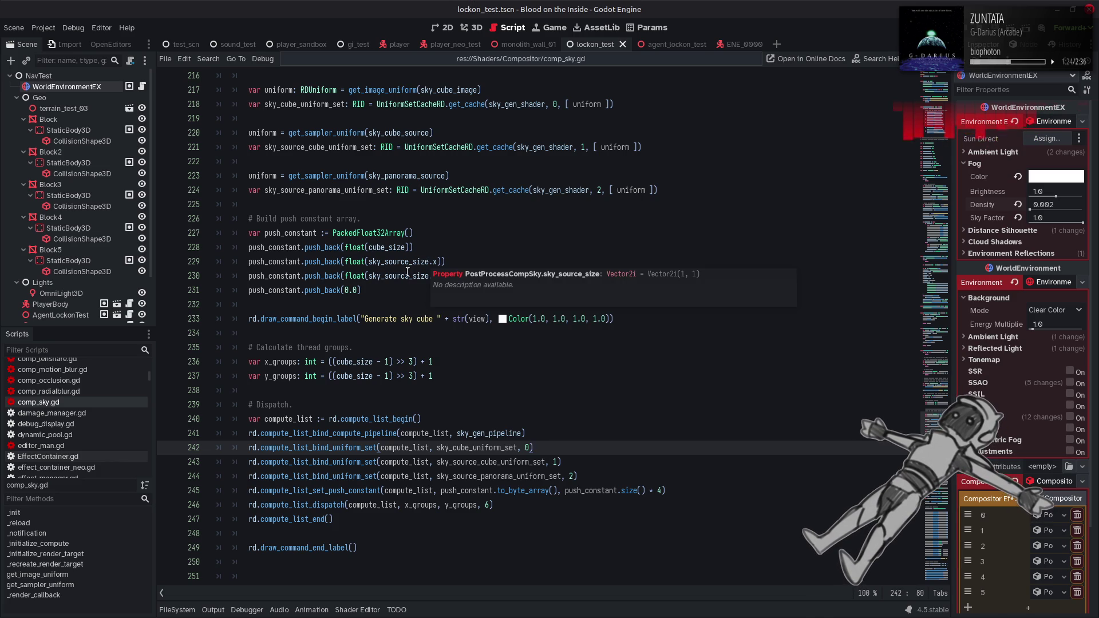
pyautogui.doubleClick(393, 247)
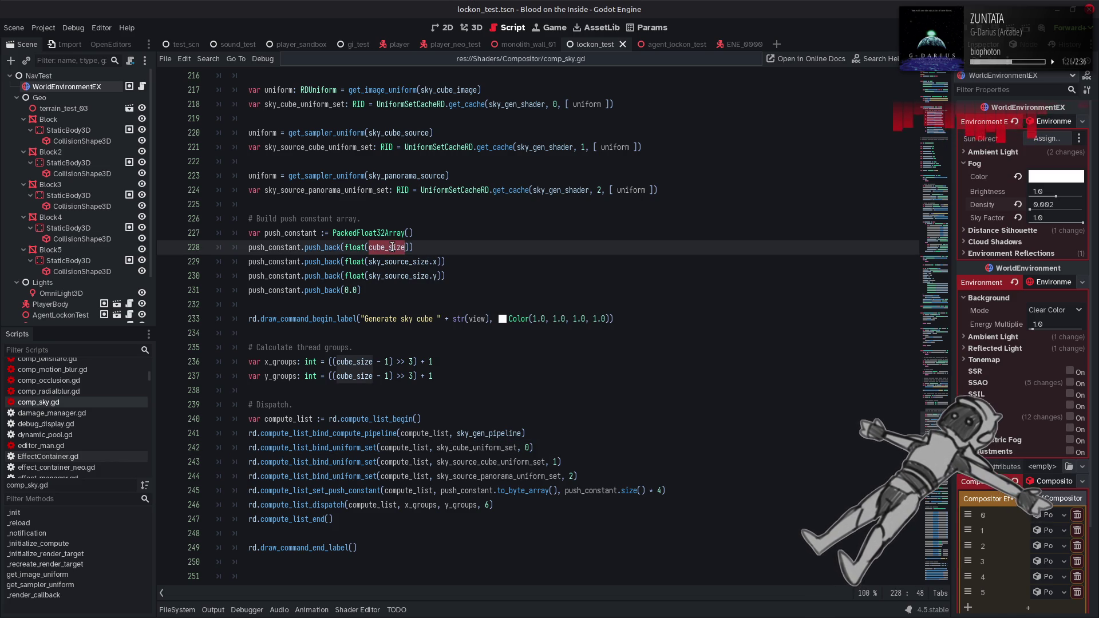
pyautogui.moveTo(397, 261)
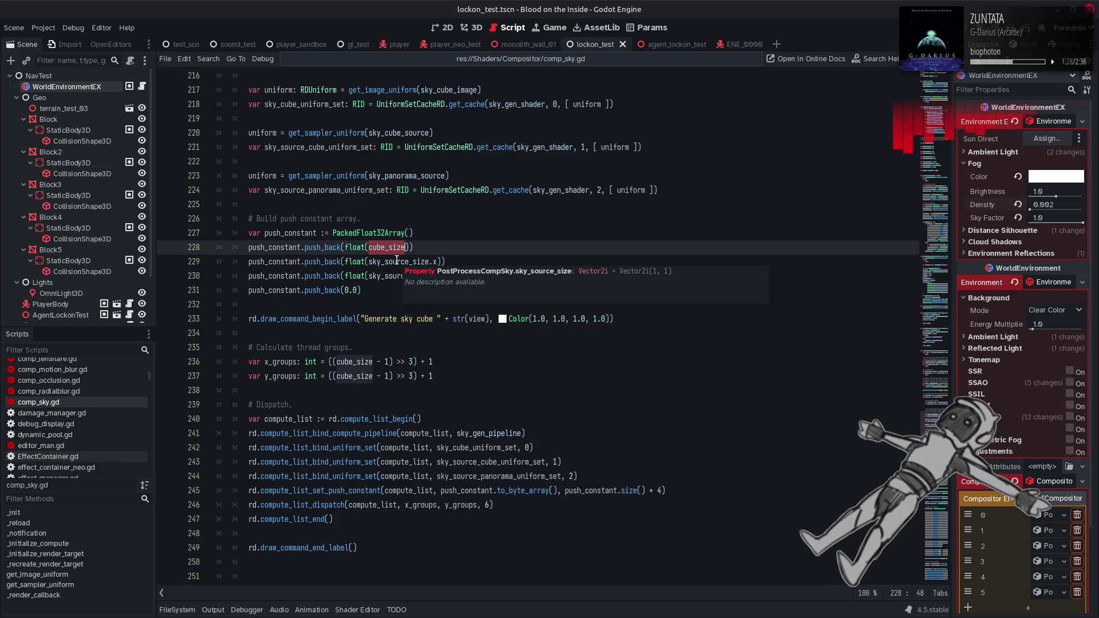
pyautogui.scroll(10, 397, 260)
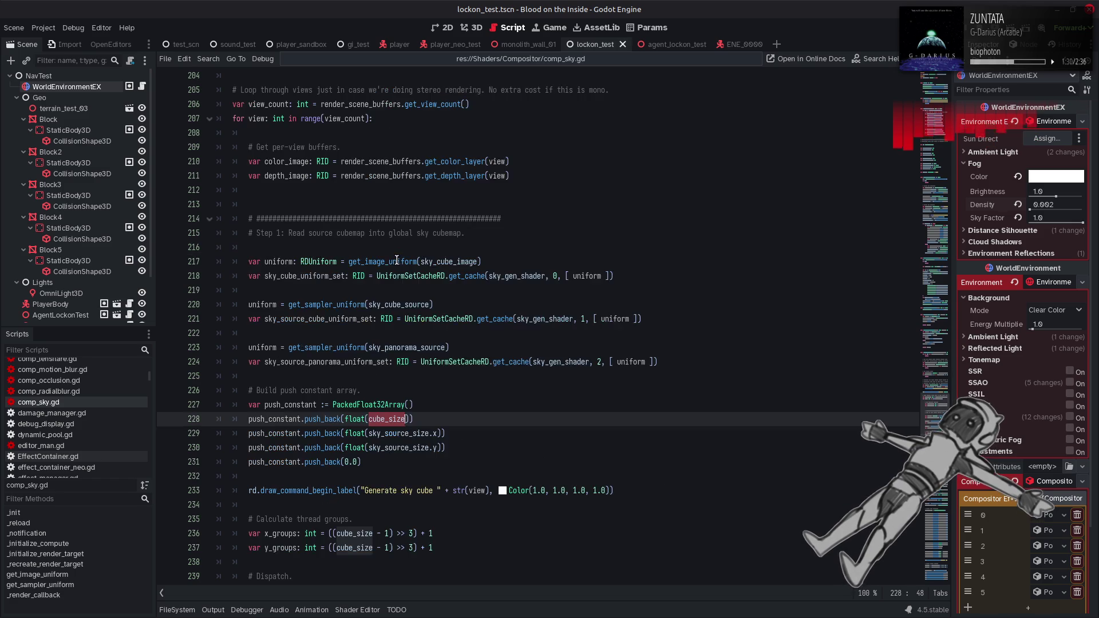
pyautogui.scroll(15, 397, 261)
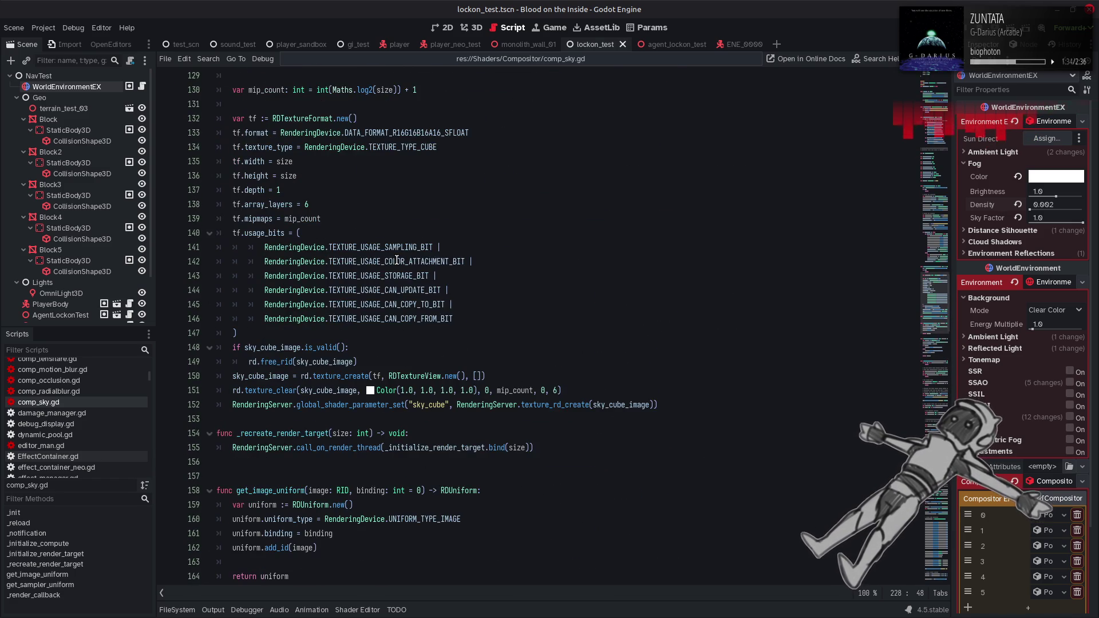
pyautogui.scroll(5, 397, 261)
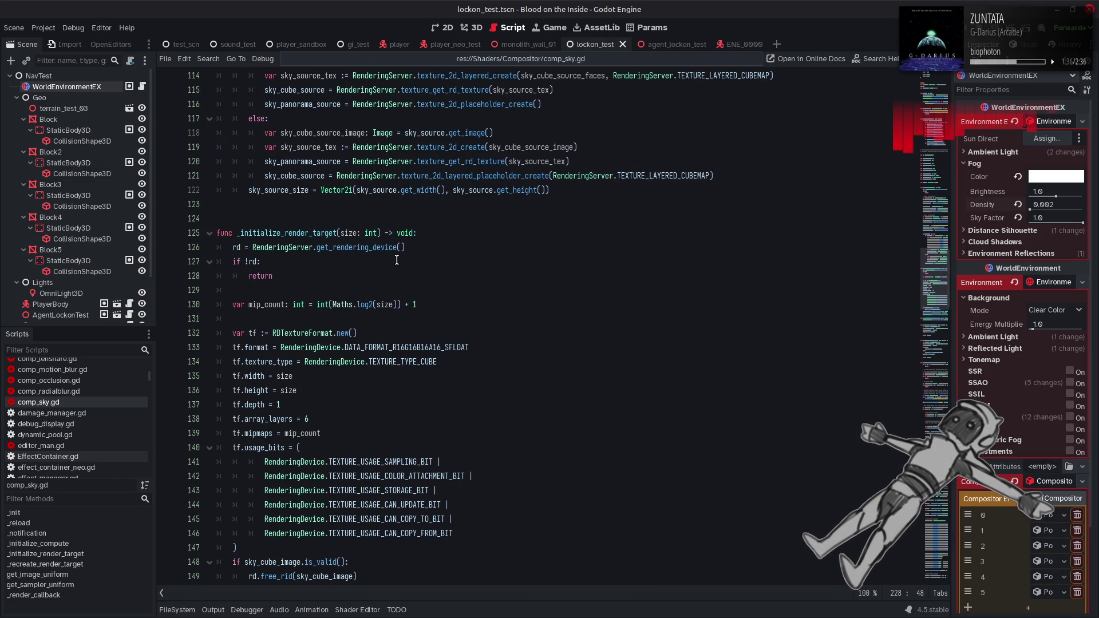
pyautogui.scroll(5, 397, 260)
pyautogui.scroll(1, 397, 260)
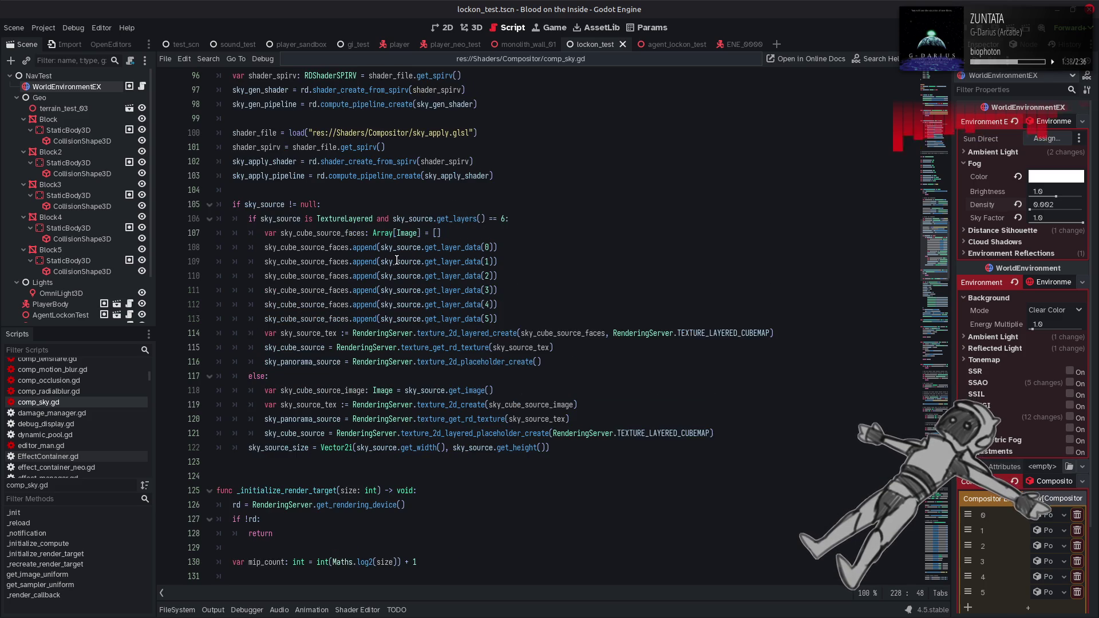
pyautogui.scroll(1, 397, 260)
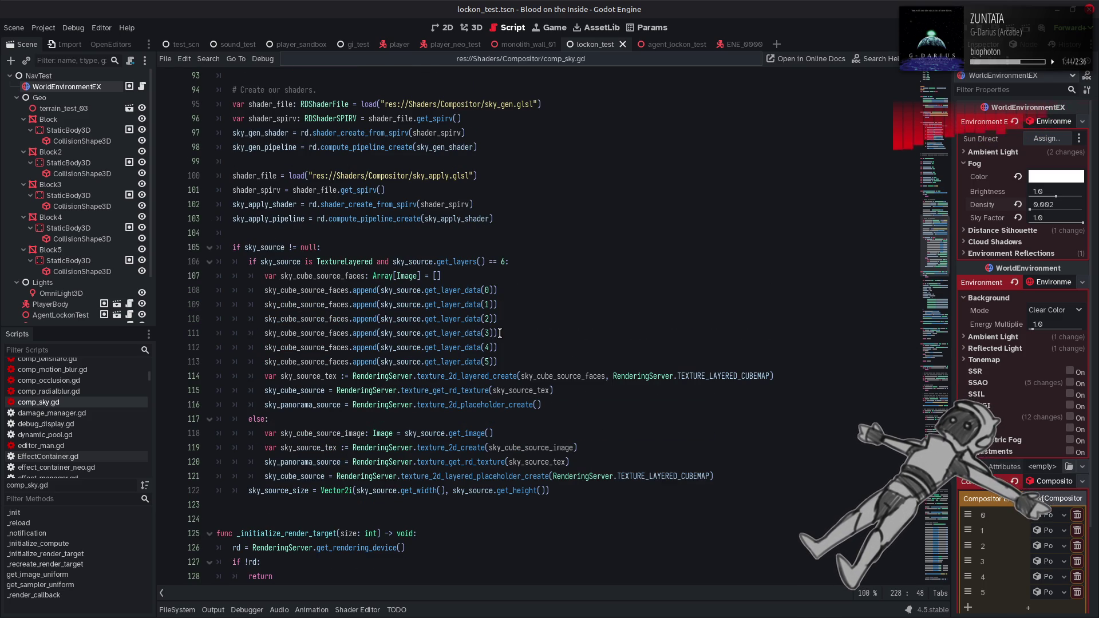
pyautogui.moveTo(249, 262); pyautogui.dragTo(504, 262)
pyautogui.click(537, 264)
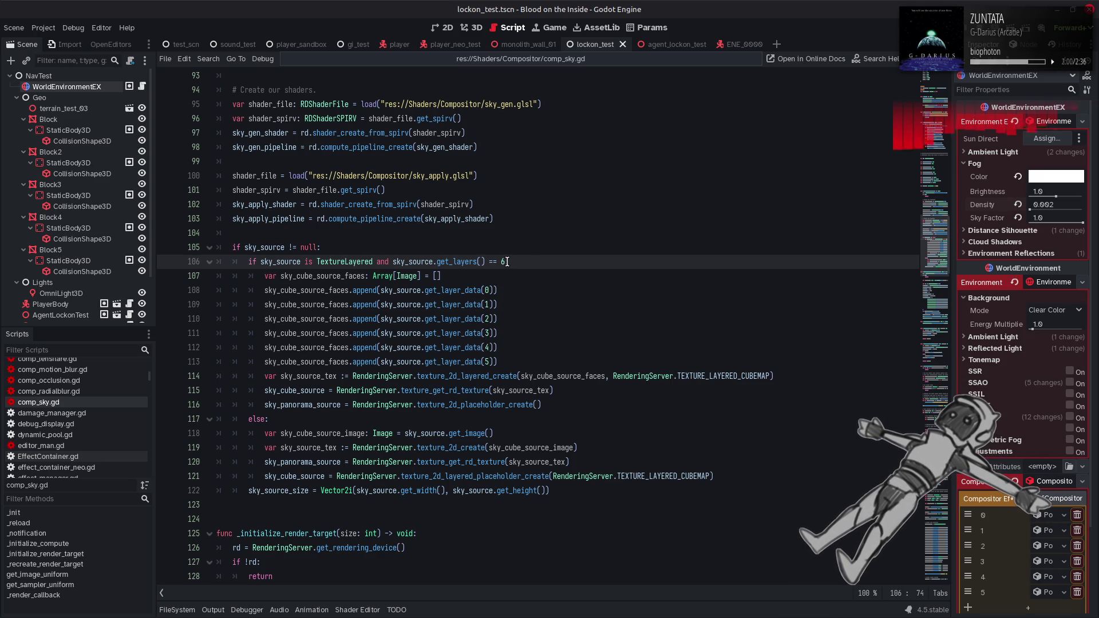
pyautogui.write(':')
pyautogui.hotkey('ctrl', 'shift', 'Left')
pyautogui.hotkey('ctrl', 'shift', 'Left')
pyautogui.hotkey('ctrl', 'shift', 'Left')
pyautogui.click(544, 273)
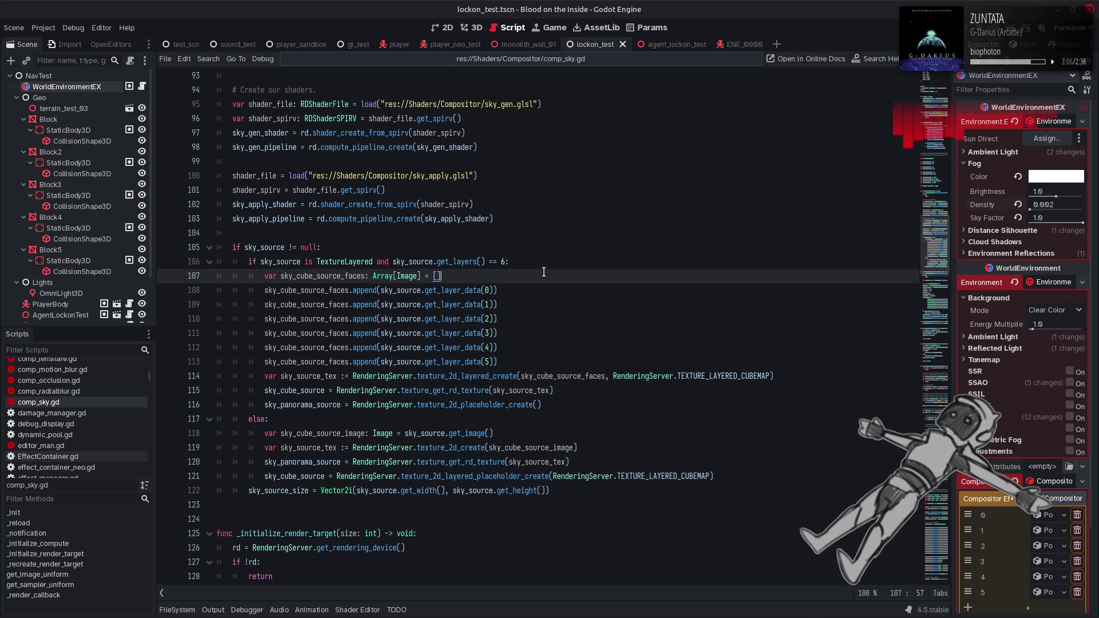
pyautogui.press('F3')
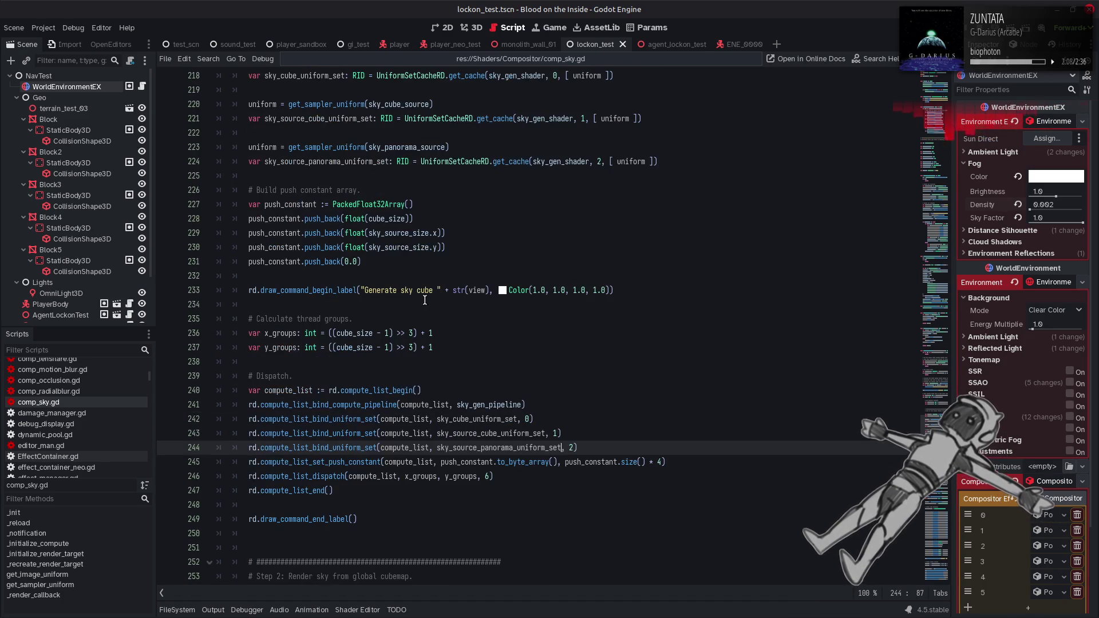
# - Make the last push constant 1.0 if sky_source is TextureLayered with 6 layers, else 0.0, and save
pyautogui.doubleClick(347, 262)
pyautogui.write('1')
pyautogui.click(359, 261)
pyautogui.write('sky_source is TextureLayered and sky_source.get_layers() == 6')
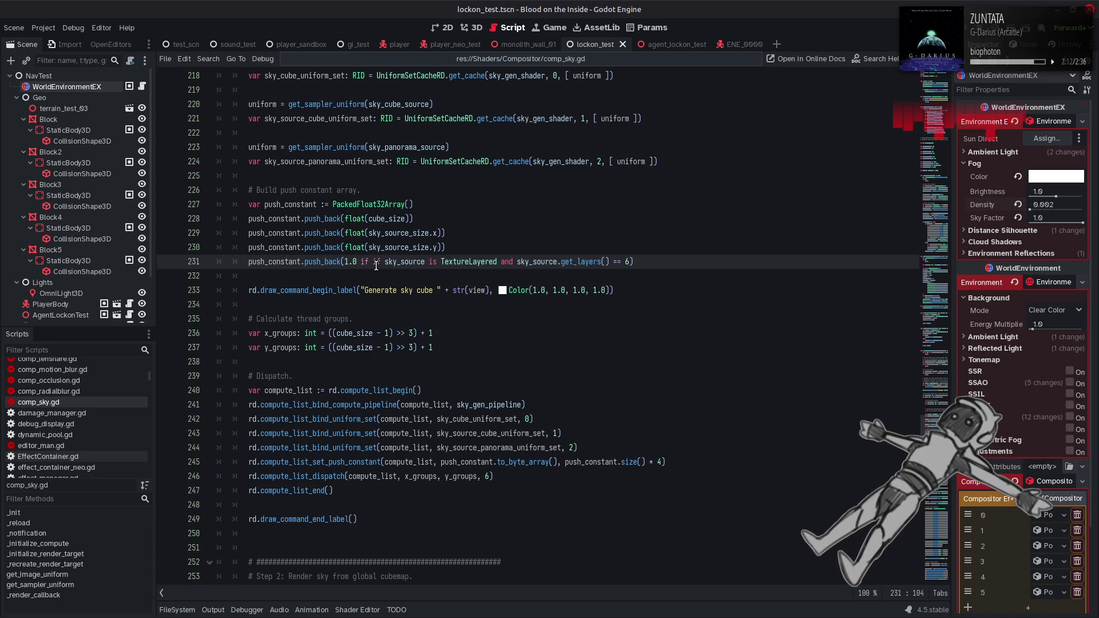
pyautogui.click(361, 262)
pyautogui.write('f')
pyautogui.click(619, 262)
pyautogui.write('else 0.0')
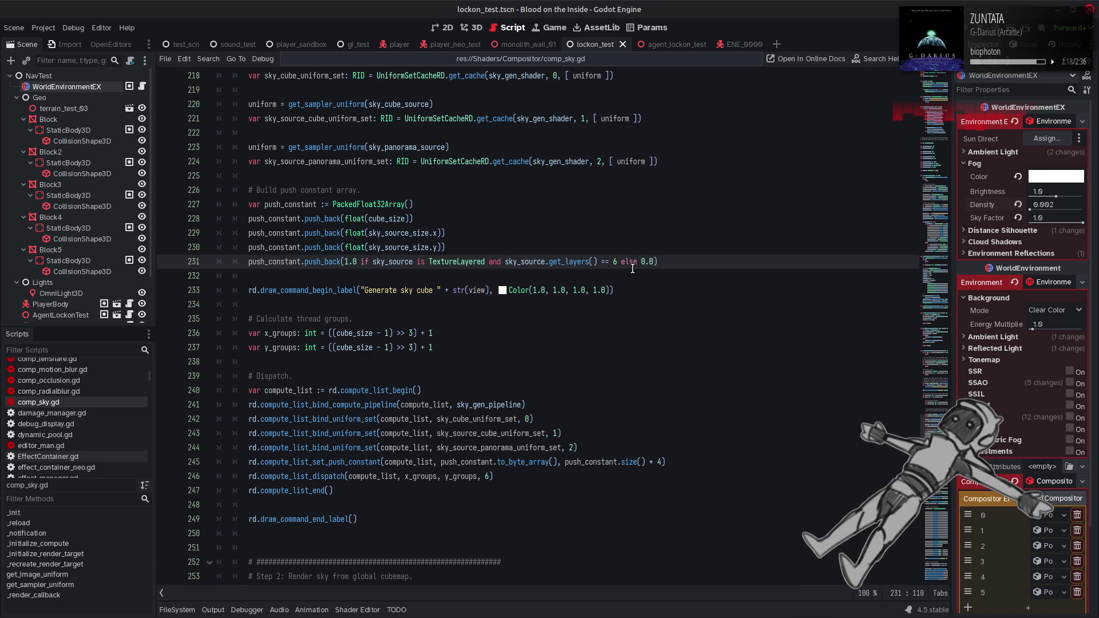
pyautogui.click(616, 262)
pyautogui.write(')')
pyautogui.click(374, 261)
pyautogui.write('(')
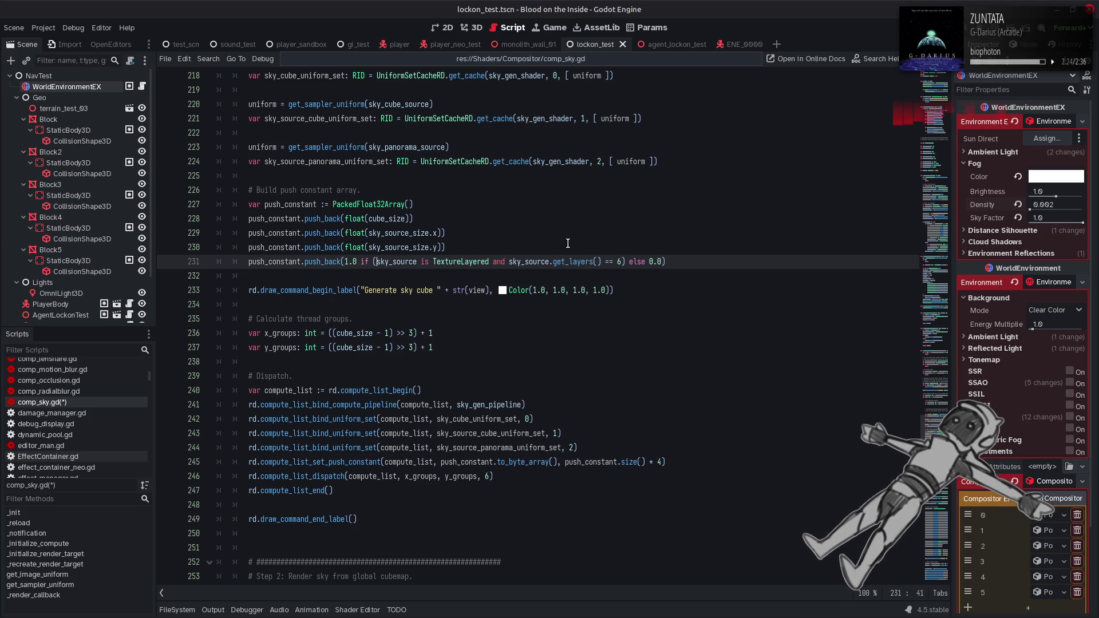
pyautogui.hotkey('ctrl', 's')
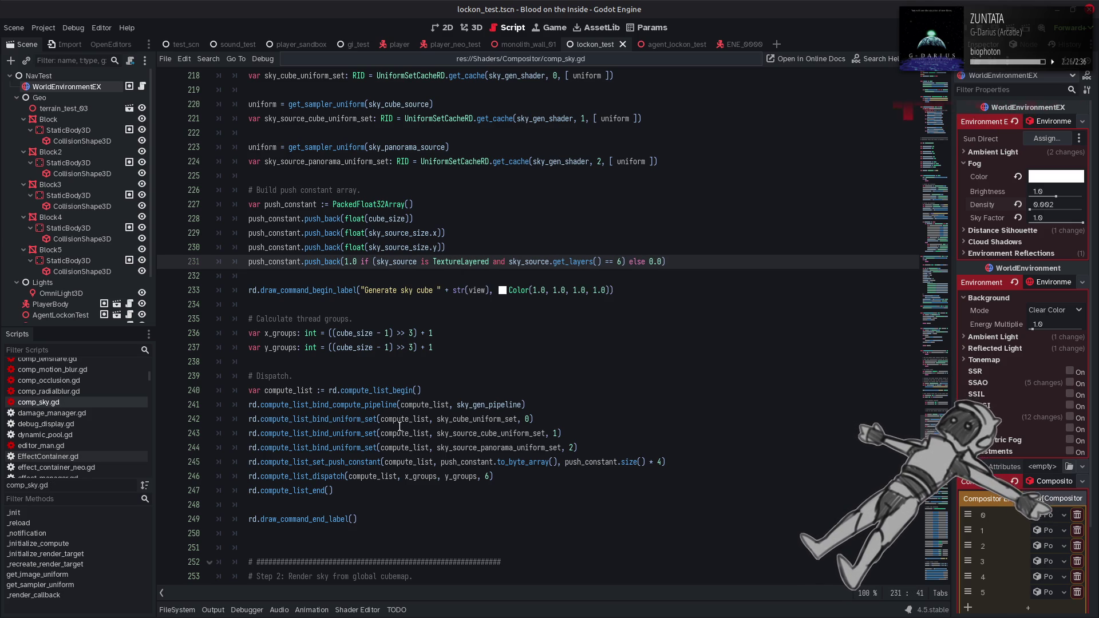
pyautogui.hotkey('alt', 'Tab')
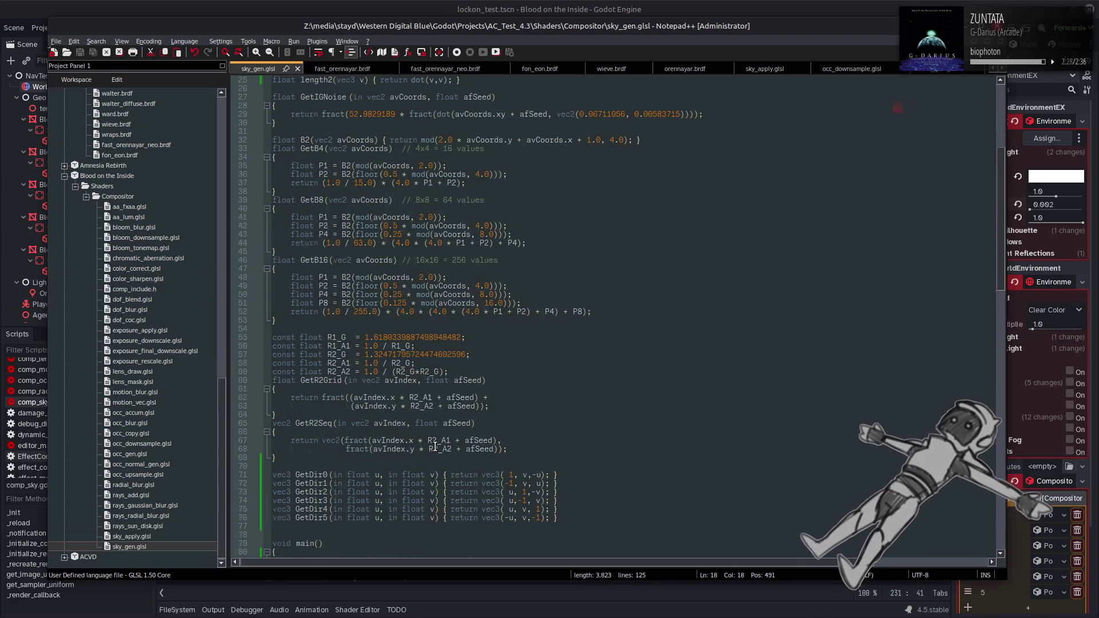
# - Add a 'vec3 face_color = vec3(0.0);' declaration above the averaging comment
pyautogui.scroll(-20, 435, 445)
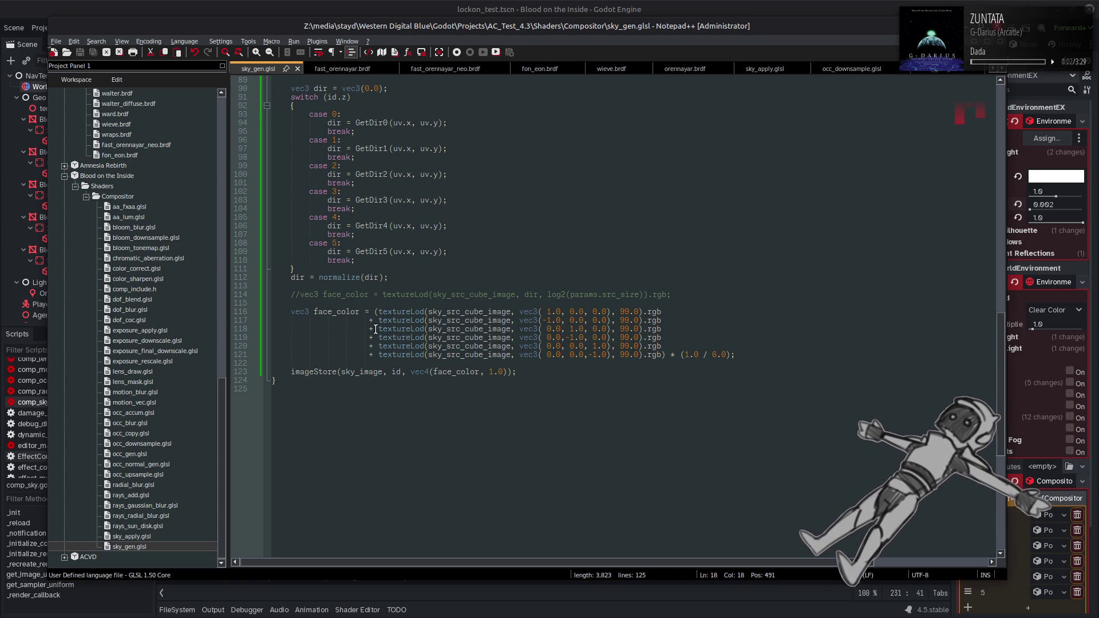
pyautogui.moveTo(361, 313); pyautogui.dragTo(286, 313)
pyautogui.hotkey('ctrl', 'c')
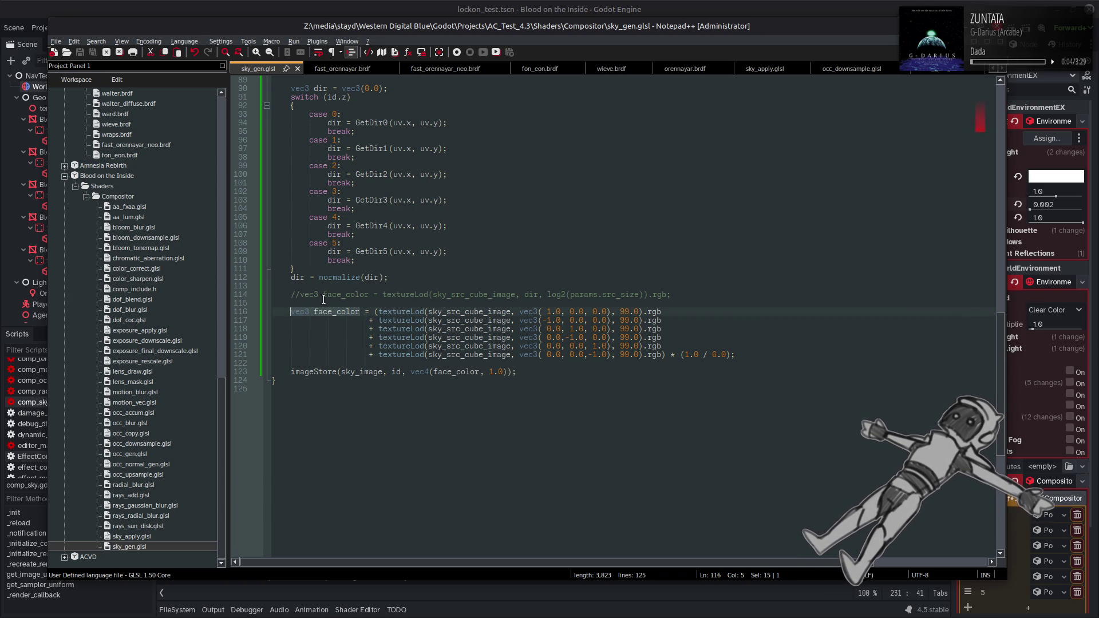
pyautogui.click(332, 285)
pyautogui.press('Return')
pyautogui.hotkey('ctrl', 'v')
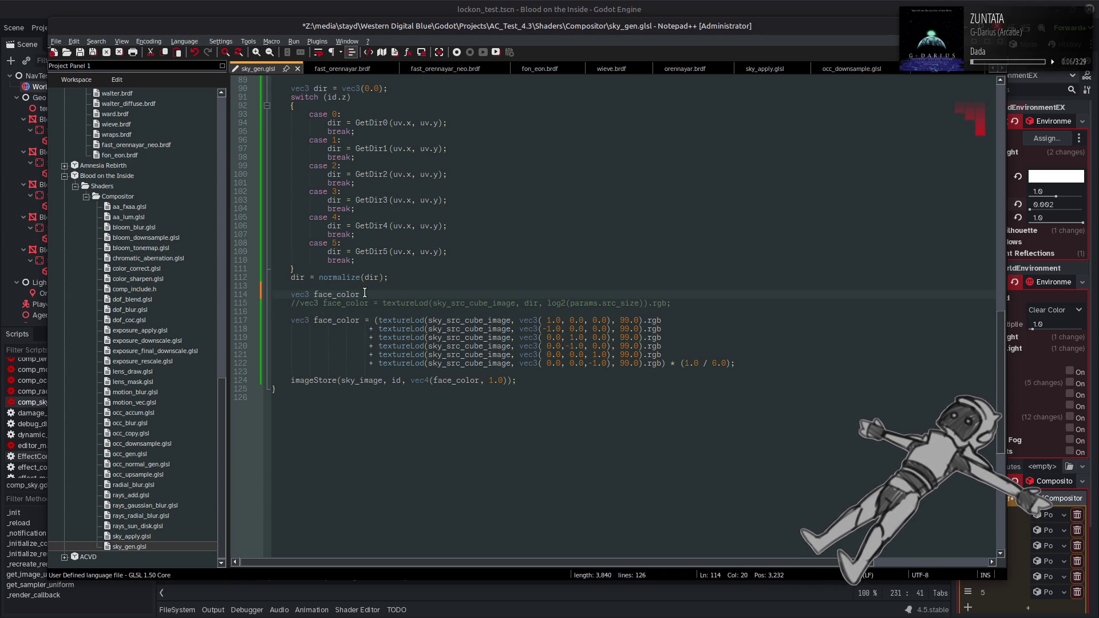
pyautogui.write(' = vec3(0.0);')
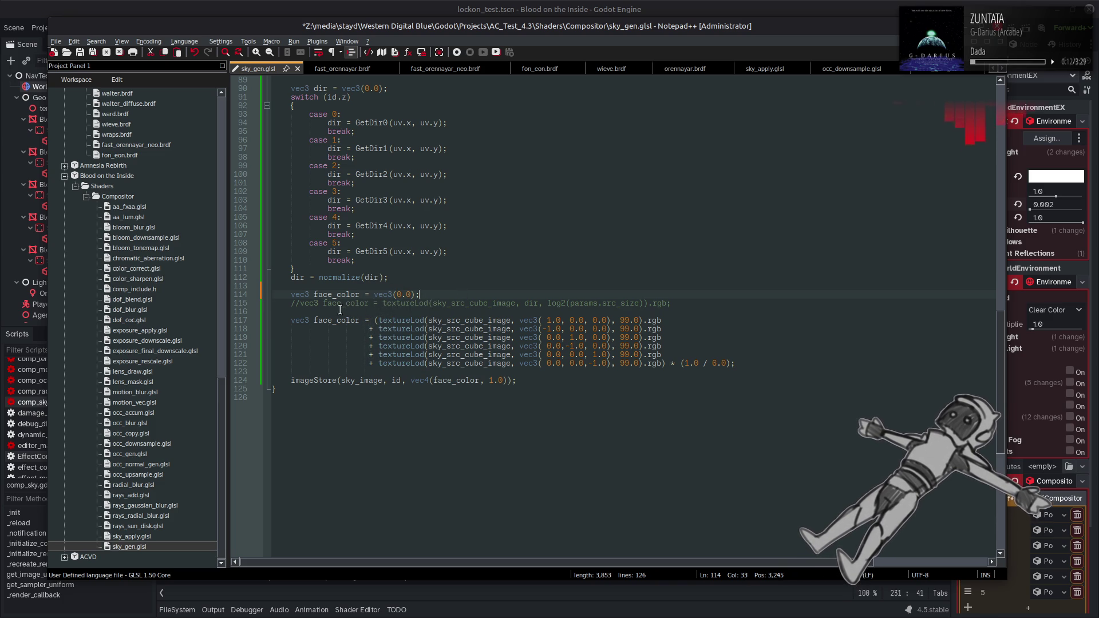
pyautogui.press('BackSpace')
pyautogui.press('BackSpace')
# - Remove the vec3 type from the commented-out line and the averaging line
pyautogui.doubleClick(305, 312)
pyautogui.click(300, 303)
pyautogui.hotkey('ctrl', 'Delete')
pyautogui.doubleClick(306, 312)
pyautogui.press('Delete')
pyautogui.press('Delete')
# - Re-indent the five '+ textureLod' continuation lines so they align
pyautogui.click(368, 321)
pyautogui.press('BackSpace')
pyautogui.press('BackSpace')
pyautogui.press('BackSpace')
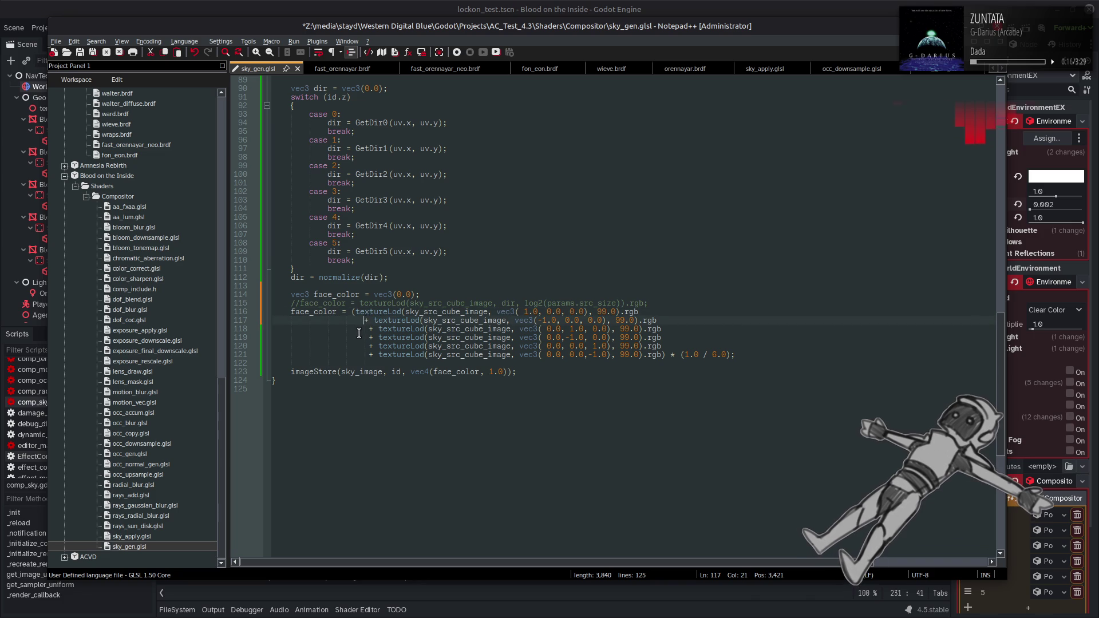
pyautogui.press('BackSpace')
pyautogui.press('BackSpace')
pyautogui.click(367, 329)
pyautogui.press('BackSpace')
pyautogui.press('BackSpace')
pyautogui.press('BackSpace')
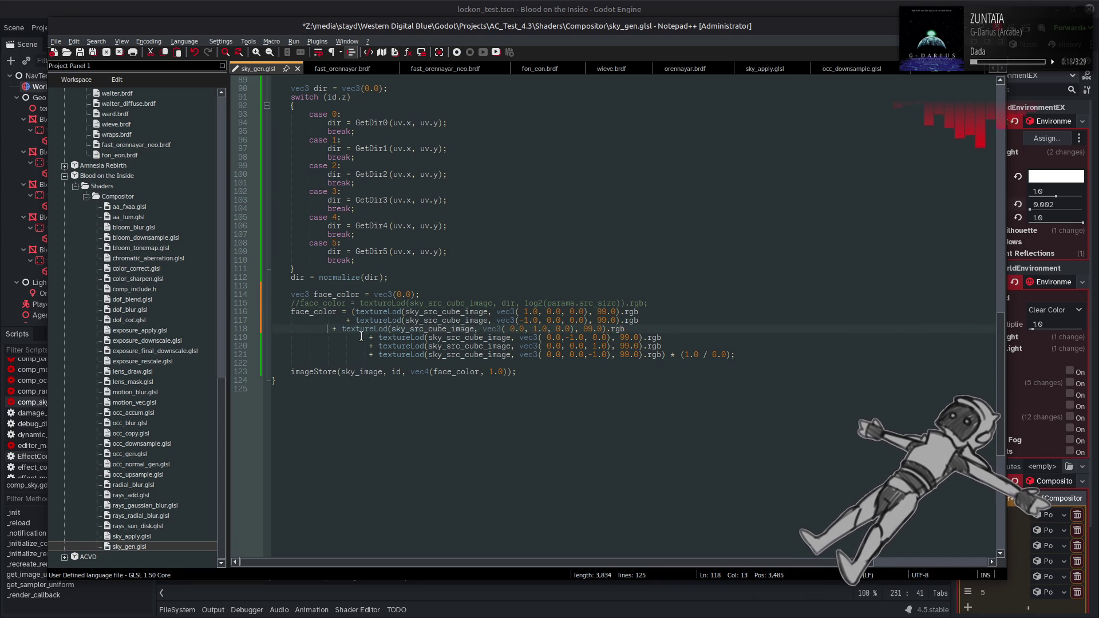
pyautogui.hotkey('ctrl', 'z')
pyautogui.press('Up')
pyautogui.press('Home')
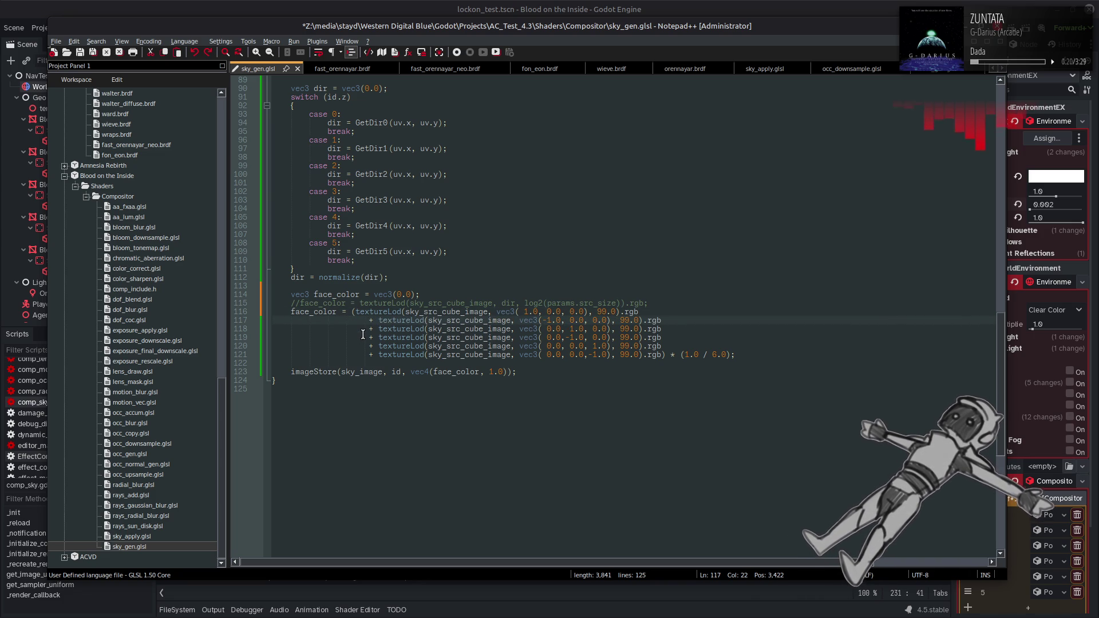
pyautogui.press('Down')
pyautogui.press('BackSpace')
pyautogui.press('BackSpace')
pyautogui.press('BackSpace')
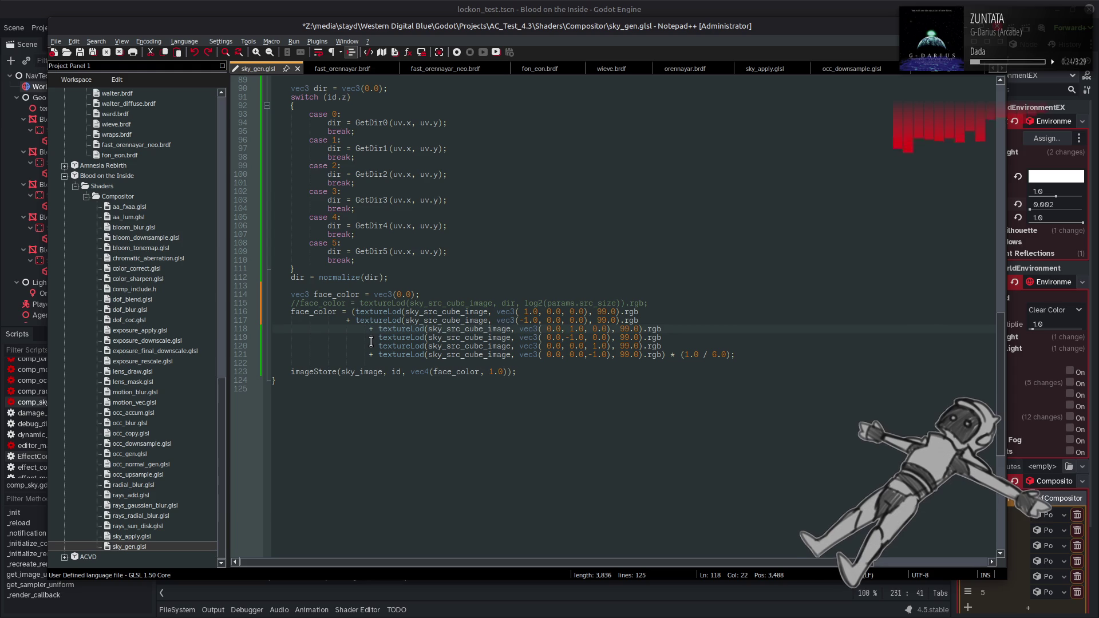
pyautogui.press('Tab')
pyautogui.click(371, 341)
pyautogui.press('BackSpace')
pyautogui.press('BackSpace')
pyautogui.press('Down')
pyautogui.press('BackSpace')
pyautogui.press('BackSpace')
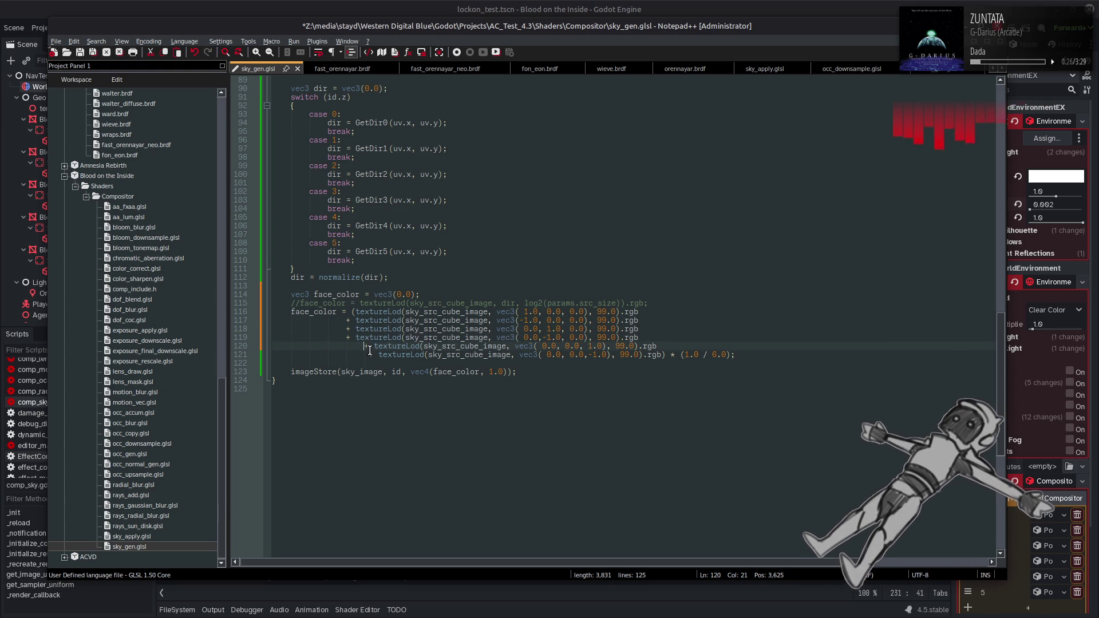
pyautogui.press('Down')
pyautogui.press('BackSpace')
pyautogui.press('BackSpace')
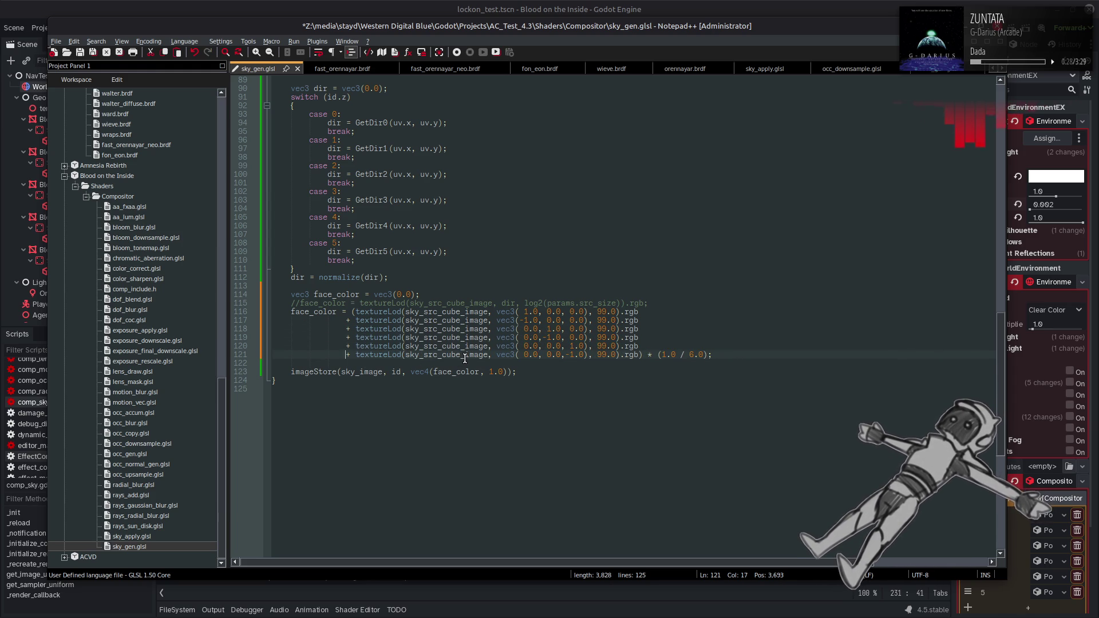